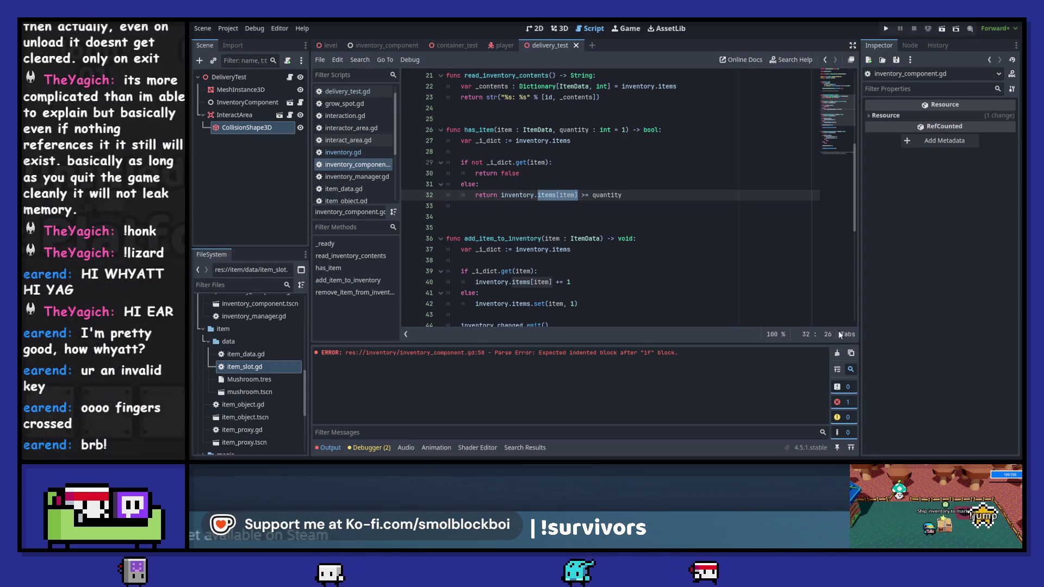
Step: Clear the parse error from Output, delete the blank line under has_item, and save inventory_component.gd
{"action": "left_click", "coordinate": [837, 352]}
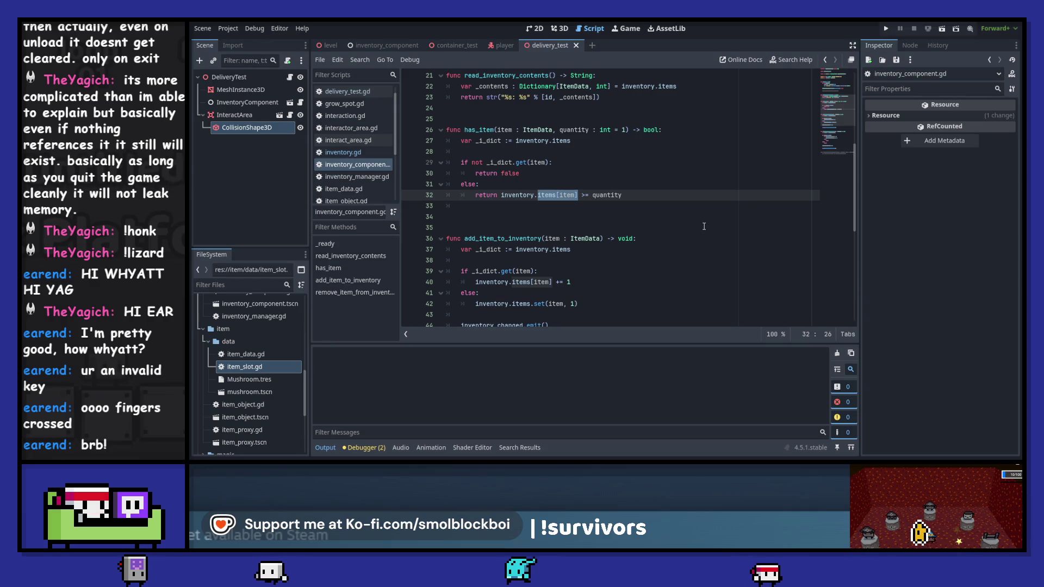
{"action": "left_click", "coordinate": [470, 214]}
{"action": "left_click", "coordinate": [471, 210]}
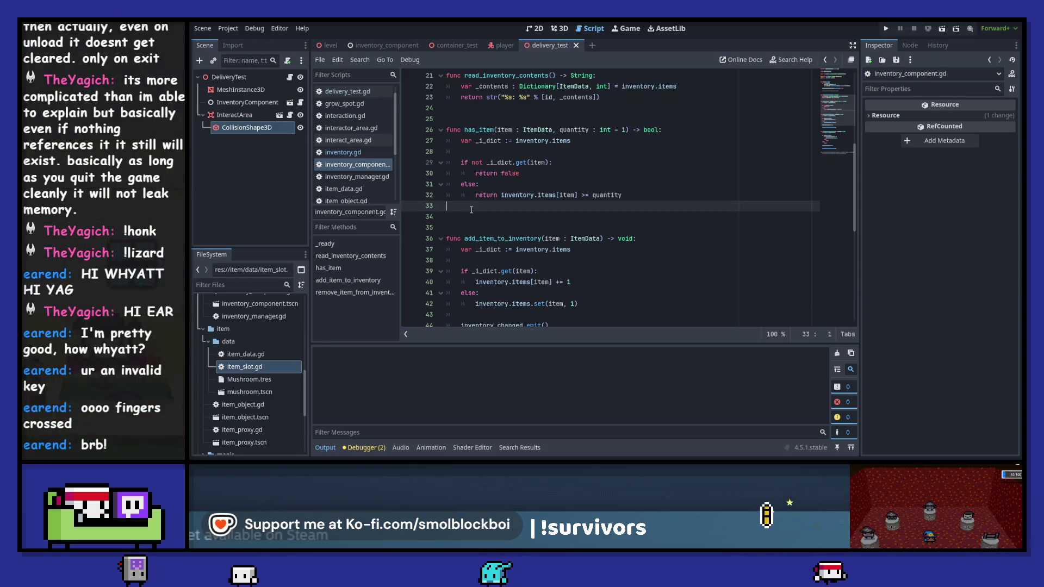
{"action": "key", "text": "BackSpace"}
{"action": "key", "text": "ctrl+s"}
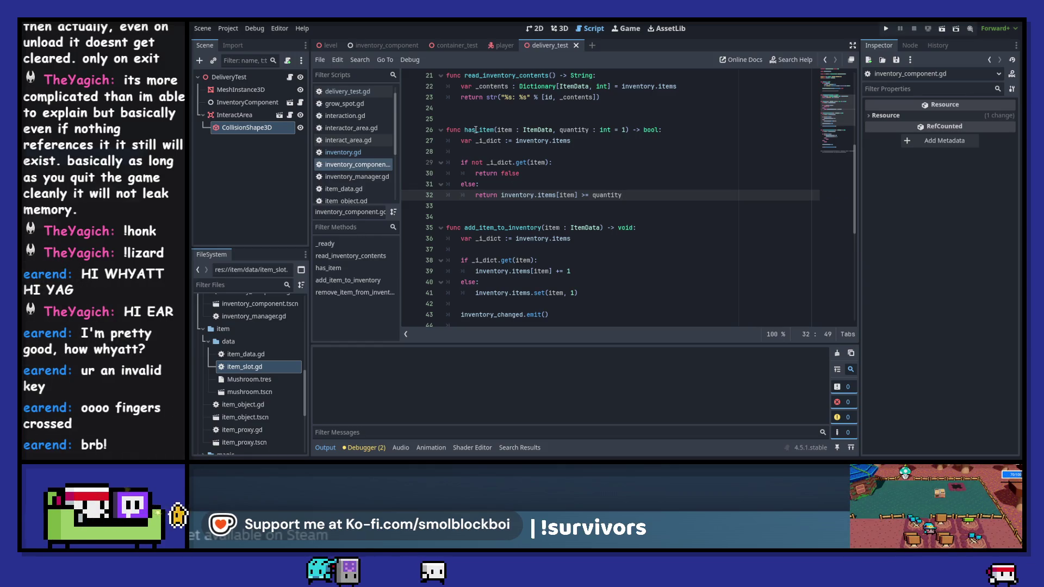
{"action": "double_click", "coordinate": [477, 129]}
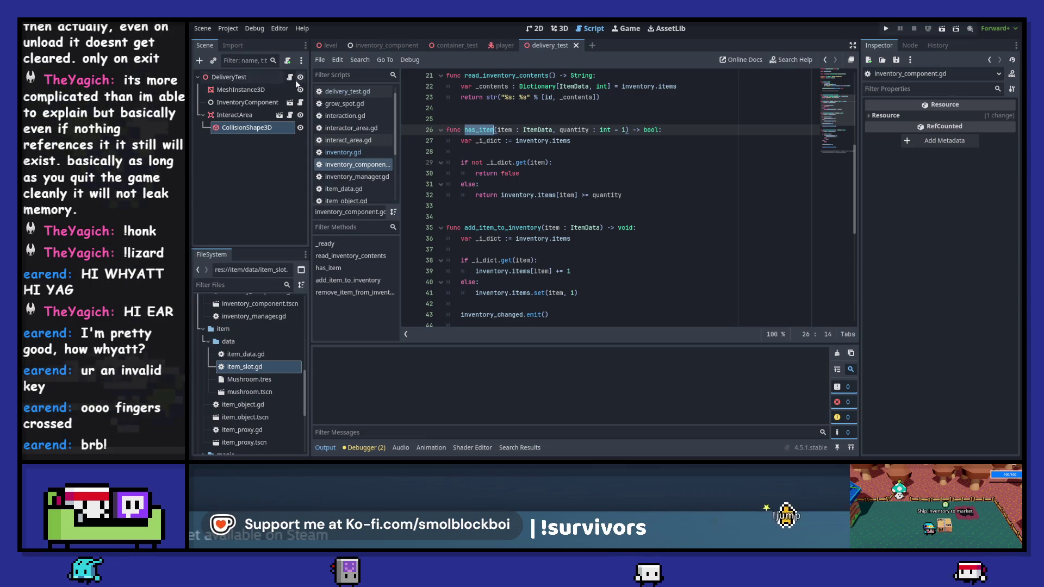
{"action": "left_click", "coordinate": [291, 78]}
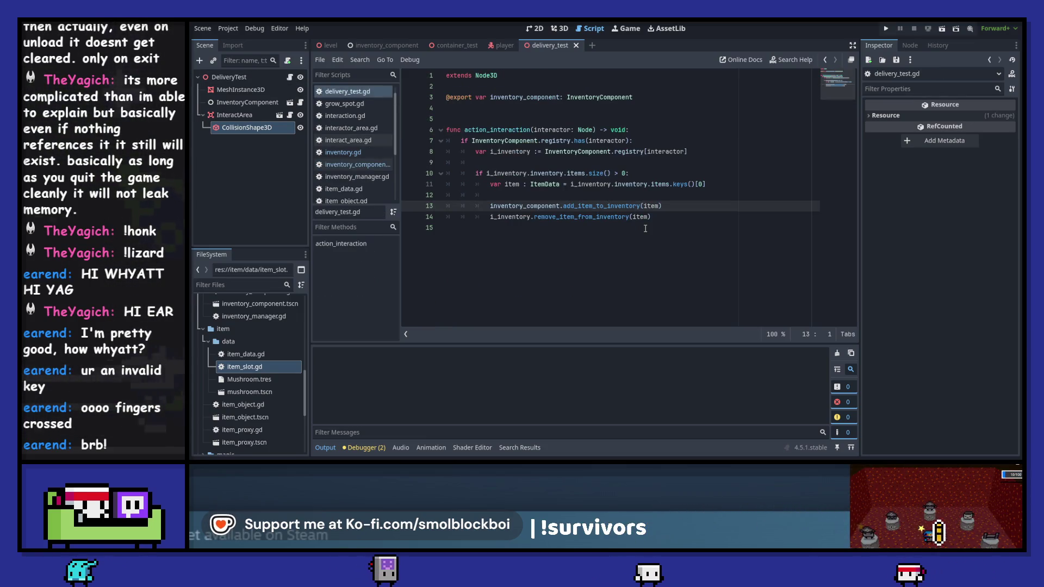
Step: Type a trial 'if i_inventory.has_item()' check on line 10 of delivery_test.gd, then remove it again
{"action": "left_click", "coordinate": [565, 162]}
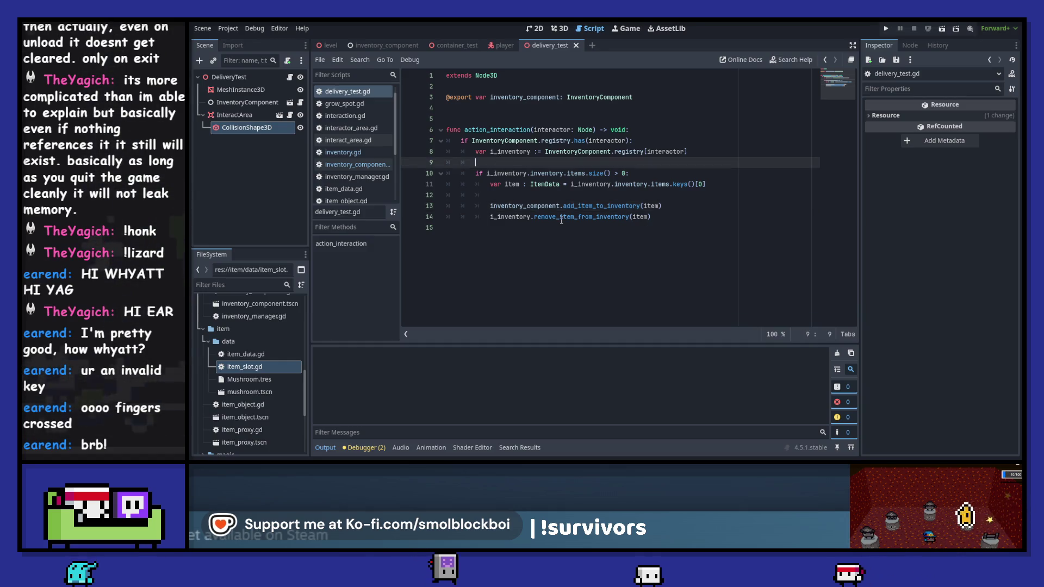
{"action": "key", "text": "Return"}
{"action": "key", "text": "Return"}
{"action": "key", "text": "Up"}
{"action": "type", "text": "if"}
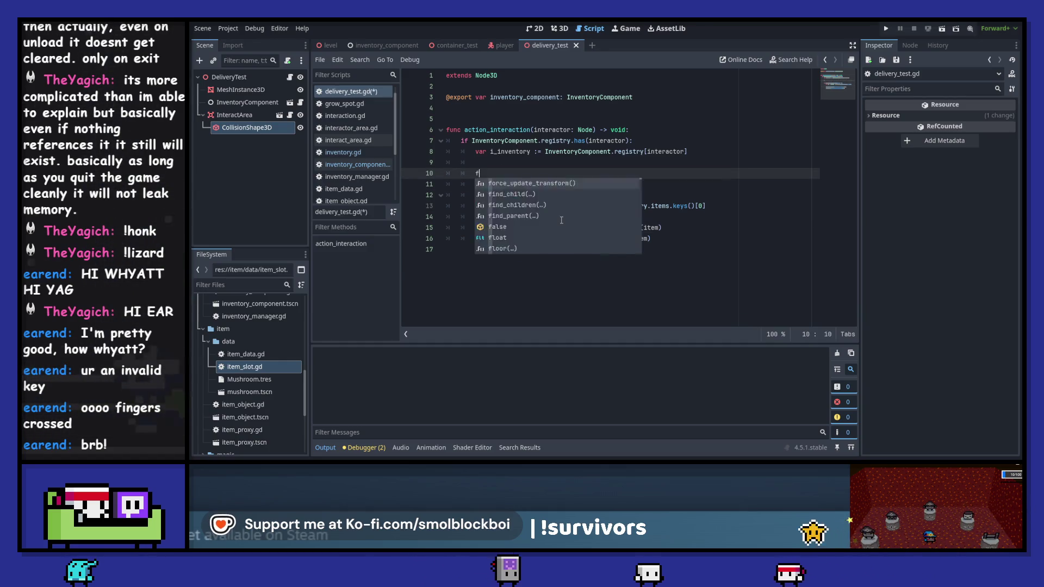
{"action": "key", "text": "Escape"}
{"action": "type", "text": "i_inventory.has_item"}
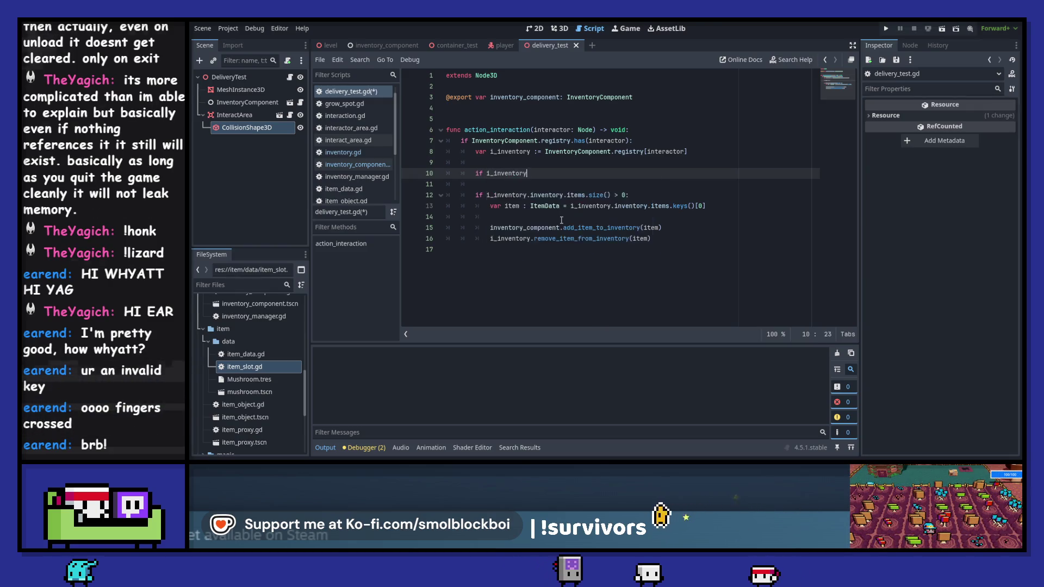
{"action": "type", "text": "("}
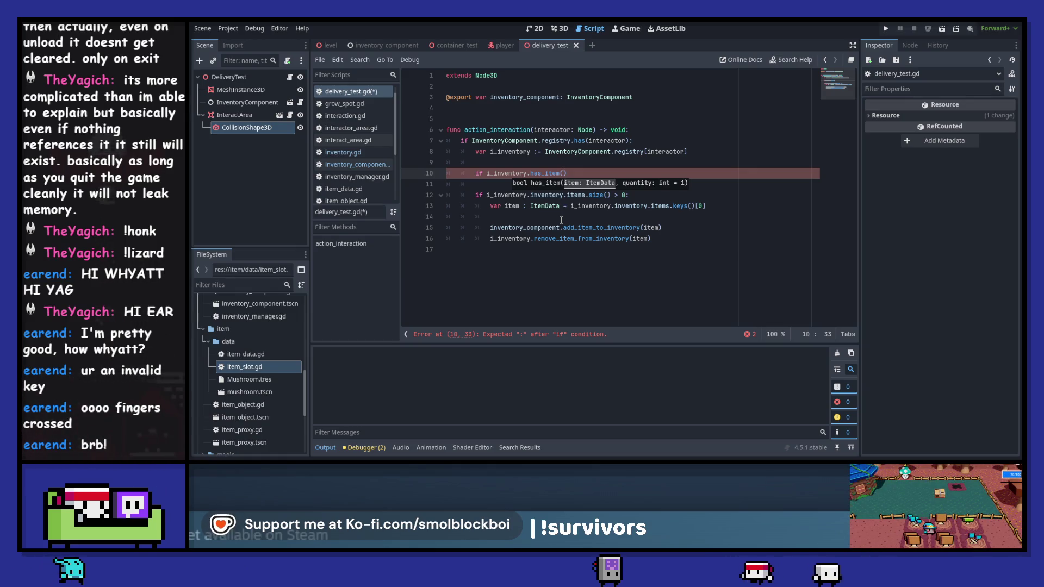
{"action": "type", "text": ")"}
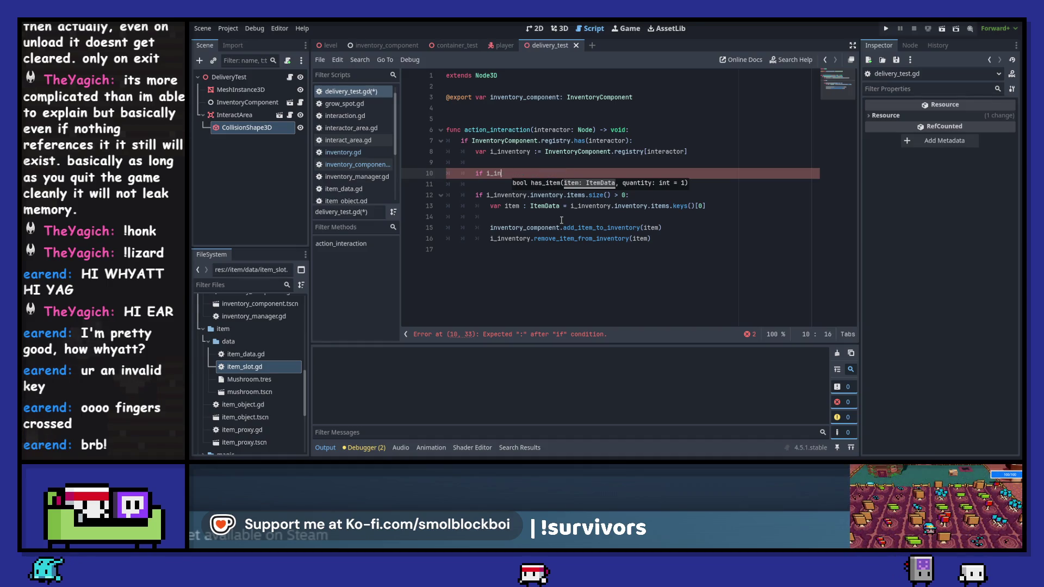
{"action": "key", "text": "ctrl+x"}
{"action": "key", "text": "ctrl+z"}
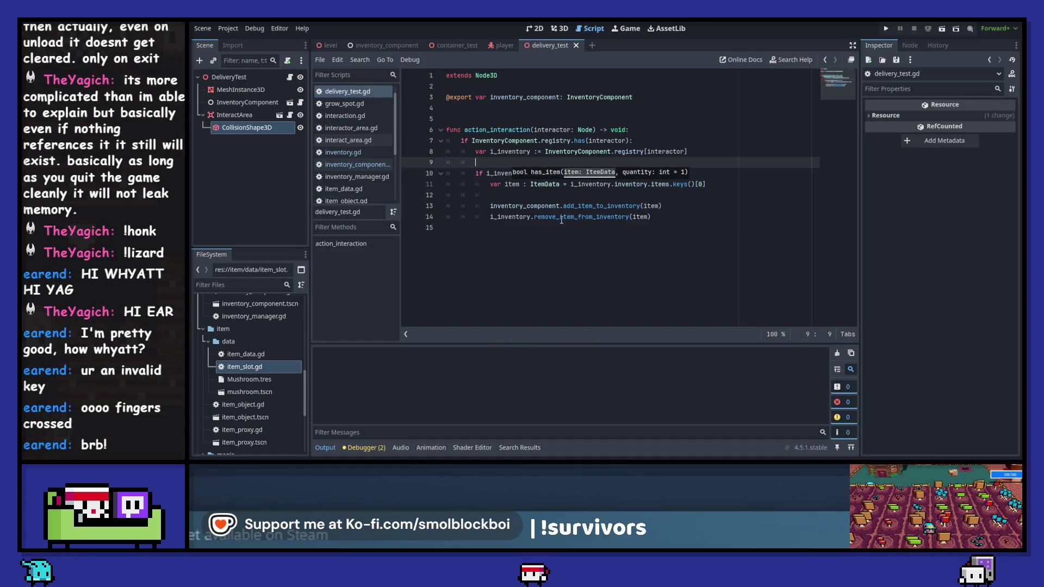
{"action": "left_click", "coordinate": [553, 195]}
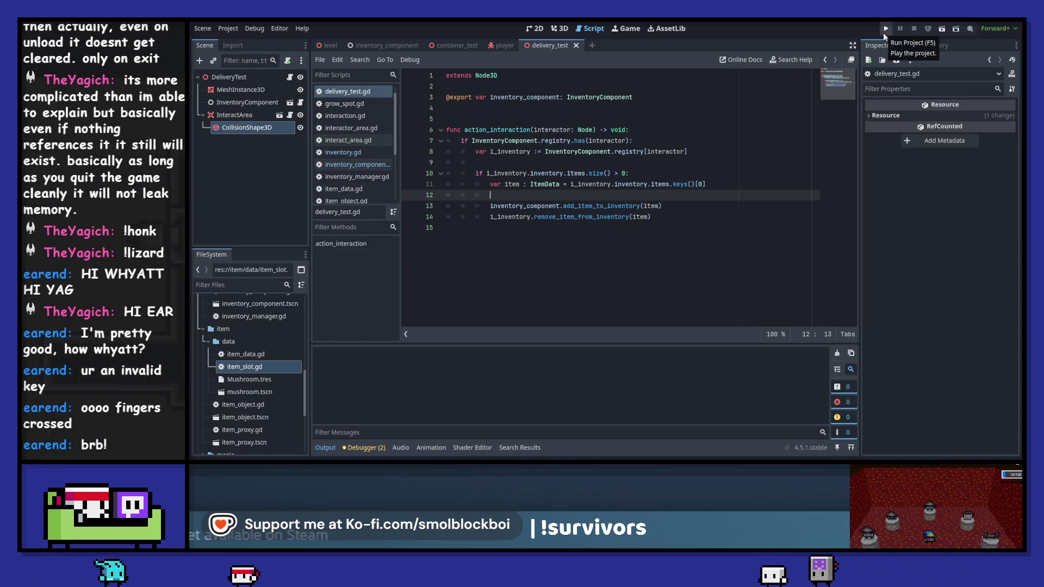
Step: Test-run the game delivering a picked-up mushroom to the pink box, then breakpoint line 13
{"action": "left_click", "coordinate": [884, 32]}
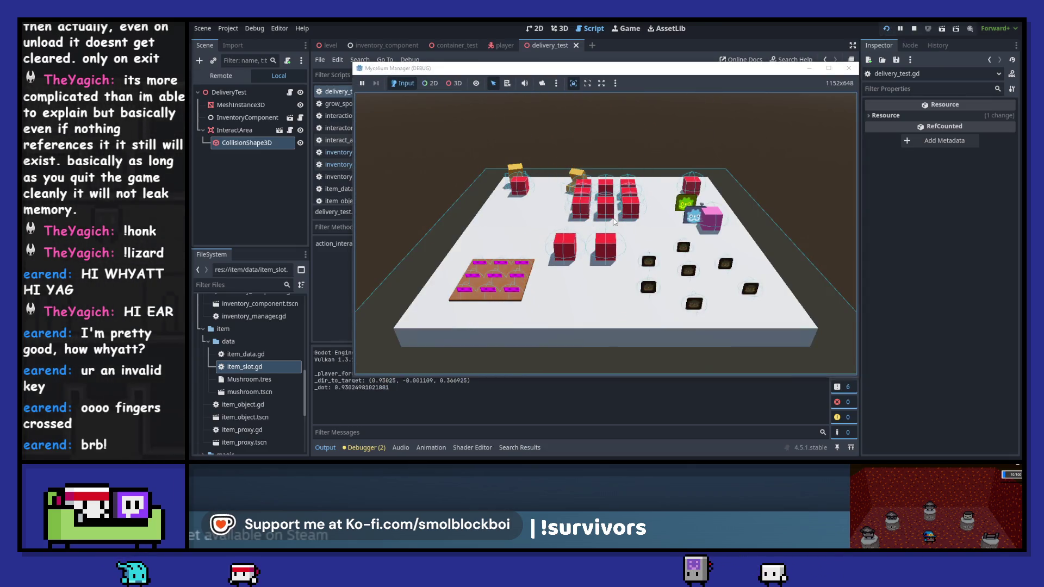
{"action": "key", "text": "s"}
{"action": "key", "text": "e"}
{"action": "key", "text": "w"}
{"action": "key", "text": "e"}
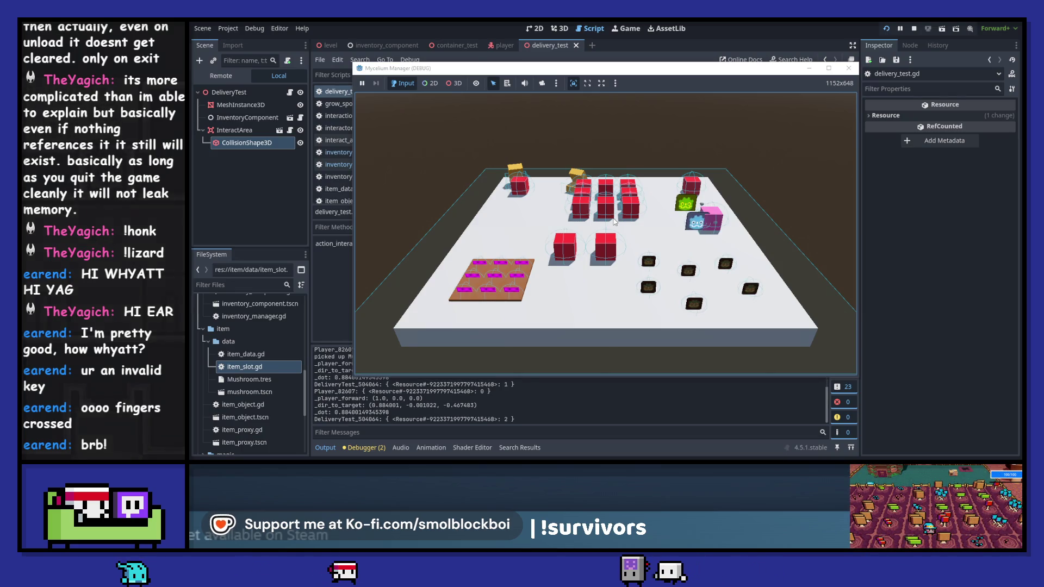
{"action": "key", "text": "e"}
{"action": "key", "text": "e"}
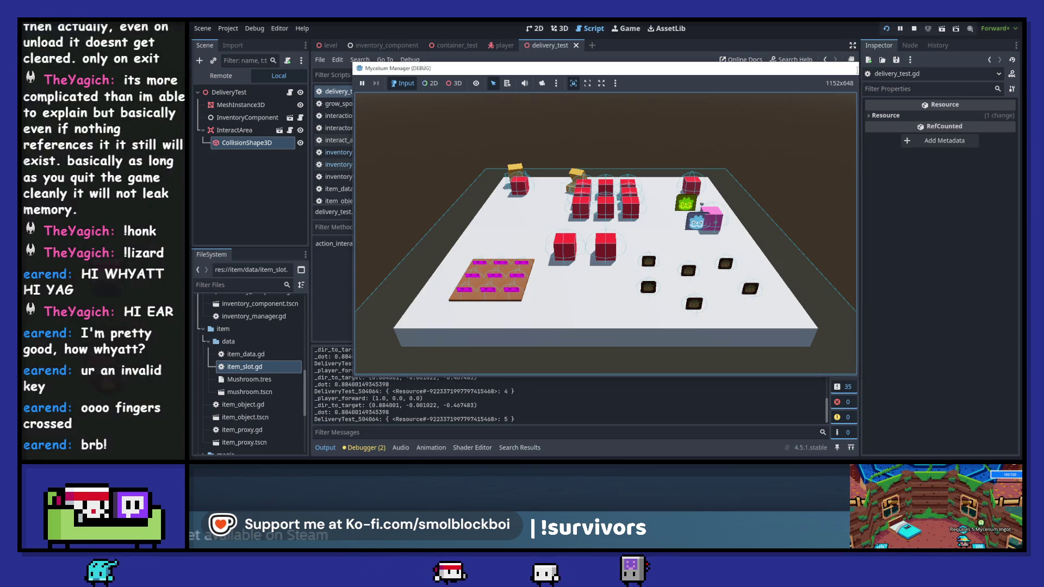
{"action": "key", "text": "F8"}
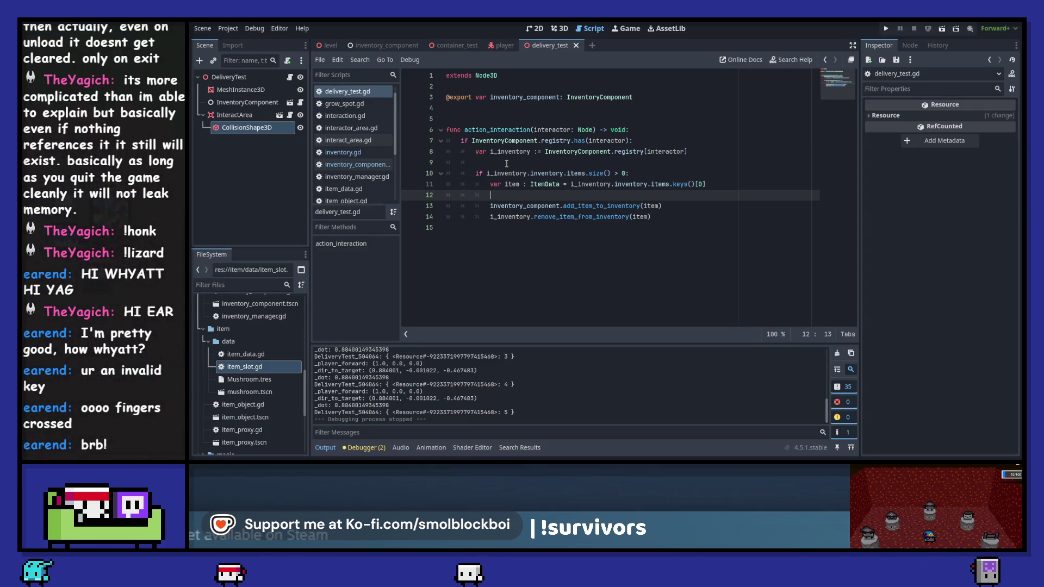
{"action": "left_click", "coordinate": [409, 206]}
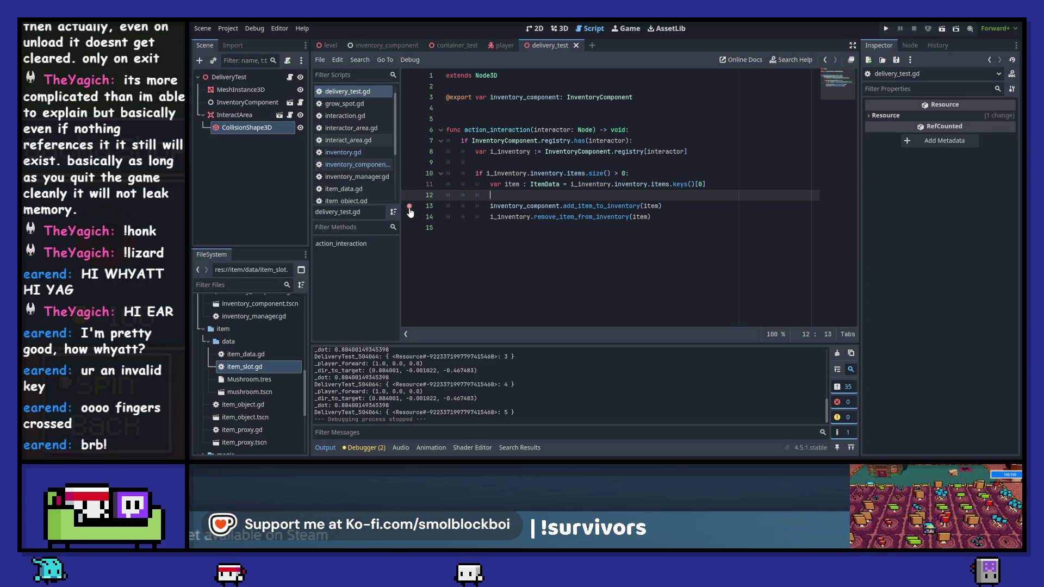
Step: Debug-run the game until the line 13 breakpoint hits, continue, stop, and remove the breakpoint
{"action": "left_click", "coordinate": [886, 30]}
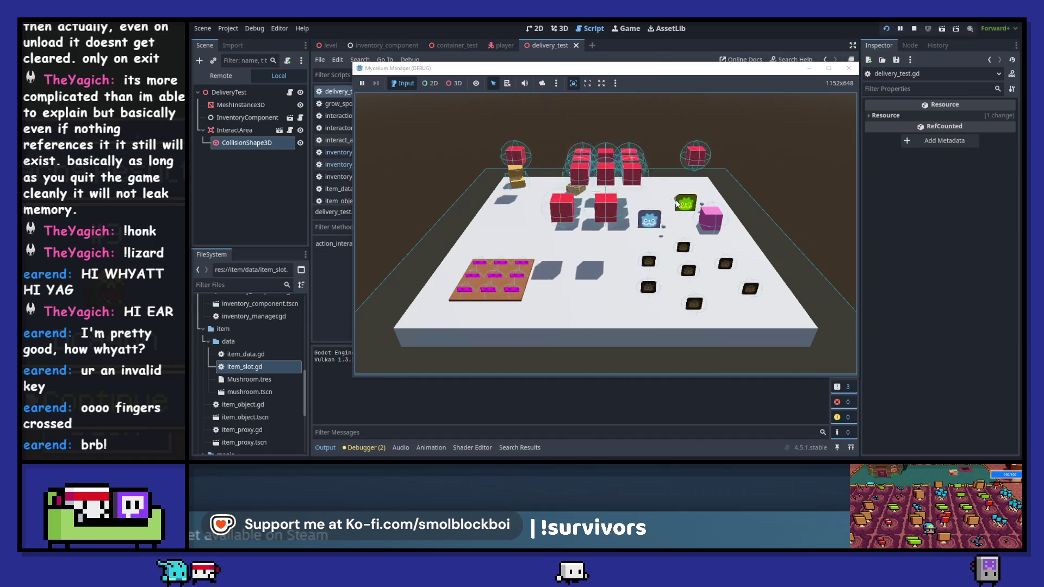
{"action": "key", "text": "e"}
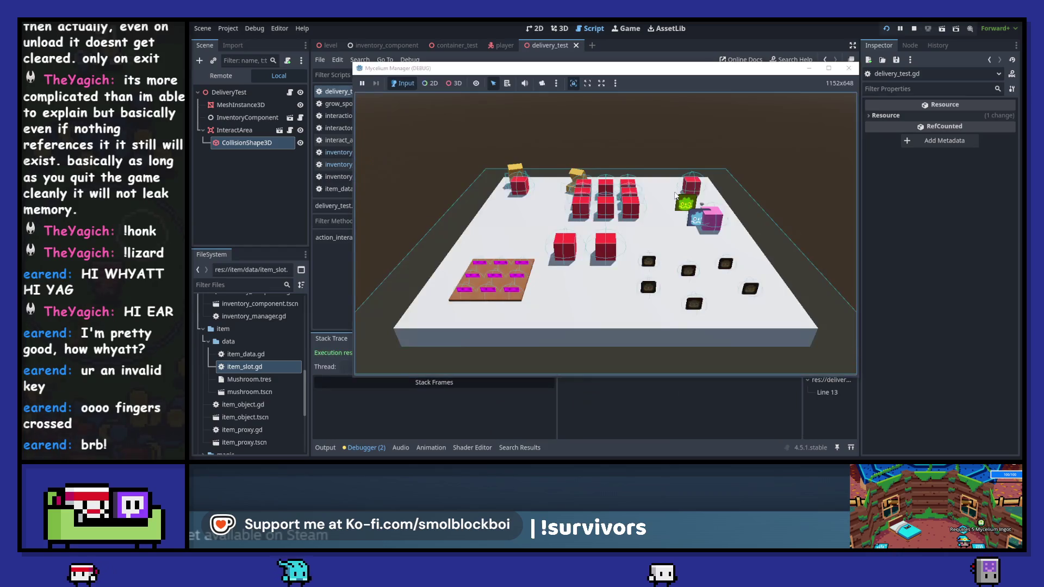
{"action": "left_click", "coordinate": [886, 27]}
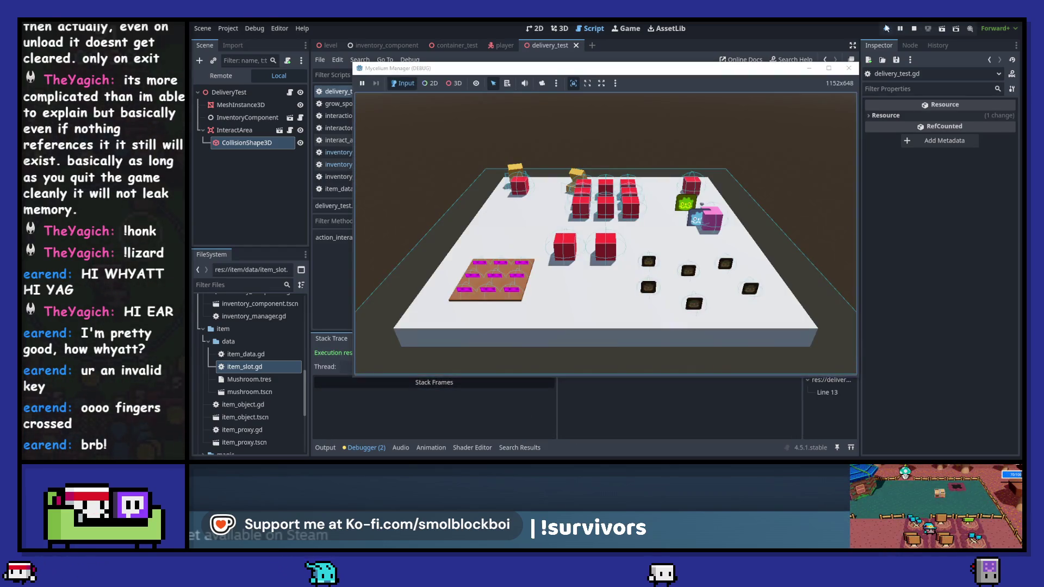
{"action": "left_click", "coordinate": [850, 69]}
{"action": "left_click", "coordinate": [409, 206]}
{"action": "left_click", "coordinate": [651, 206]}
{"action": "mouse_move", "coordinate": [600, 207]}
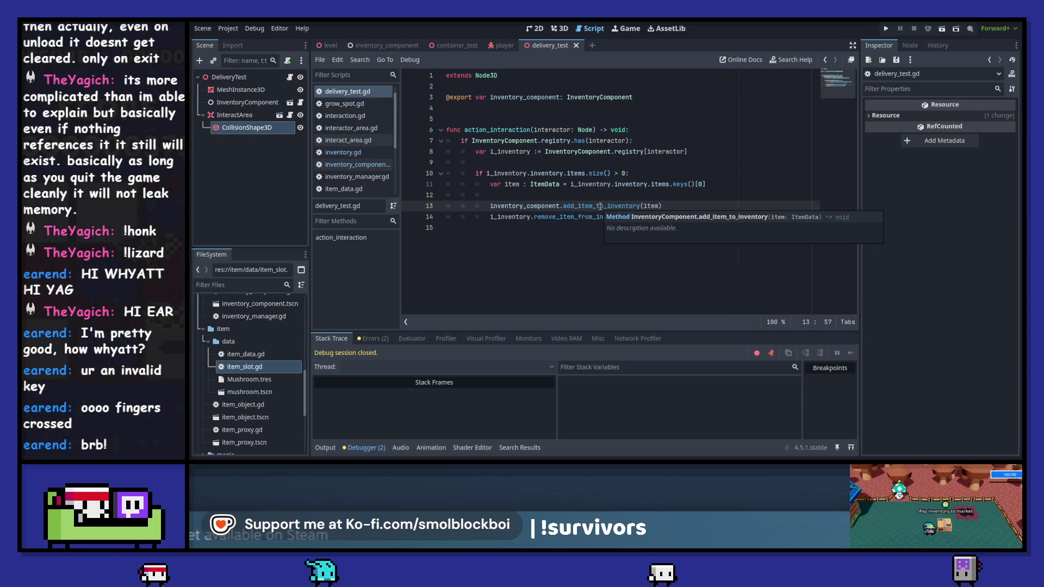
Step: Clear the leftover has_item text from line 10 of delivery_test.gd
{"action": "left_click", "coordinate": [570, 162]}
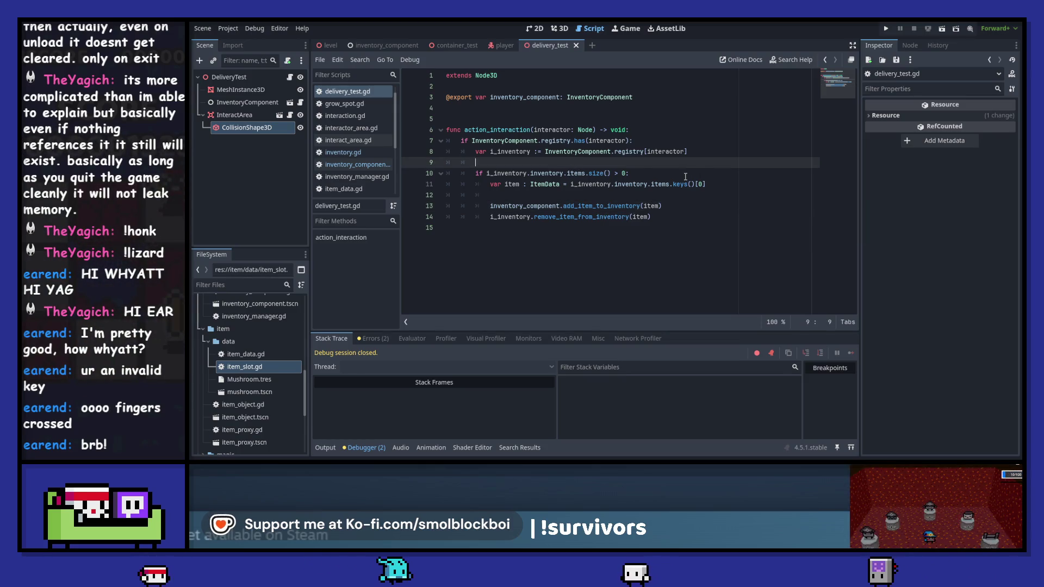
{"action": "key", "text": "Return"}
{"action": "key", "text": "Return"}
{"action": "key", "text": "Up"}
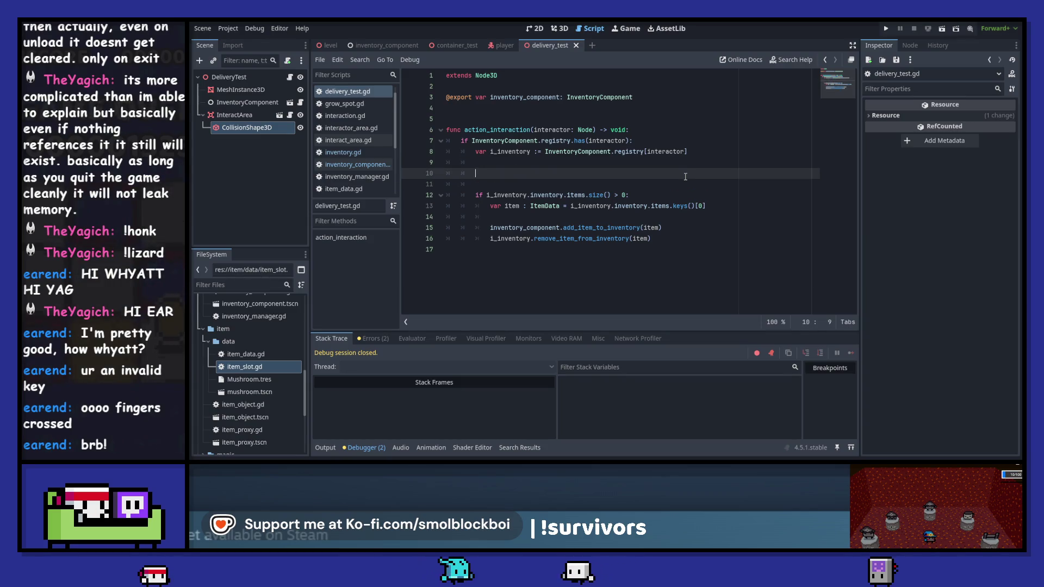
{"action": "key", "text": "ctrl+BackSpace"}
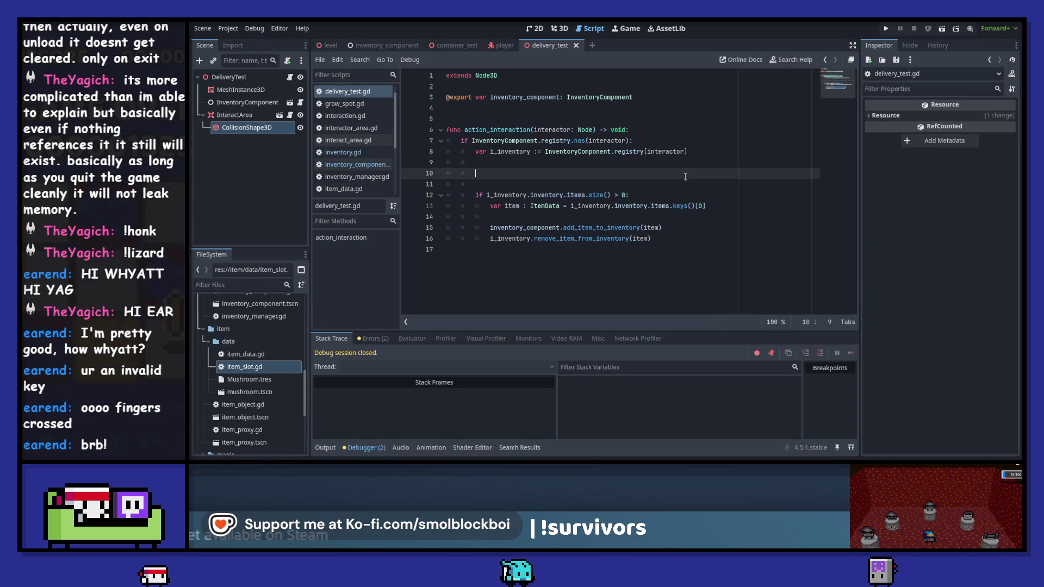
Step: In inventory_component.gd, insert blank lines above the has_item function
{"action": "left_click", "coordinate": [390, 165]}
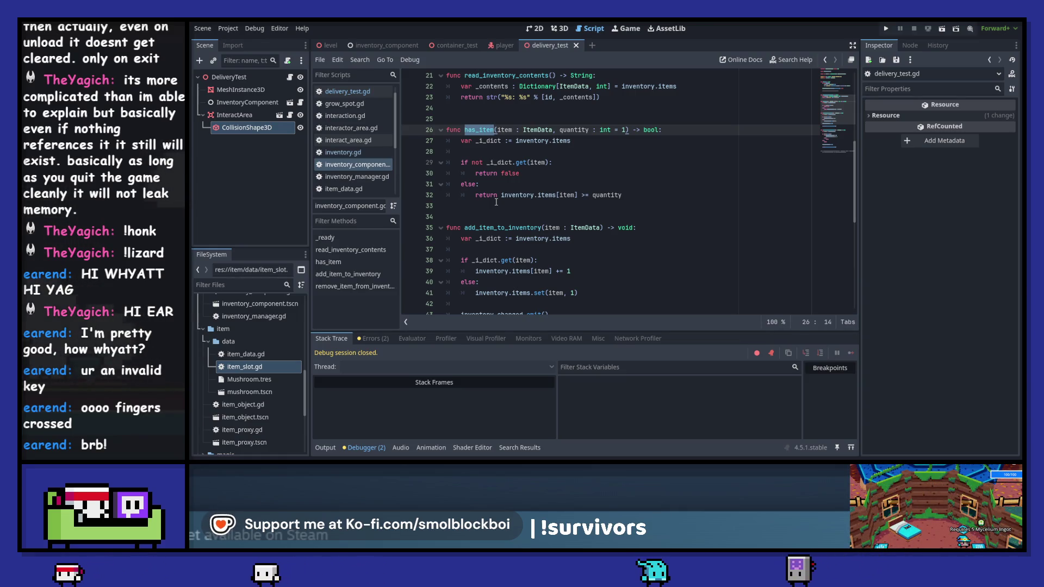
{"action": "scroll", "coordinate": [496, 203], "scroll_direction": "up", "scroll_amount": 2}
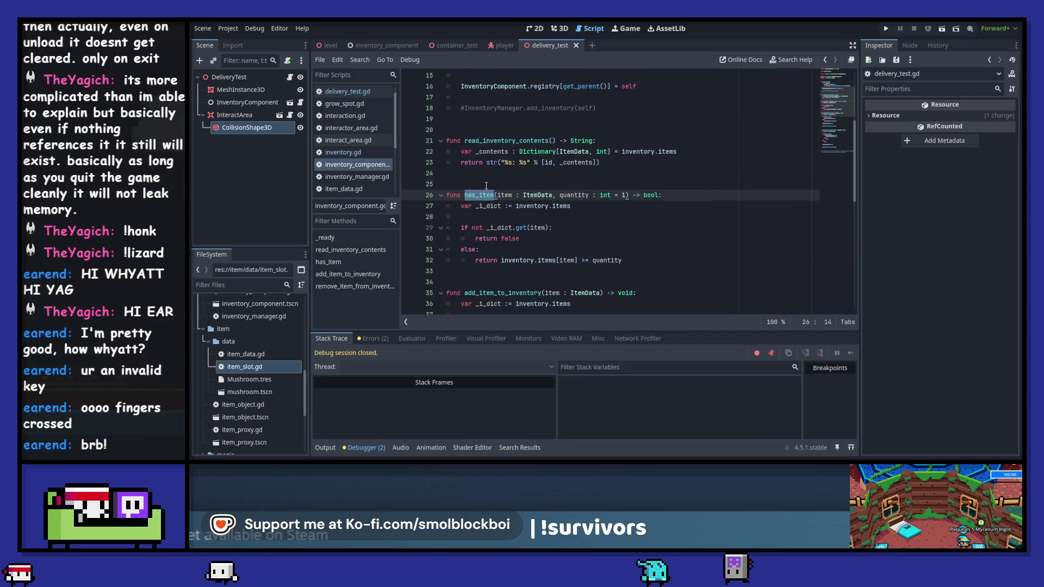
{"action": "left_click", "coordinate": [486, 186]}
{"action": "key", "text": "Return"}
{"action": "key", "text": "Return"}
{"action": "left_click", "coordinate": [544, 198]}
{"action": "key", "text": "Return"}
{"action": "key", "text": "Up"}
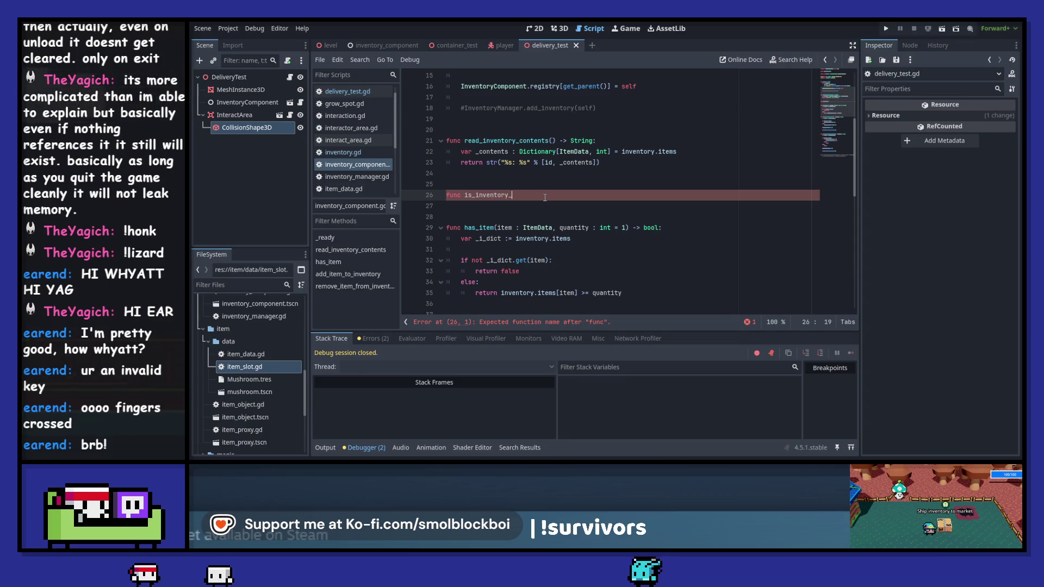
Step: Write is_inventory_empty() -> bool returning inventory.items.size() <= 0
{"action": "type", "text": "ty("}
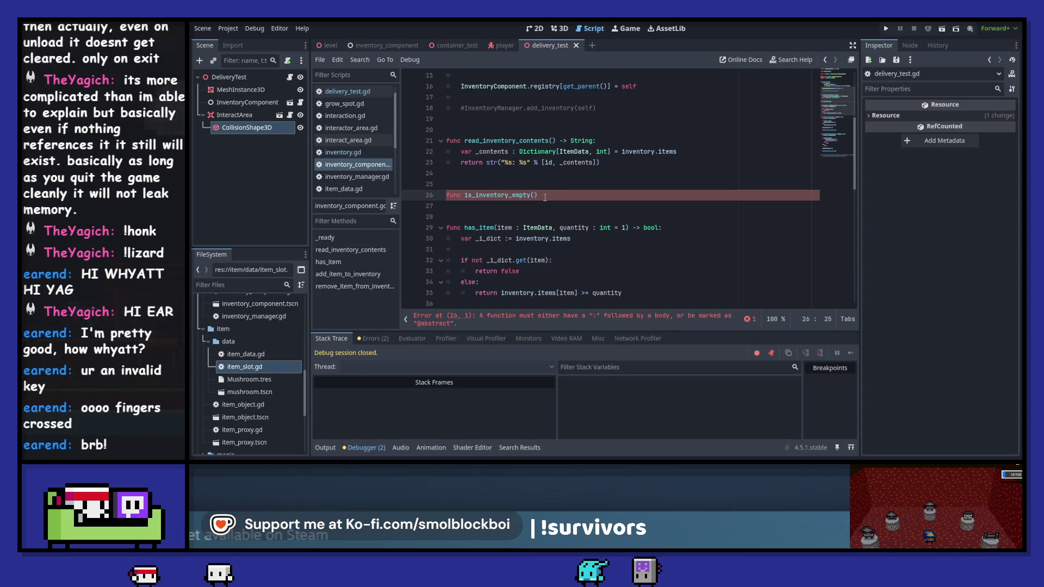
{"action": "type", "text": "ol:"}
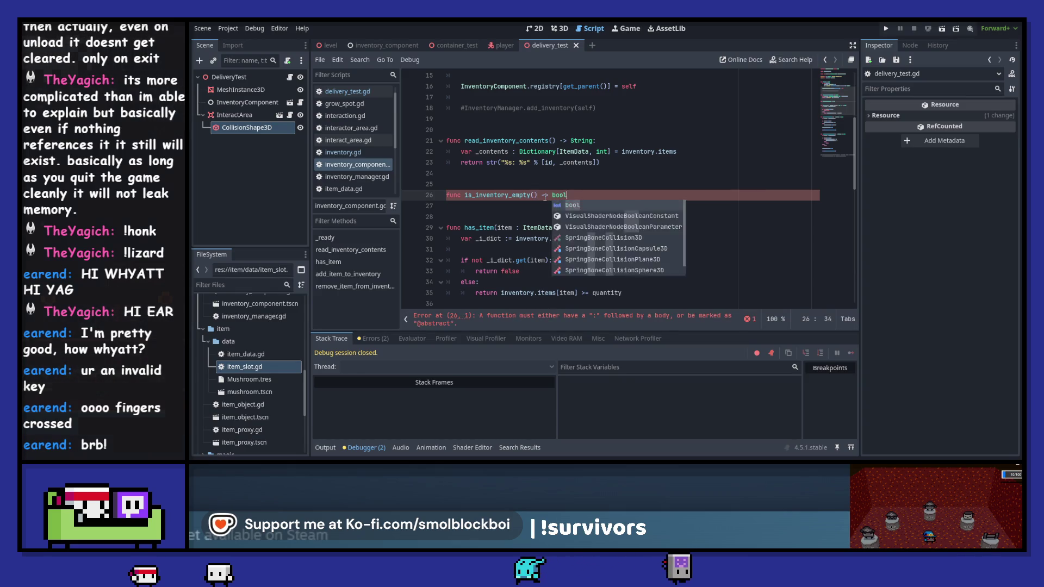
{"action": "key", "text": "Return"}
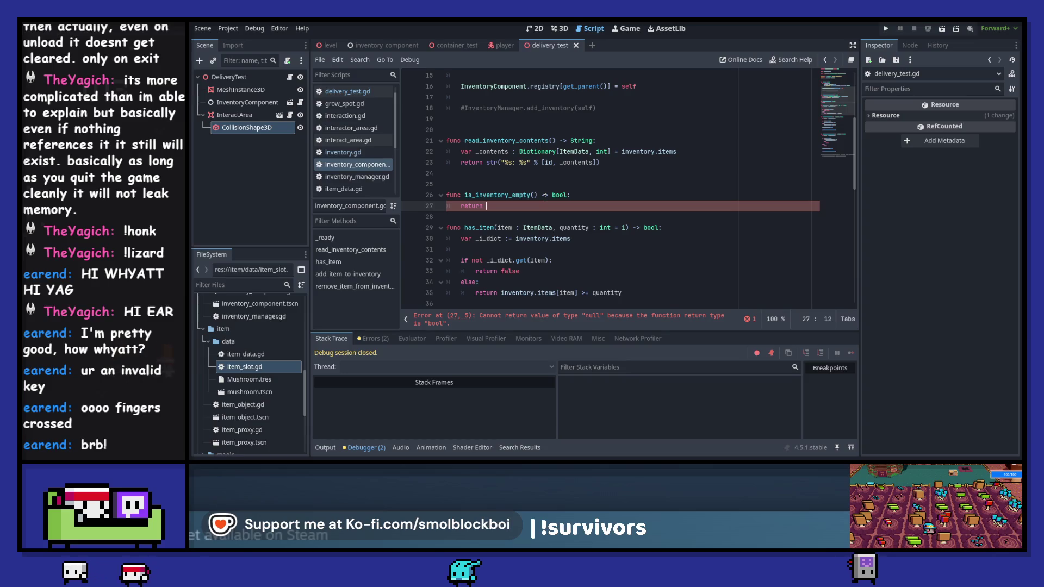
{"action": "type", "text": "ventory.item"}
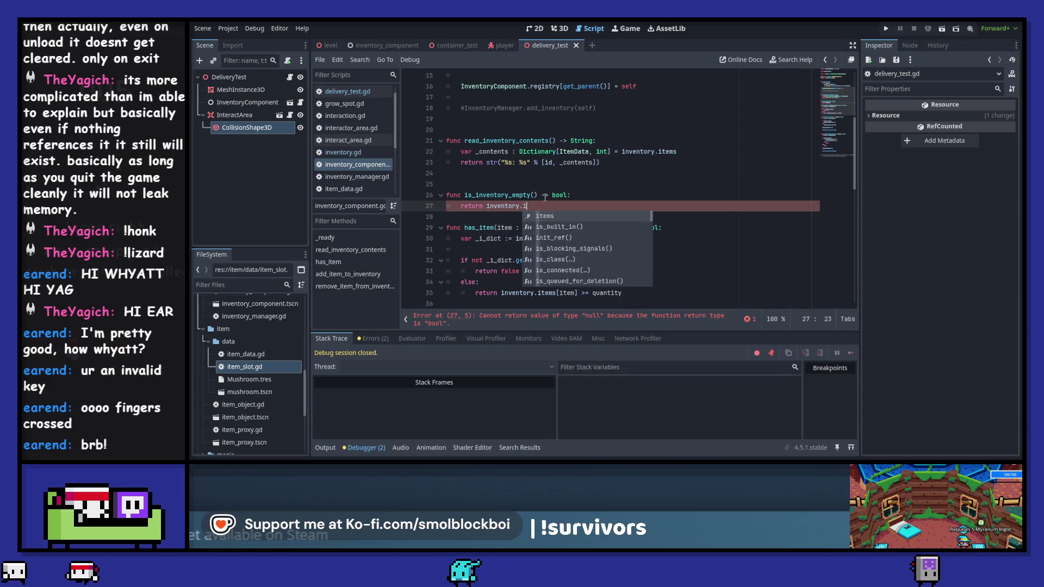
{"action": "type", "text": "s.s"}
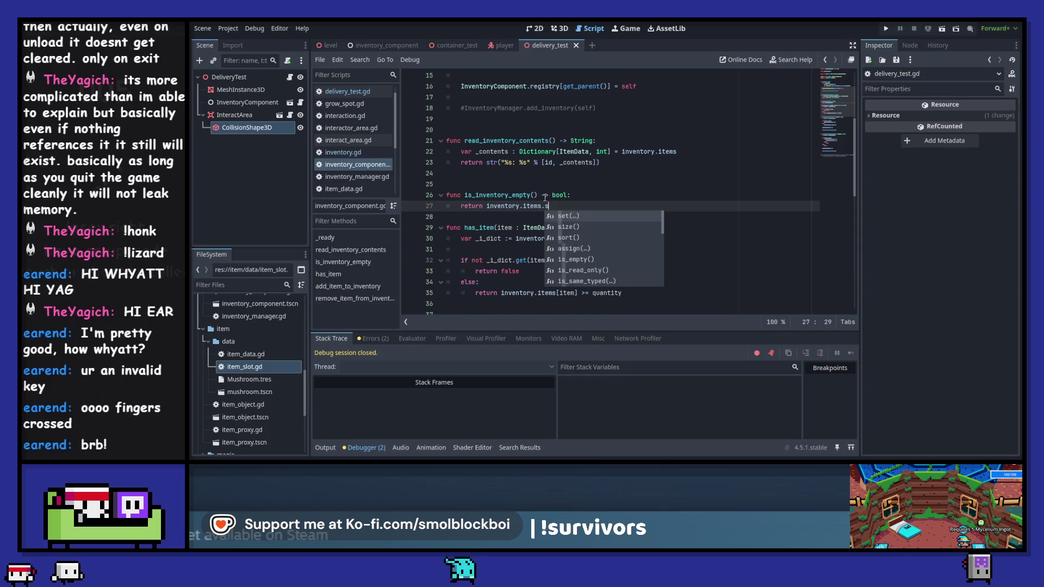
{"action": "key", "text": "Down"}
{"action": "key", "text": "Return"}
{"action": "type", "text": "<"}
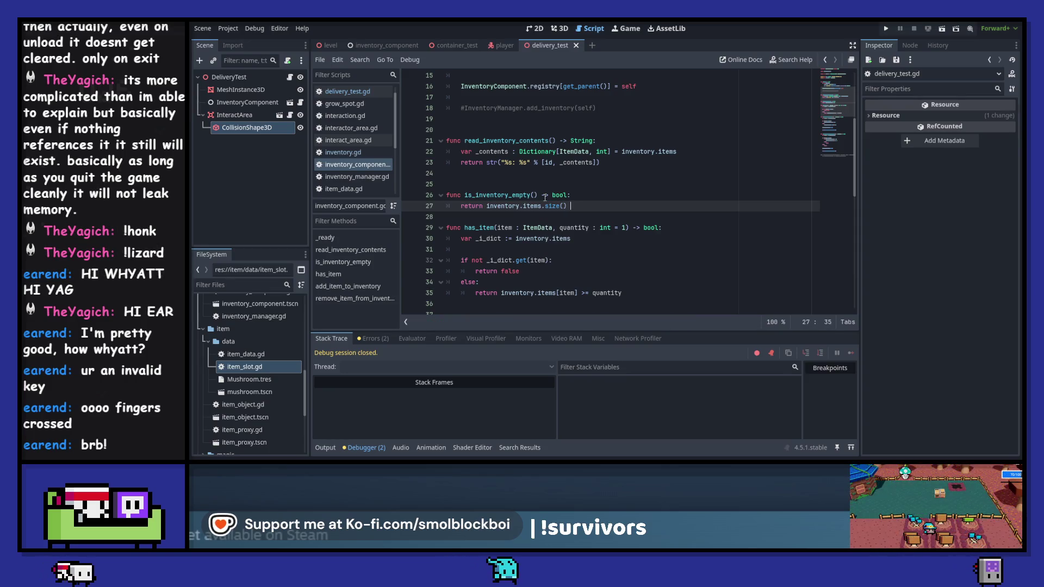
{"action": "type", "text": "= 0"}
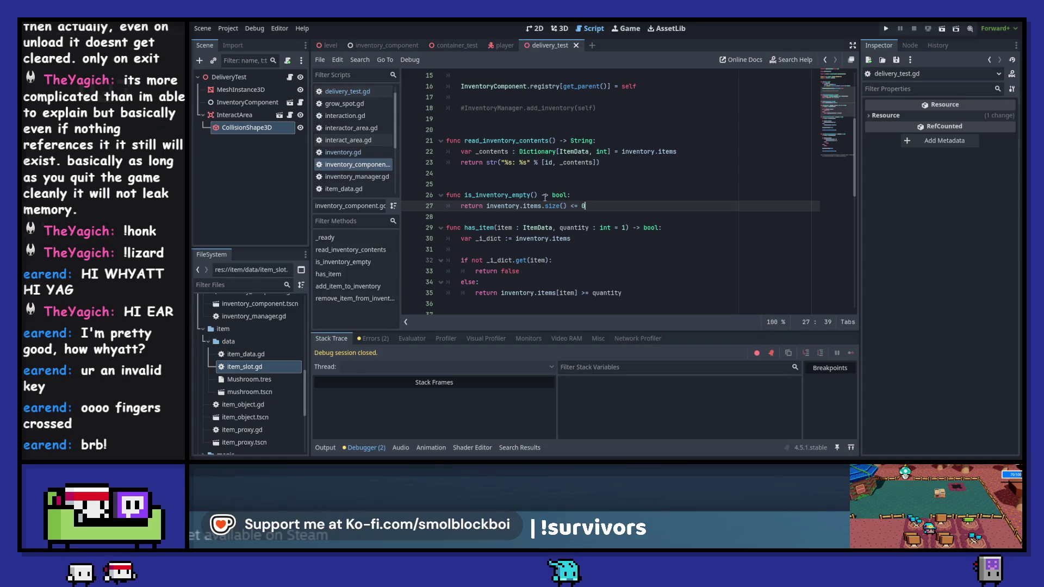
{"action": "key", "text": "Return"}
{"action": "key", "text": "Up"}
{"action": "key", "text": "Up"}
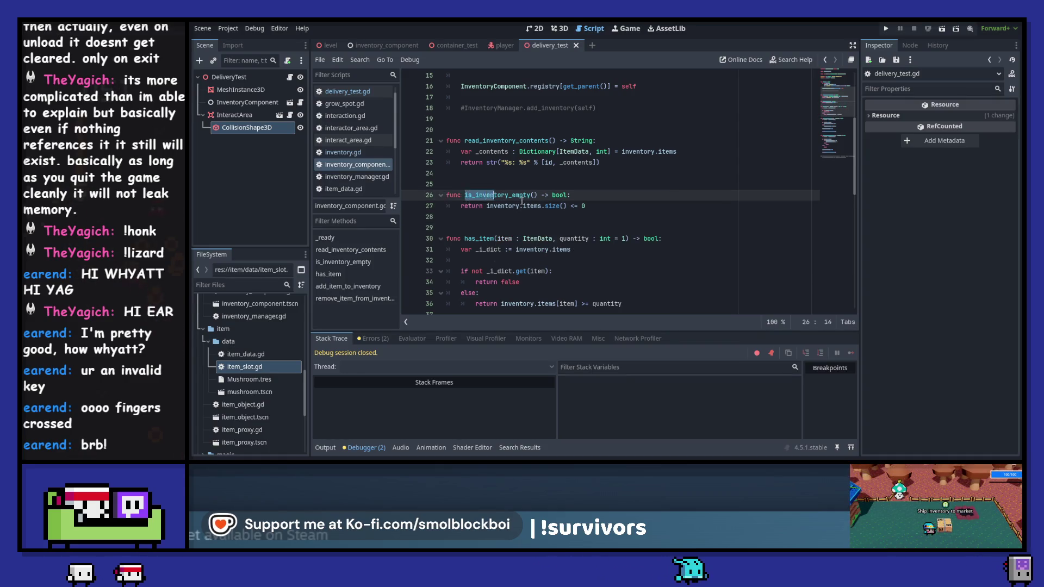
Step: Start 'if i_inventory.is_inventory_empty()' on line 10 of delivery_test.gd and jump to its definition
{"action": "left_click", "coordinate": [363, 154]}
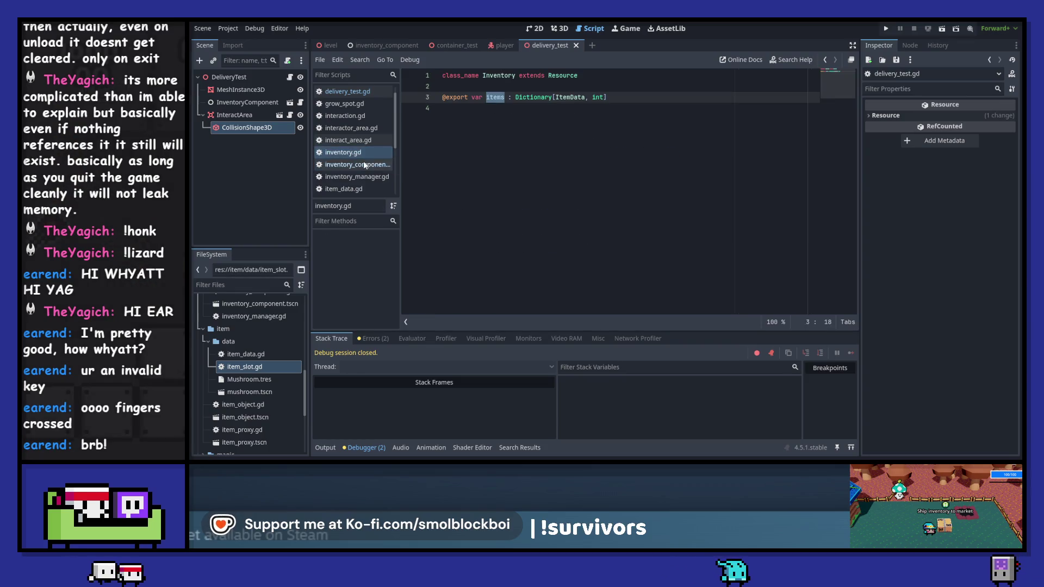
{"action": "left_click", "coordinate": [356, 91]}
{"action": "type", "text": "if is_inventory_empty()"}
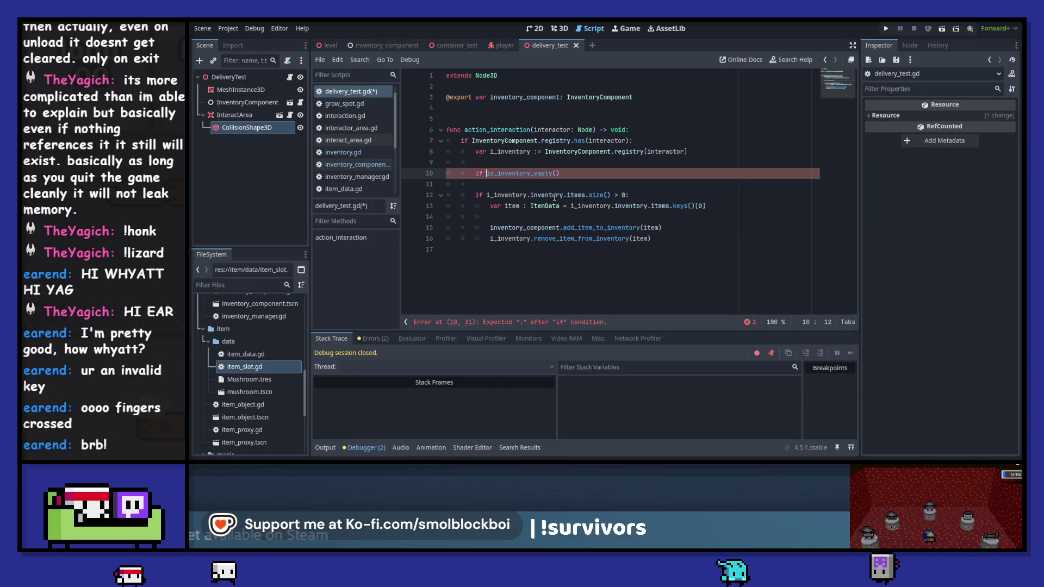
{"action": "key", "text": "ctrl+Left"}
{"action": "key", "text": "ctrl+Left"}
{"action": "type", "text": "i"}
{"action": "key", "text": "Return"}
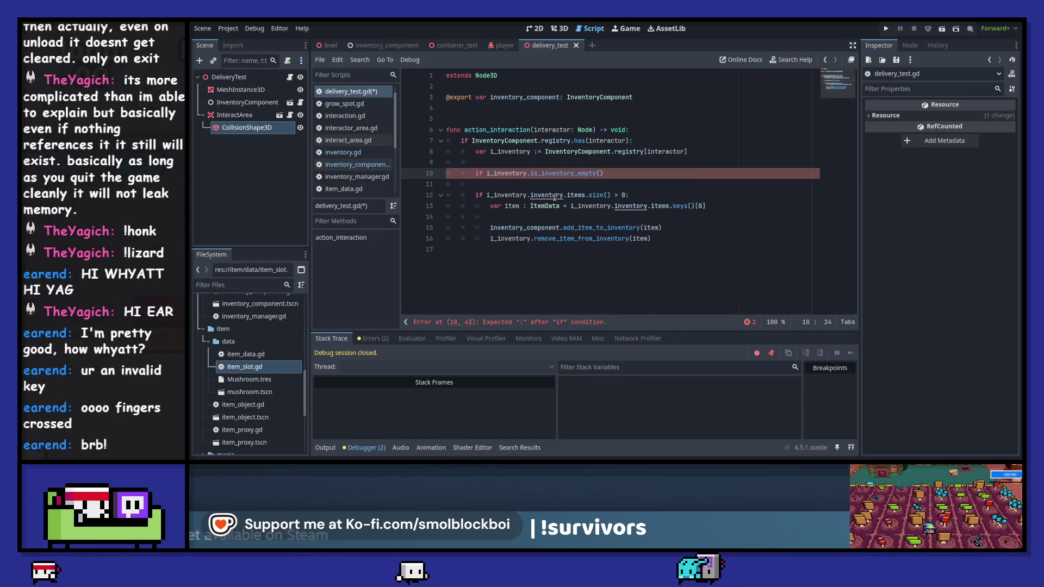
{"action": "left_click", "coordinate": [557, 173], "text": "ctrl"}
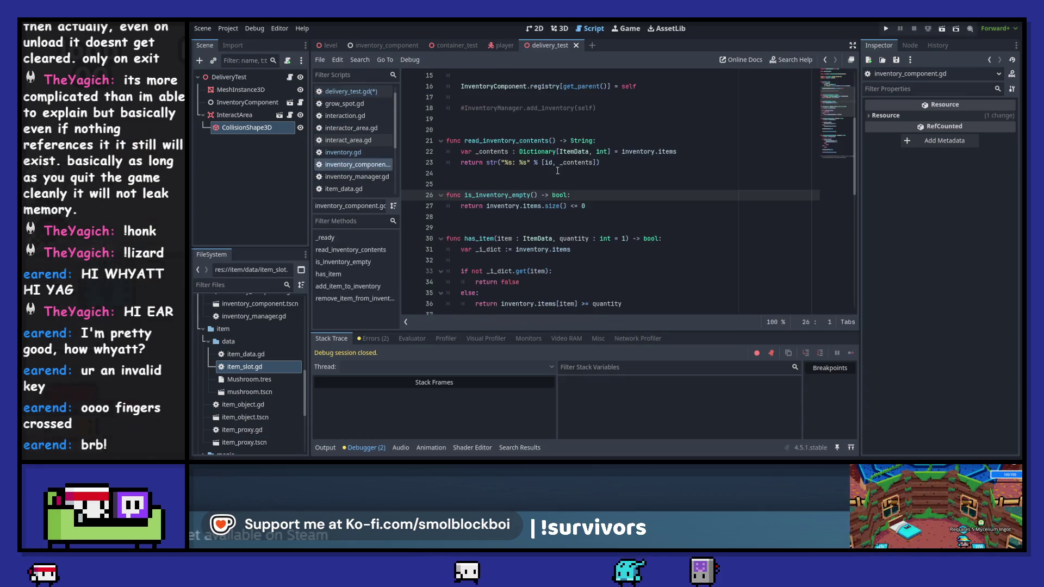
{"action": "left_click_drag", "start_coordinate": [476, 196], "coordinate": [514, 196]}
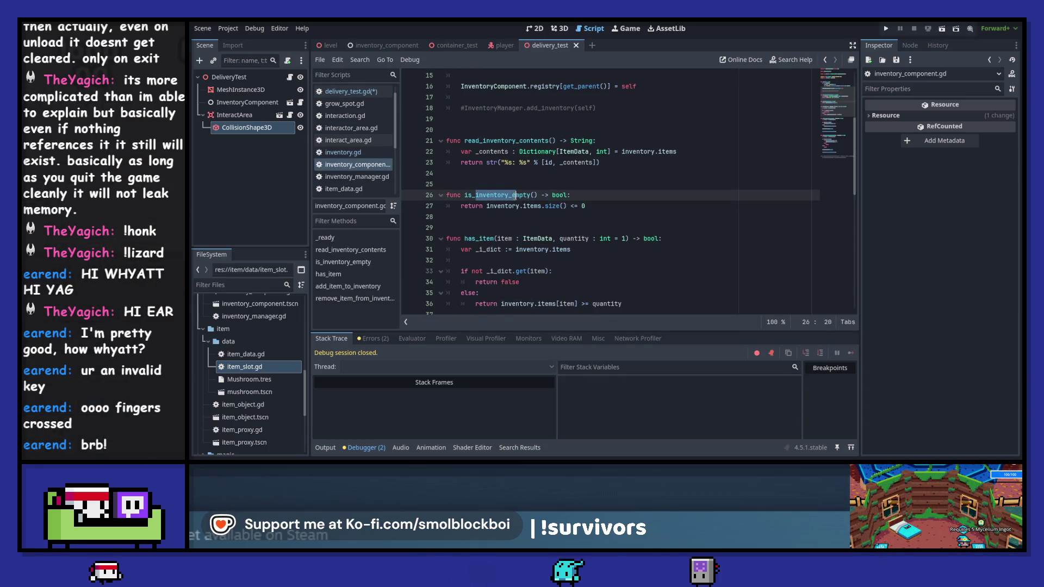
Step: Rename is_inventory_empty to is_empty in the inventory component, save, and select the old call on line 10
{"action": "key", "text": "BackSpace"}
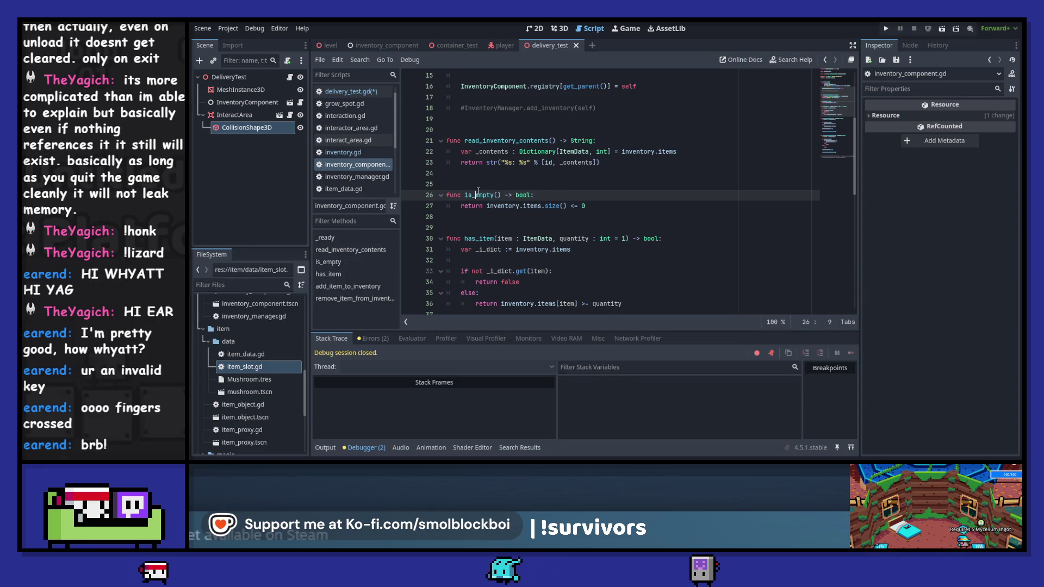
{"action": "left_click_drag", "start_coordinate": [483, 140], "coordinate": [500, 141]}
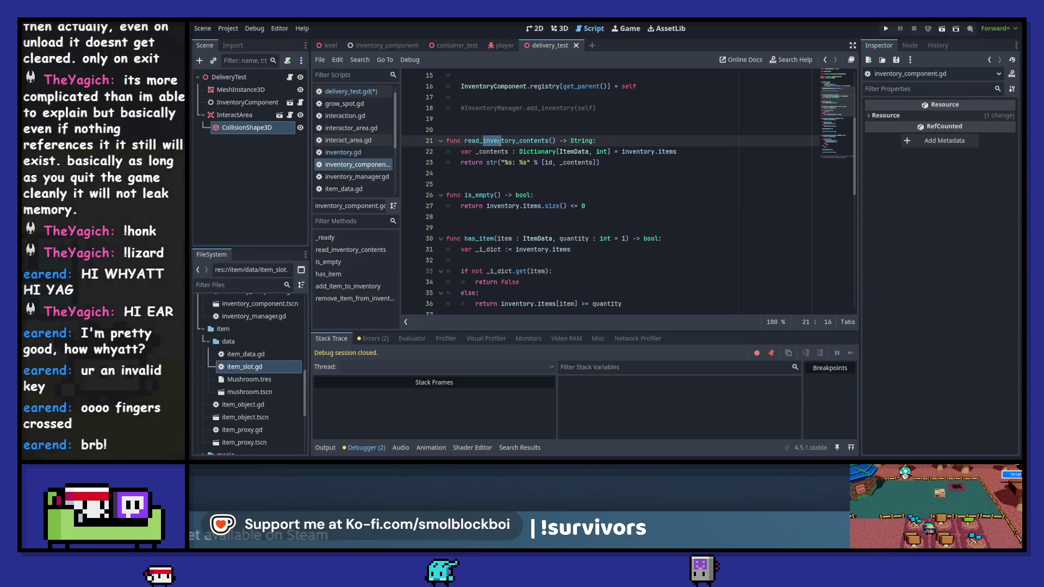
{"action": "left_click", "coordinate": [482, 194]}
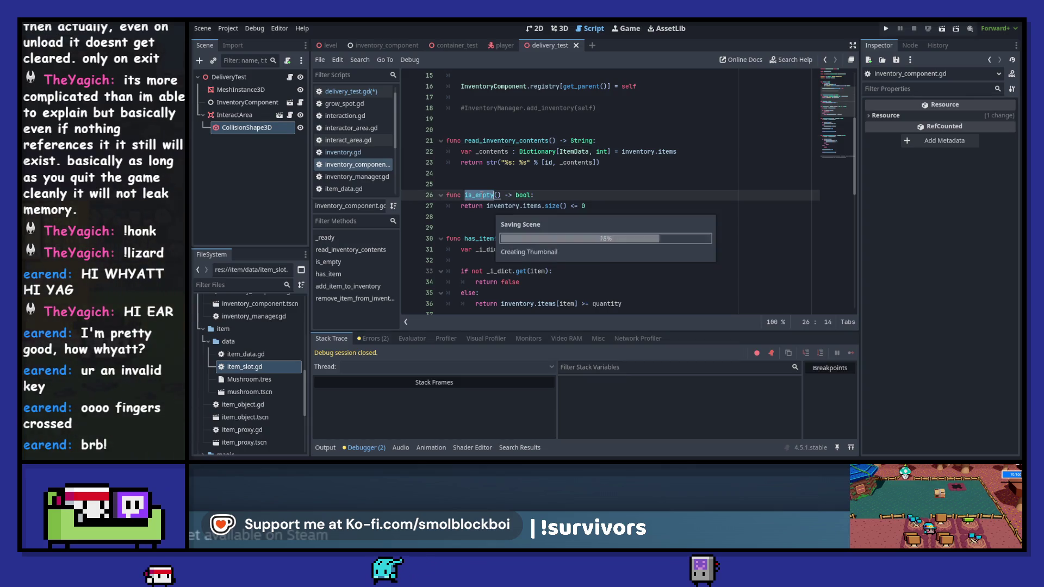
{"action": "key", "text": "F6"}
{"action": "double_click", "coordinate": [549, 173]}
Step: Change line 10 to 'if not i_inventory.is_empty():'
{"action": "type", "text": "is_empty"}
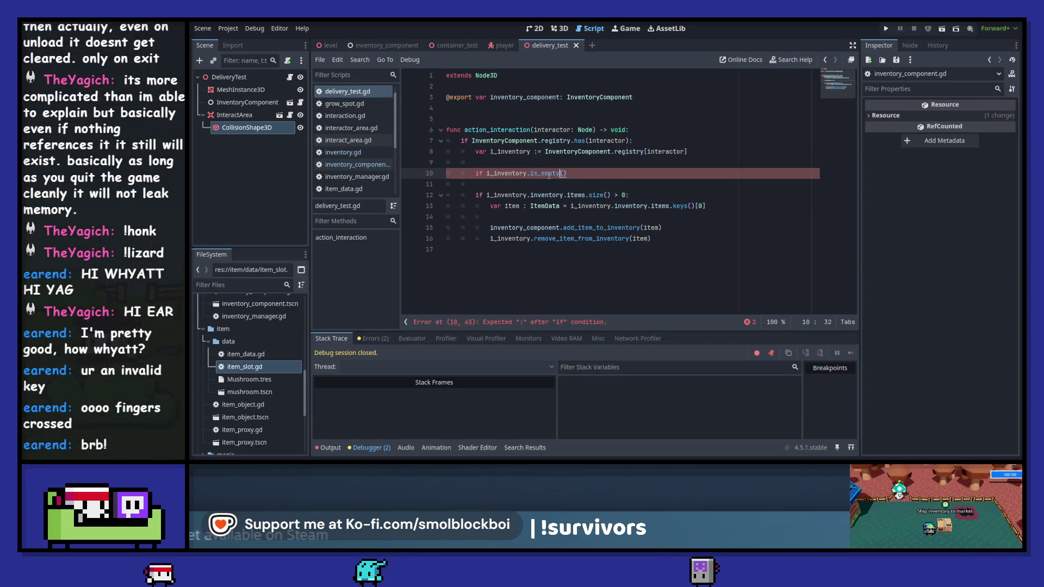
{"action": "left_click", "coordinate": [596, 174]}
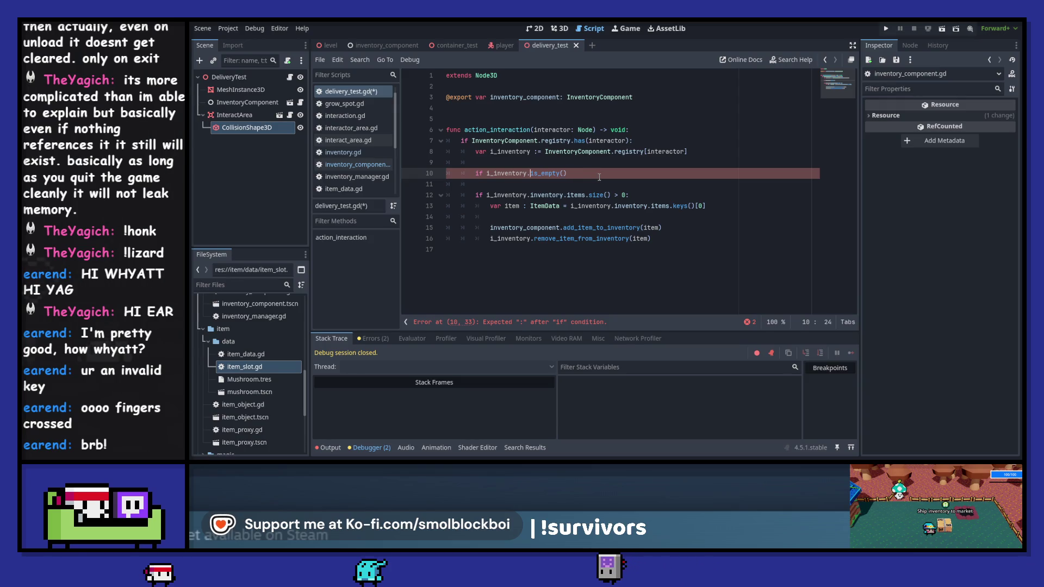
{"action": "type", "text": "not"}
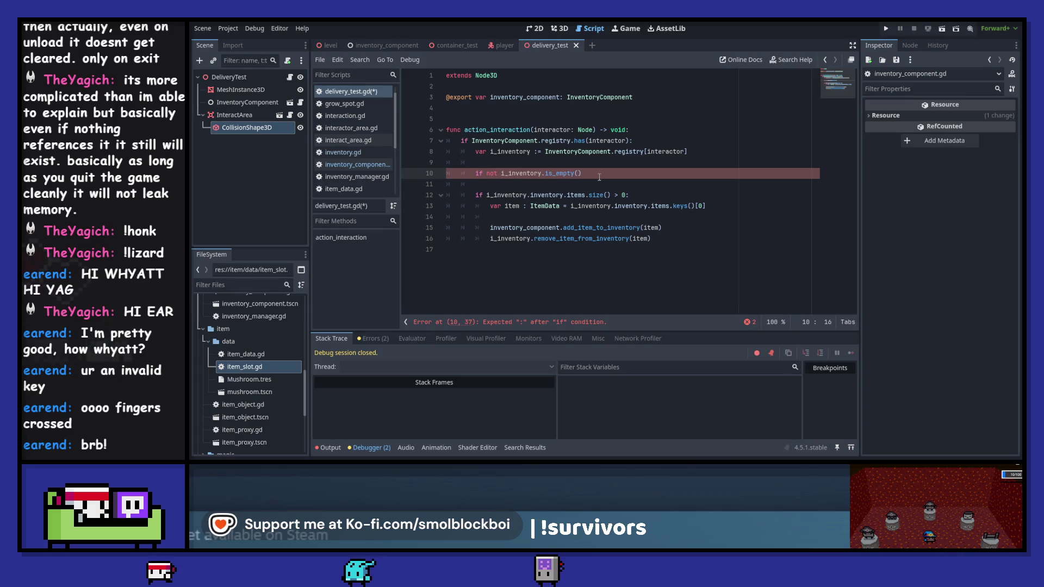
{"action": "key", "text": "End"}
{"action": "type", "text": ":"}
Step: Delete the old size() > 0 check, unindent the transfer body, and save delivery_test.gd
{"action": "key", "text": "Down"}
{"action": "key", "text": "Down"}
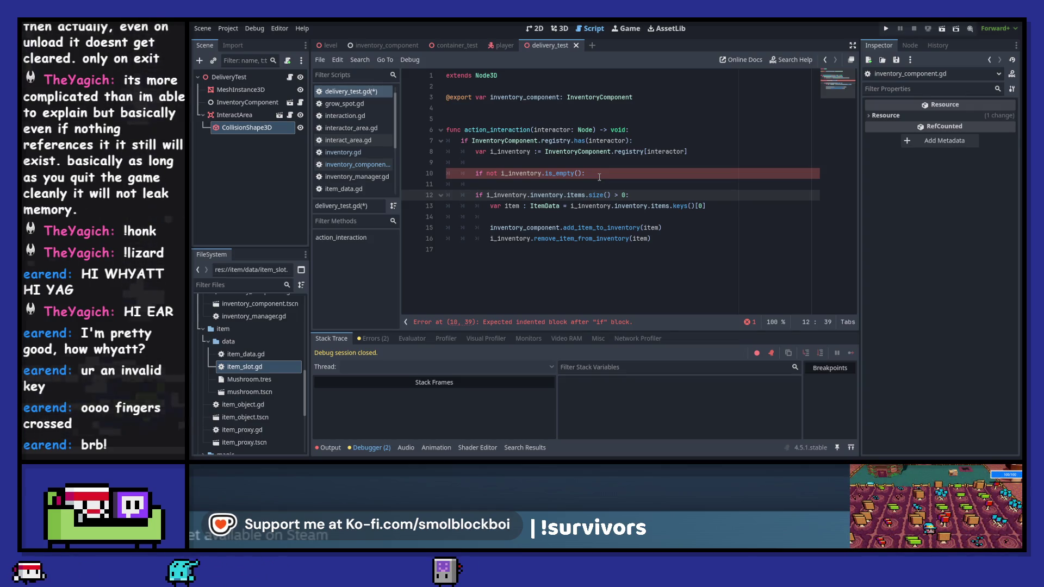
{"action": "key", "text": "ctrl+shift+k"}
{"action": "key", "text": "Down"}
{"action": "key", "text": "Down"}
{"action": "key", "text": "Down"}
{"action": "key", "text": "shift+Up"}
{"action": "key", "text": "shift+Up"}
{"action": "key", "text": "shift+Up"}
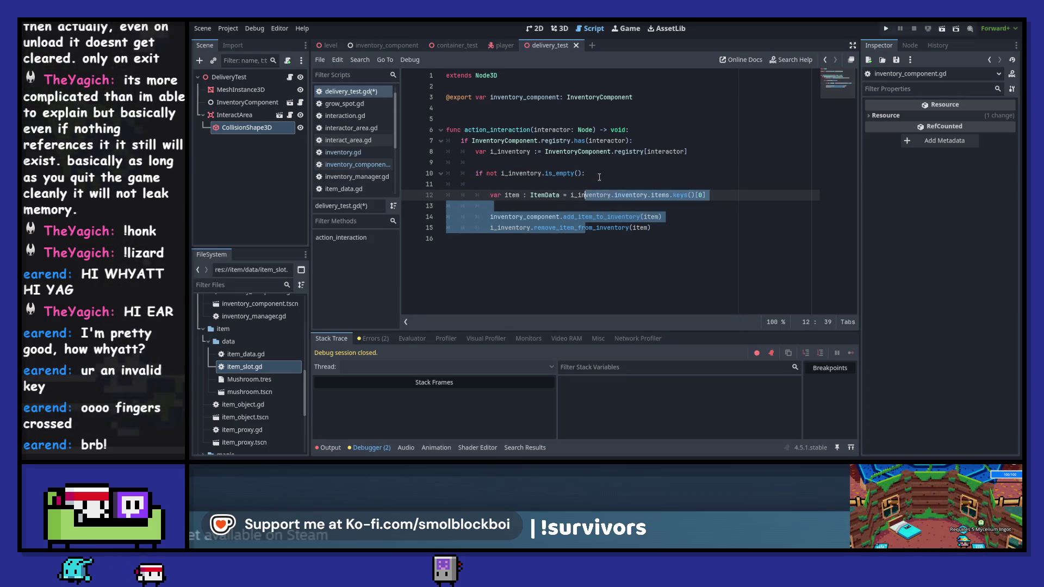
{"action": "key", "text": "Up"}
{"action": "key", "text": "shift+Home"}
{"action": "key", "text": "BackSpace"}
{"action": "key", "text": "BackSpace"}
{"action": "key", "text": "ctrl+s"}
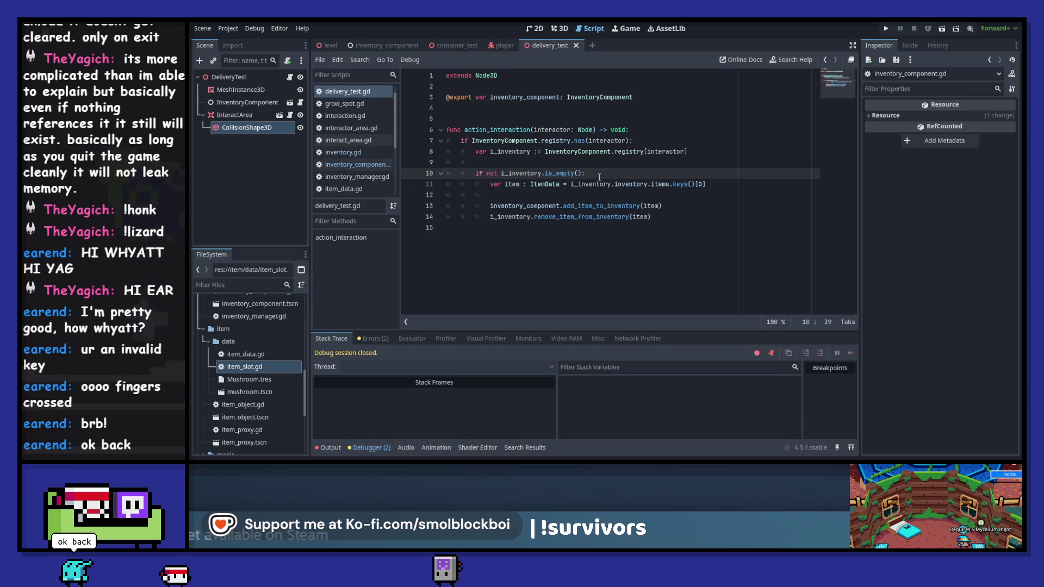
{"action": "left_click", "coordinate": [357, 164]}
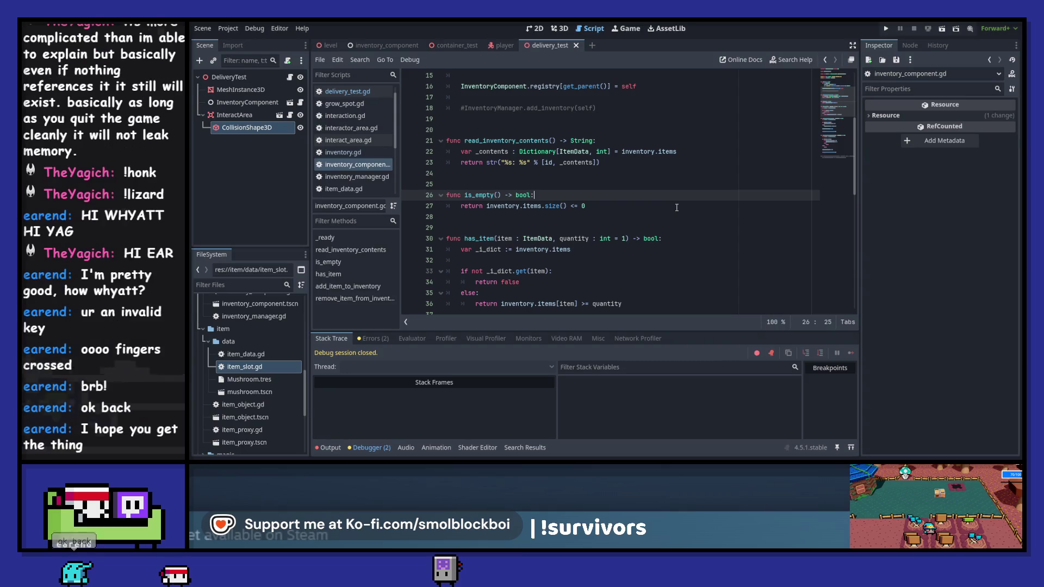
{"action": "scroll", "coordinate": [660, 194], "scroll_direction": "down", "scroll_amount": 2}
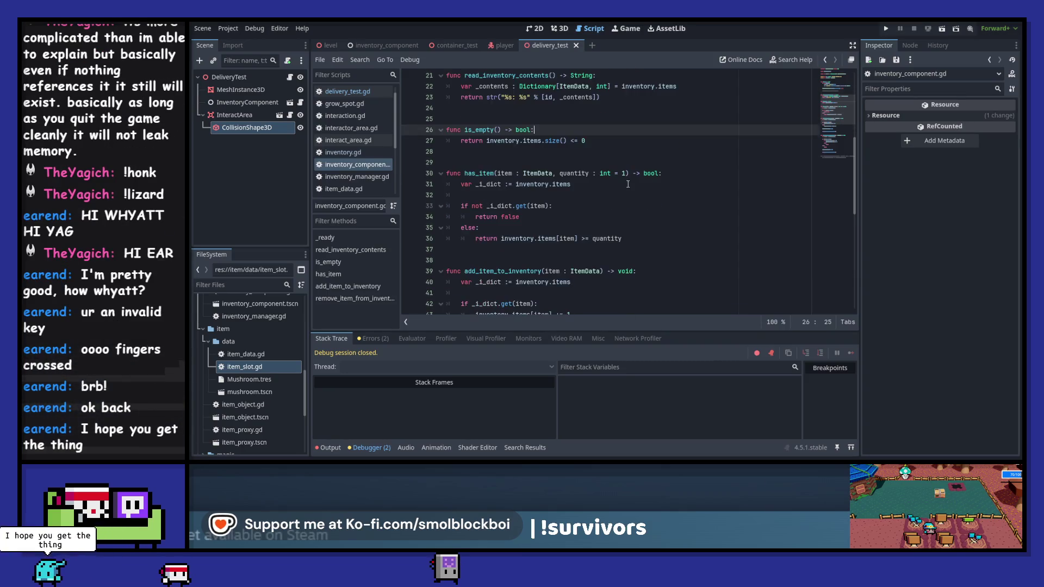
{"action": "scroll", "coordinate": [621, 172], "scroll_direction": "down", "scroll_amount": 2}
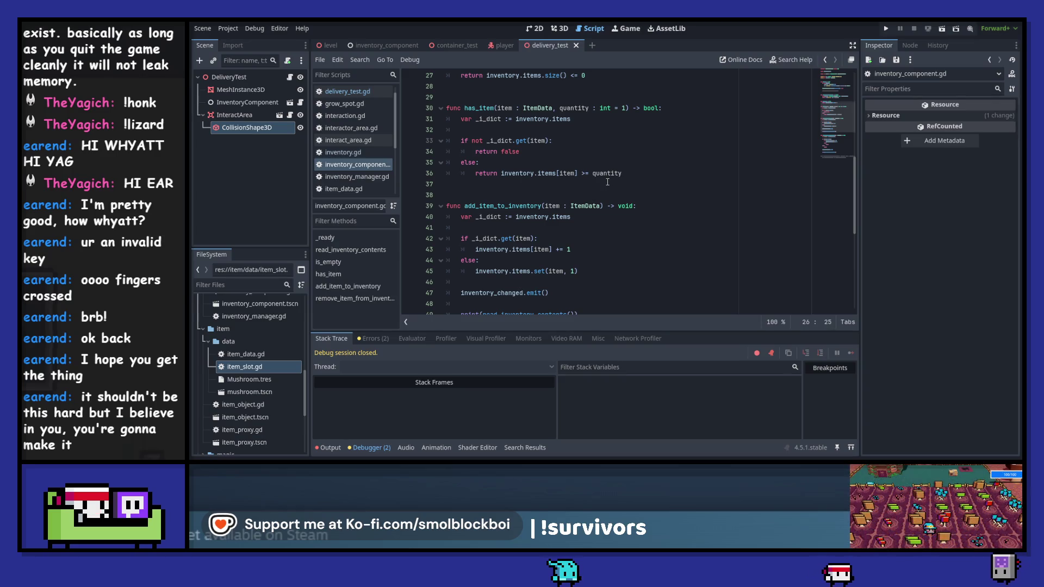
{"action": "scroll", "coordinate": [545, 130], "scroll_direction": "up", "scroll_amount": 3}
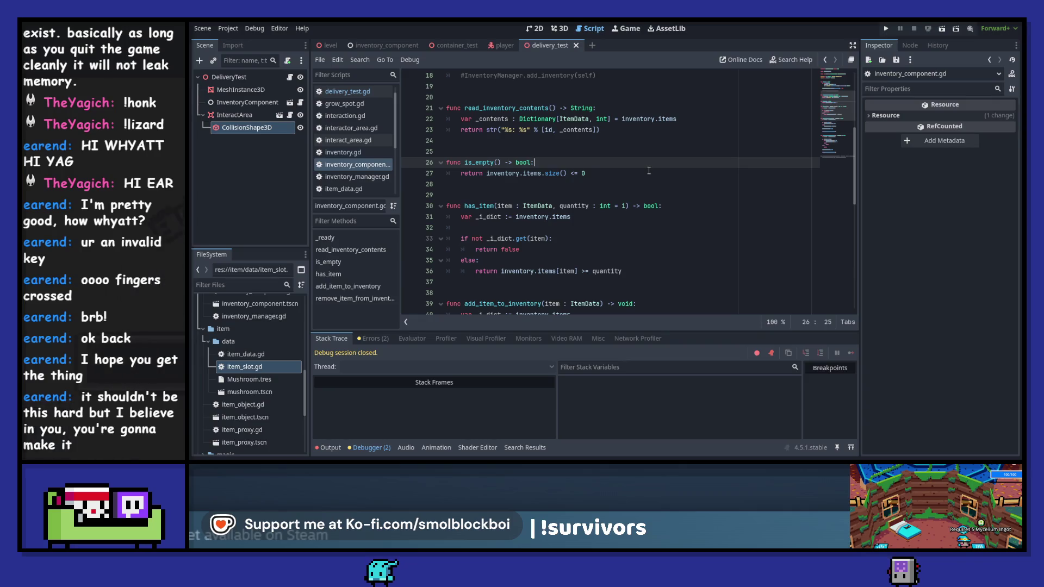
Step: Copy the 'var _i_dict := inventory.items' declaration from has_item into is_empty
{"action": "key", "text": "Down"}
{"action": "key", "text": "Down"}
{"action": "key", "text": "Down"}
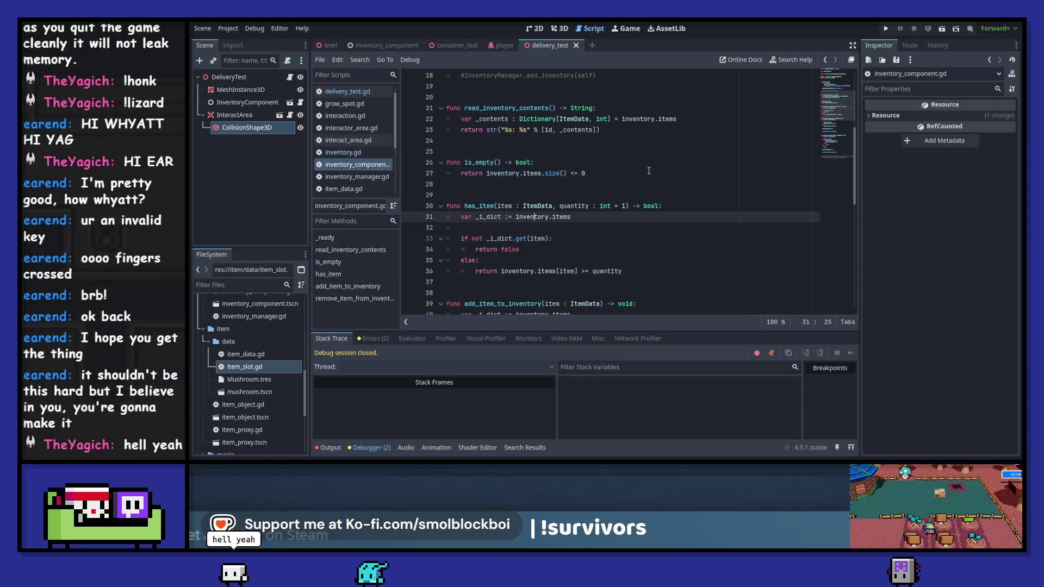
{"action": "key", "text": "Up"}
{"action": "key", "text": "End"}
{"action": "key", "text": "ctrl+shift+Left"}
{"action": "key", "text": "ctrl+shift+Left"}
{"action": "key", "text": "ctrl+shift+Left"}
{"action": "key", "text": "Up"}
{"action": "key", "text": "Up"}
{"action": "key", "text": "Up"}
{"action": "key", "text": "End"}
{"action": "key", "text": "Return"}
{"action": "type", "text": "var _i_dict := inventory.items"}
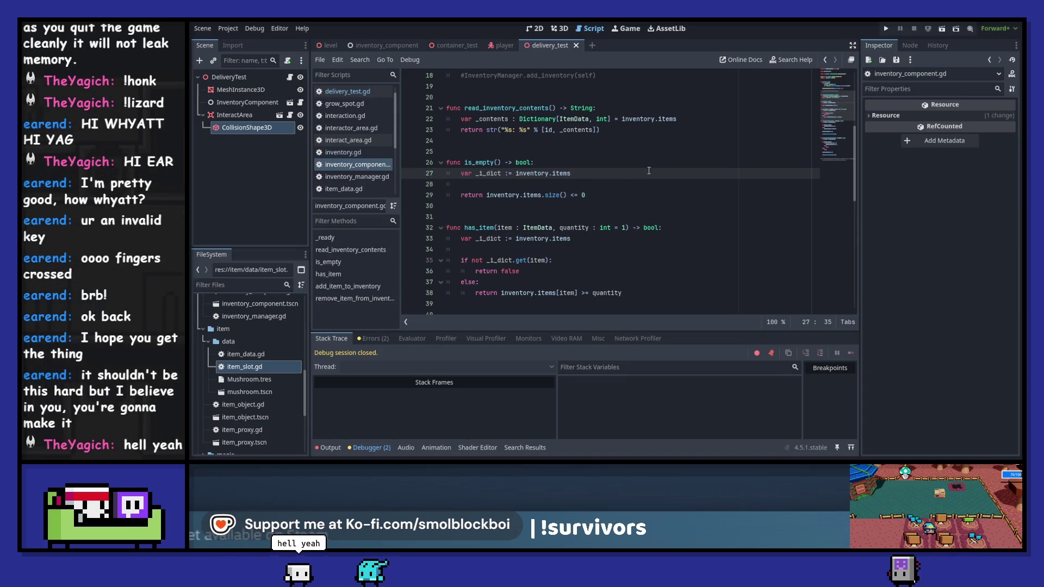
Step: Replace inventory.items with _i_dict in is_empty's return line
{"action": "key", "text": "Down"}
{"action": "key", "text": "Down"}
{"action": "key", "text": "ctrl+Left"}
{"action": "key", "text": "ctrl+Left"}
{"action": "key", "text": "ctrl+Left"}
{"action": "key", "text": "ctrl+shift+Right"}
{"action": "key", "text": "ctrl+shift+Right"}
{"action": "key", "text": "ctrl+shift+Right"}
{"action": "type", "text": "_i_dict"}
{"action": "key", "text": "Escape"}
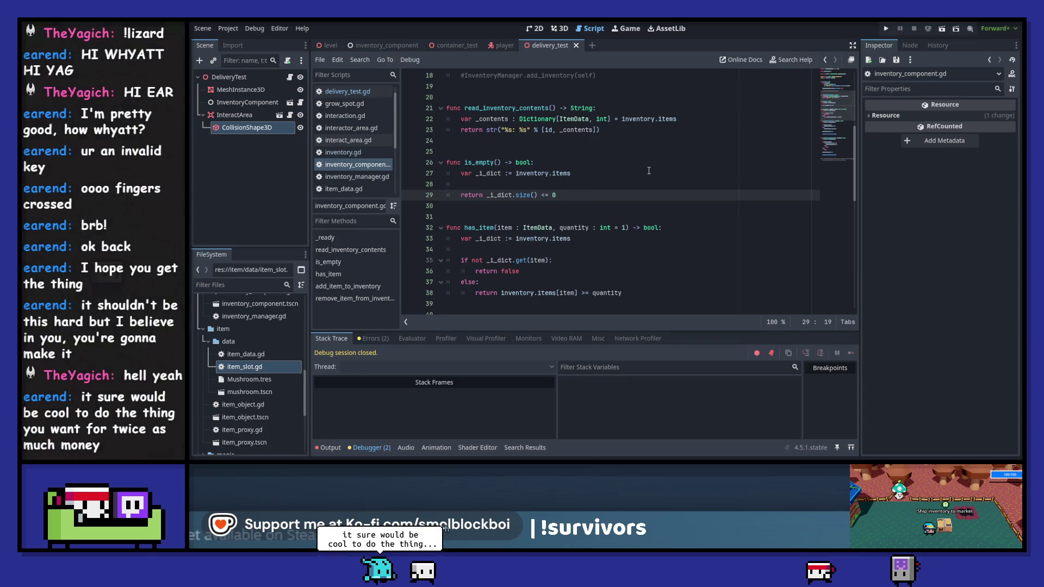
{"action": "key", "text": "Up"}
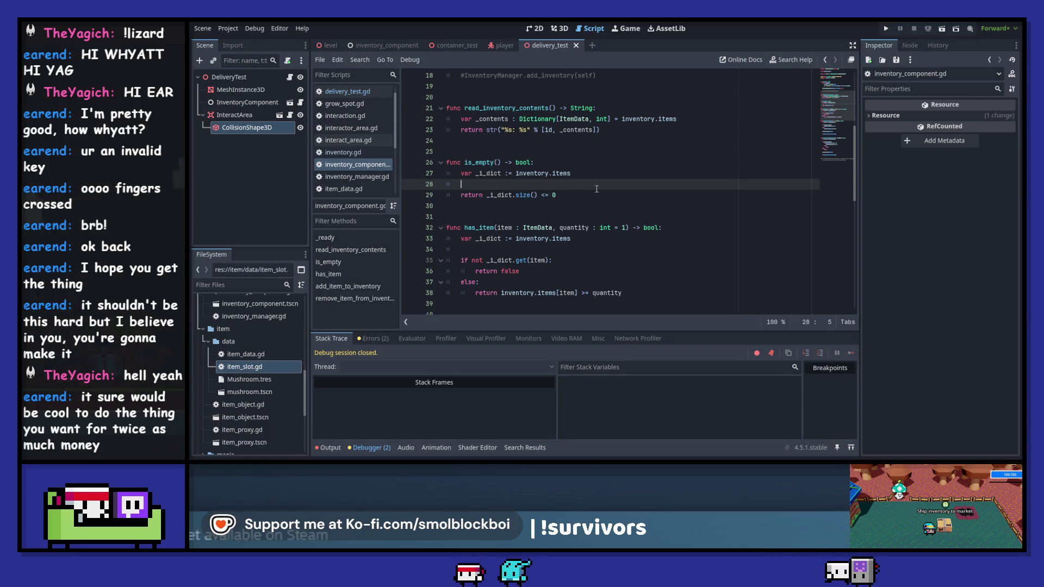
Step: Try blank lines in is_empty, then convert the script's indentation from tabs to spaces
{"action": "key", "text": "Return"}
{"action": "key", "text": "Return"}
{"action": "key", "text": "Up"}
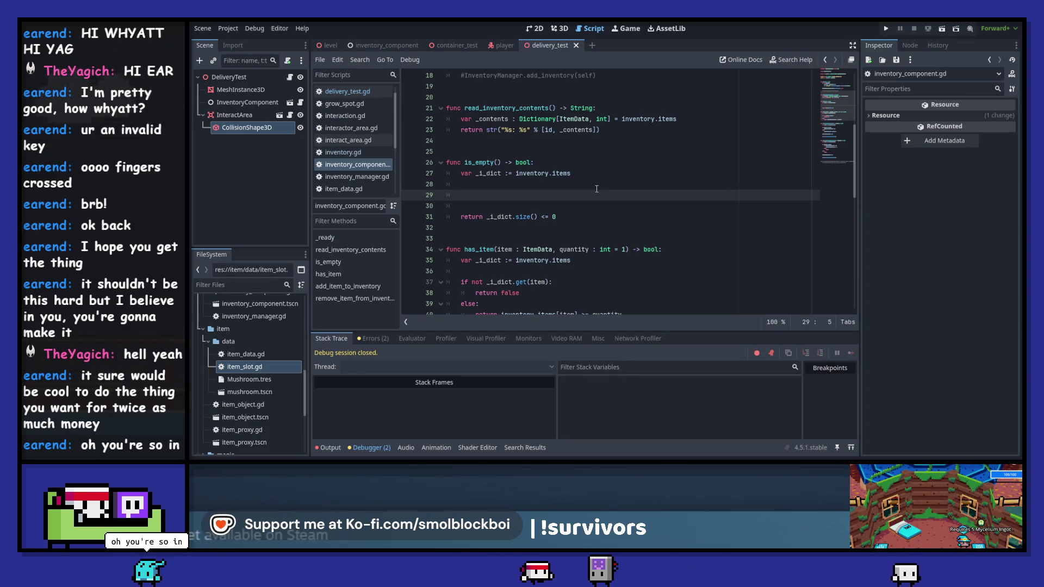
{"action": "key", "text": "ctrl+shift+k"}
{"action": "key", "text": "ctrl+shift+k"}
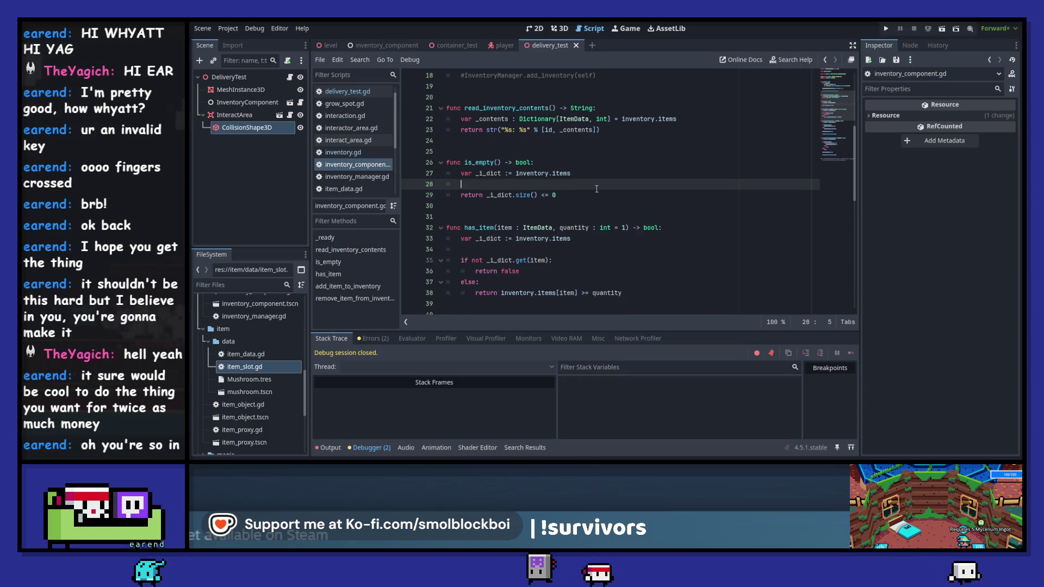
{"action": "key", "text": "ctrl+z"}
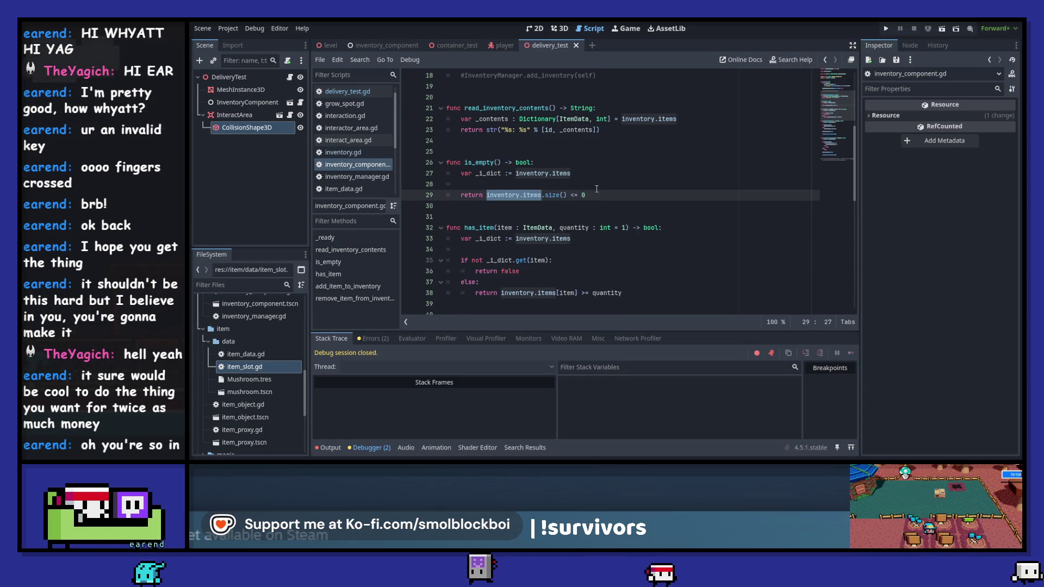
{"action": "key", "text": "ctrl+shift+y"}
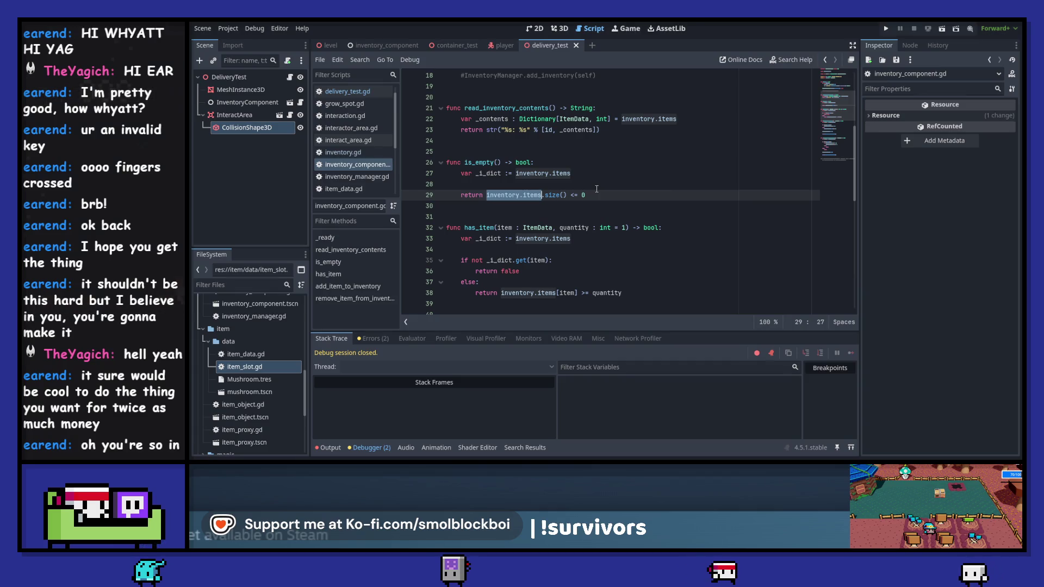
{"action": "key", "text": "ctrl+z"}
{"action": "key", "text": "ctrl+shift+z"}
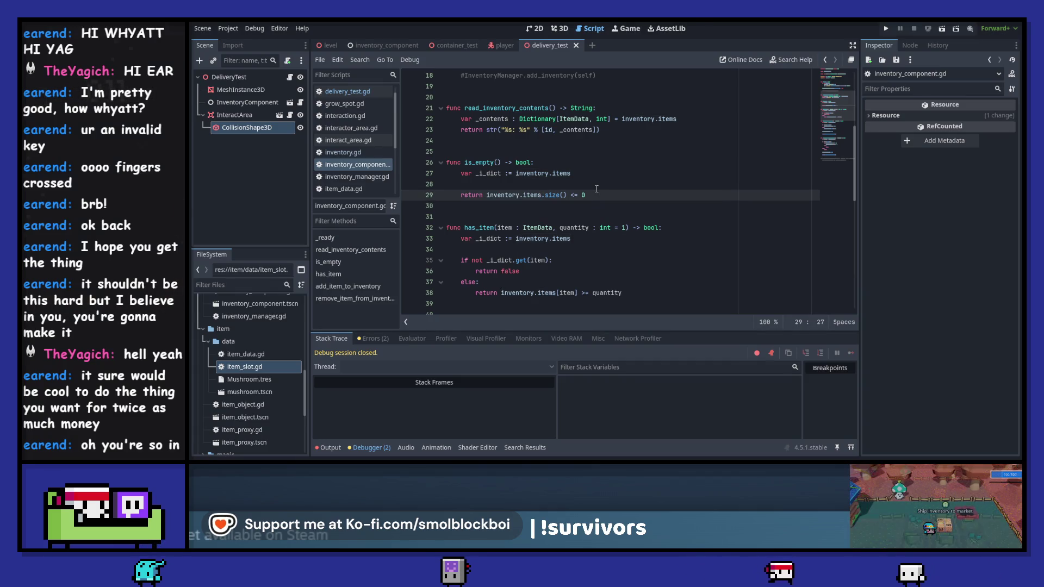
{"action": "key", "text": "ctrl+z"}
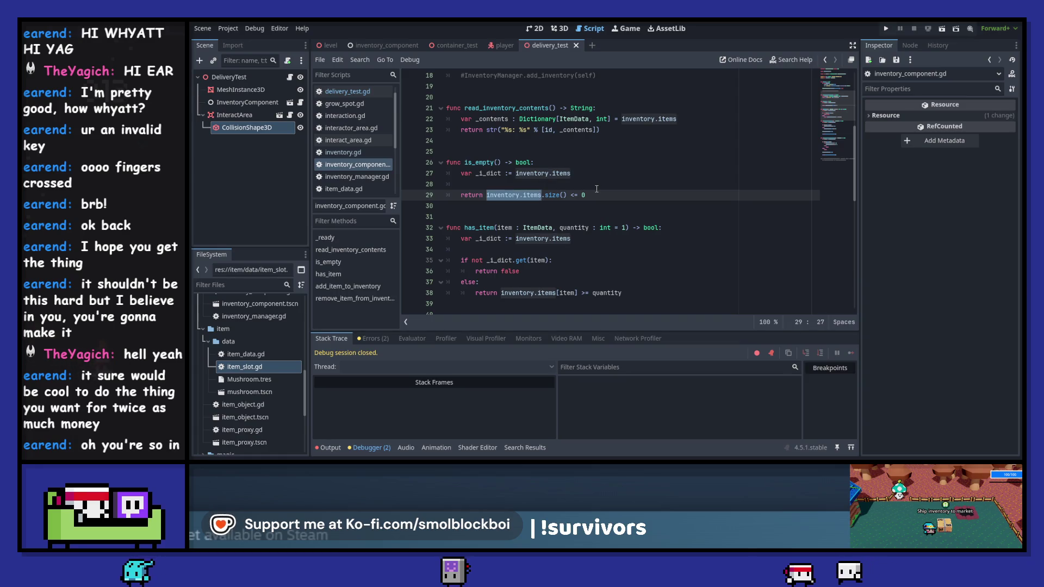
Step: Remove the blank line in is_empty and replace inventory.items with _i_dict in its return
{"action": "left_click", "coordinate": [596, 189]}
{"action": "key", "text": "BackSpace"}
{"action": "key", "text": "BackSpace"}
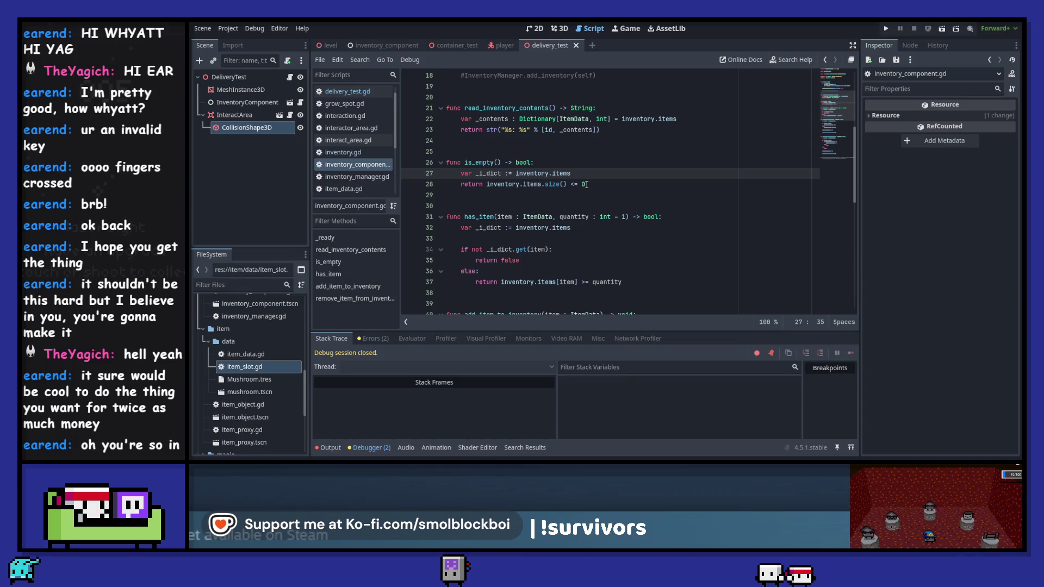
{"action": "left_click_drag", "start_coordinate": [488, 185], "coordinate": [545, 185]}
{"action": "type", "text": "_i_dict"}
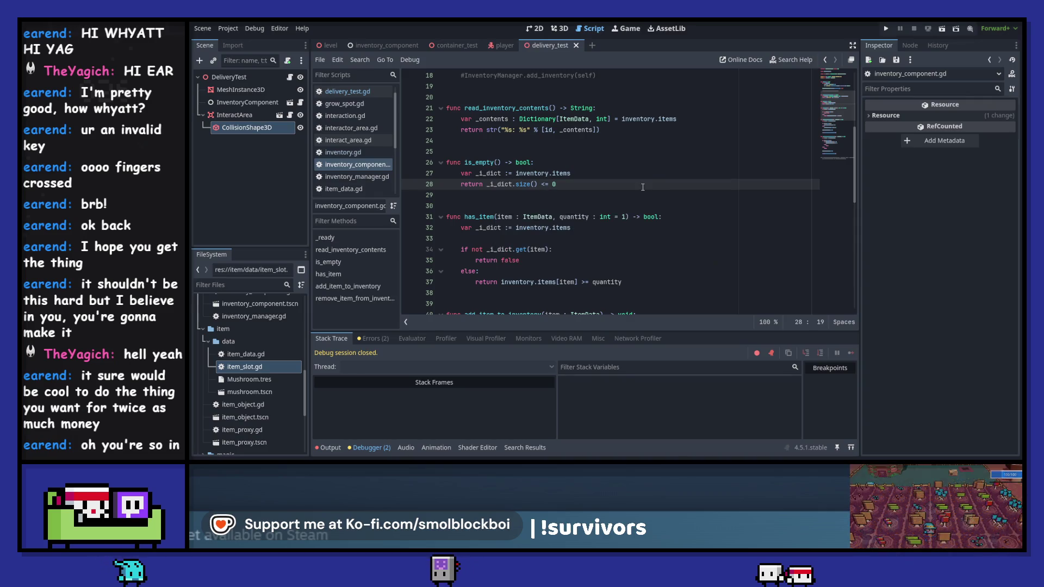
Step: Insert blank lines below the _i_dict declaration in is_empty
{"action": "scroll", "coordinate": [643, 187], "scroll_direction": "down", "scroll_amount": 3}
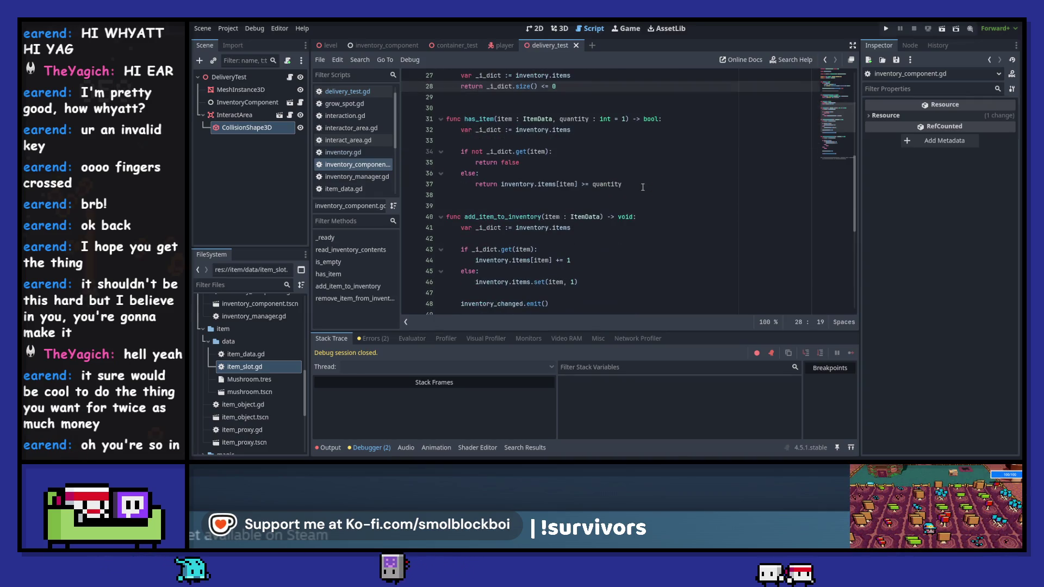
{"action": "scroll", "coordinate": [600, 215], "scroll_direction": "down", "scroll_amount": 1}
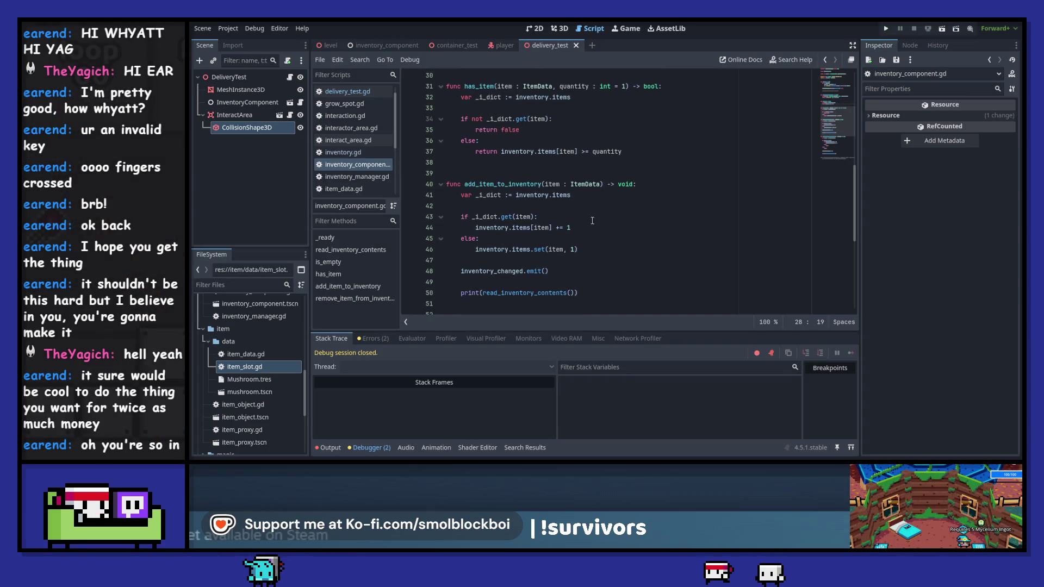
{"action": "scroll", "coordinate": [592, 220], "scroll_direction": "down", "scroll_amount": 5}
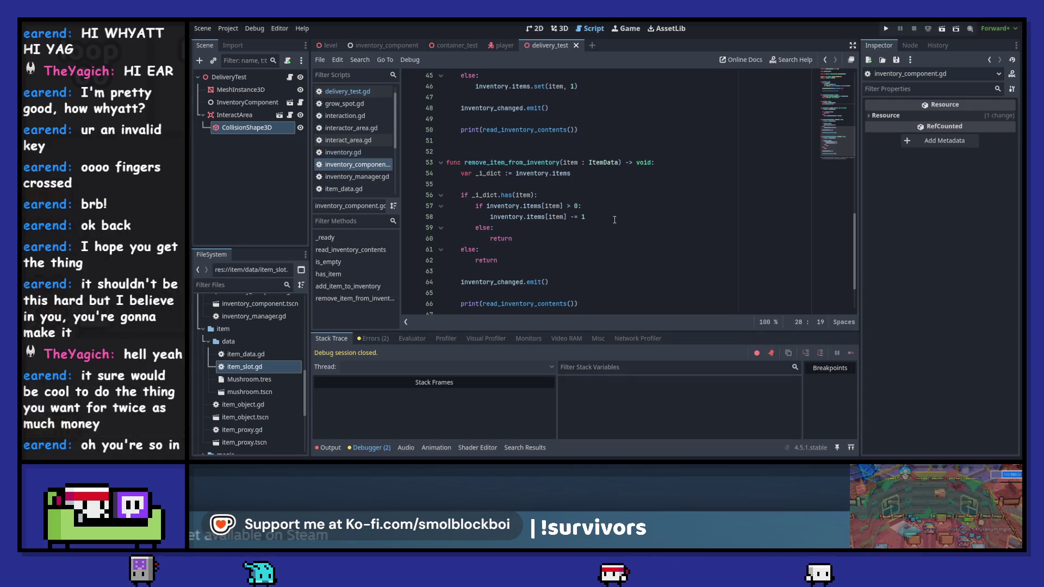
{"action": "scroll", "coordinate": [614, 219], "scroll_direction": "up", "scroll_amount": 8}
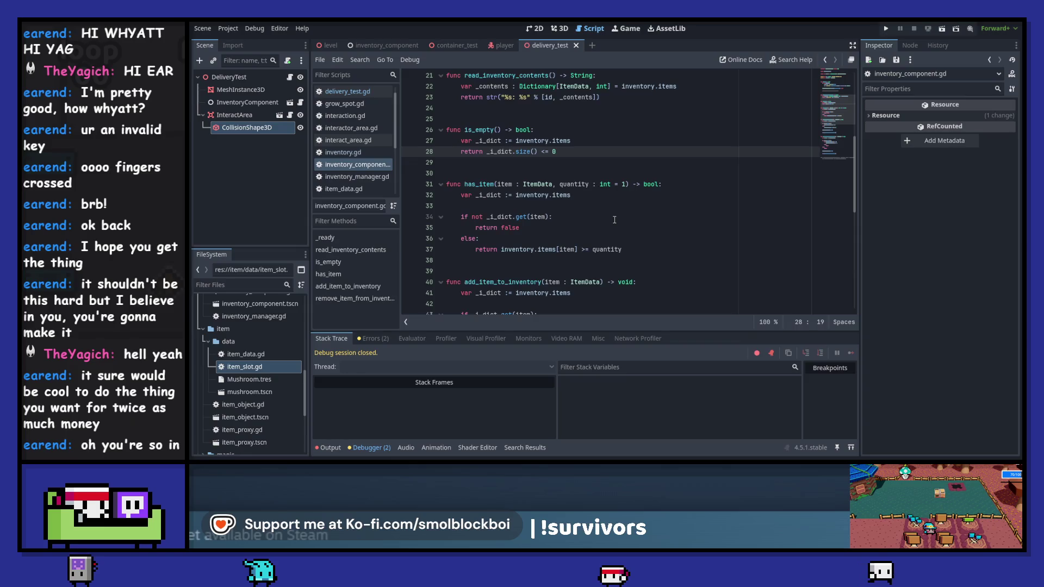
{"action": "scroll", "coordinate": [614, 220], "scroll_direction": "up", "scroll_amount": 1}
{"action": "left_click", "coordinate": [606, 178]}
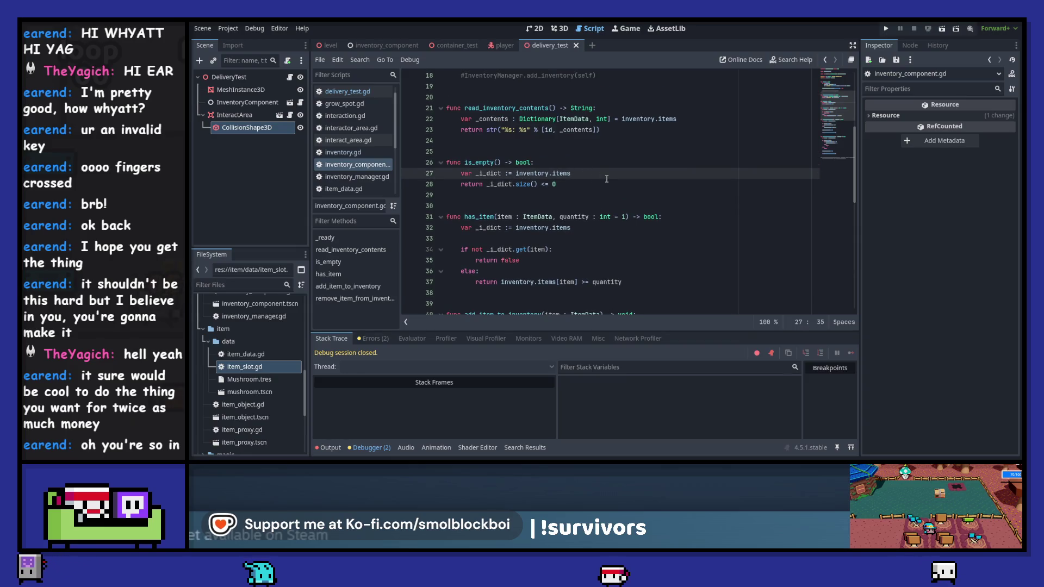
{"action": "key", "text": "Return"}
{"action": "key", "text": "Return"}
{"action": "key", "text": "Return"}
{"action": "key", "text": "Up"}
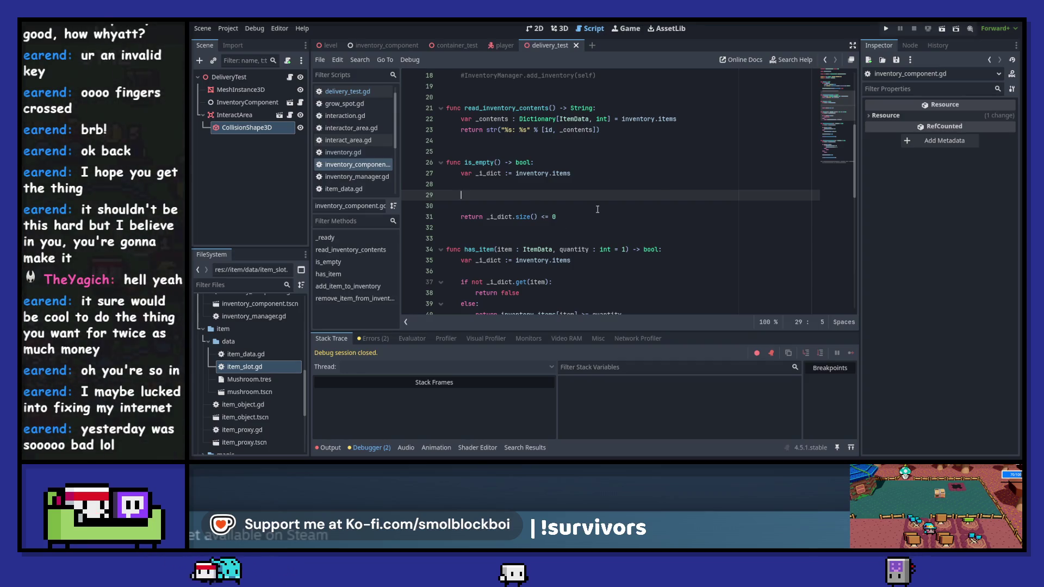
Step: Delete the extra blank lines inside is_empty
{"action": "key", "text": "BackSpace"}
{"action": "key", "text": "BackSpace"}
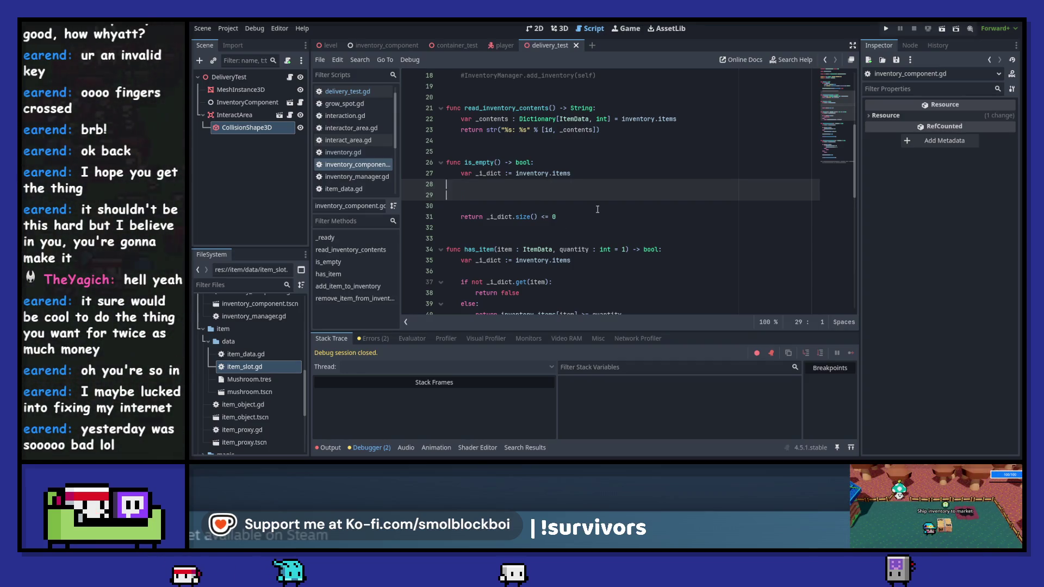
{"action": "key", "text": "Delete"}
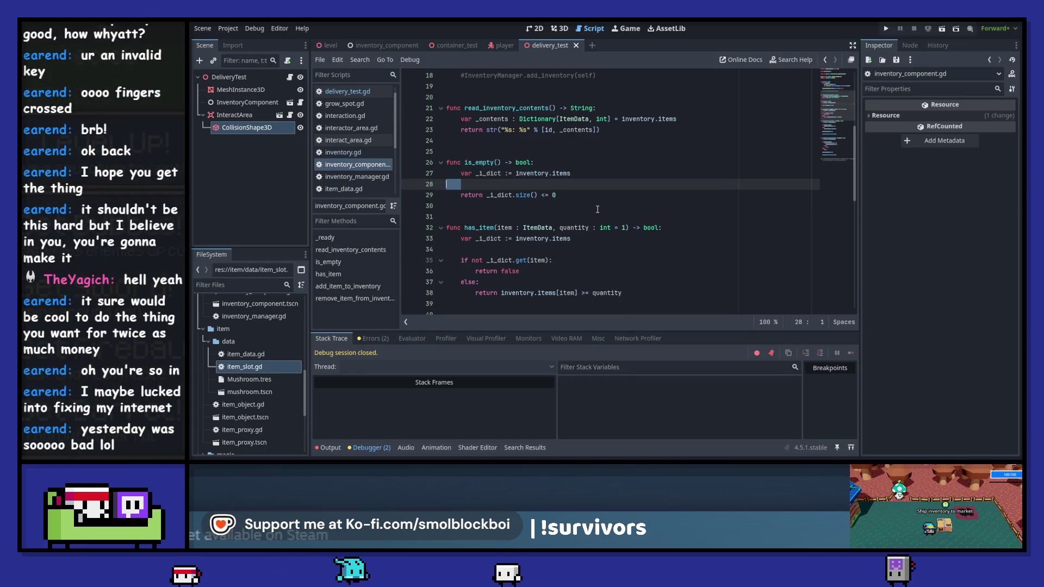
{"action": "key", "text": "BackSpace"}
Step: Add a new 'if inventory.items' line after the count decrement in remove_item_from_inventory
{"action": "key", "text": "Down"}
{"action": "key", "text": "Down"}
{"action": "key", "text": "Down"}
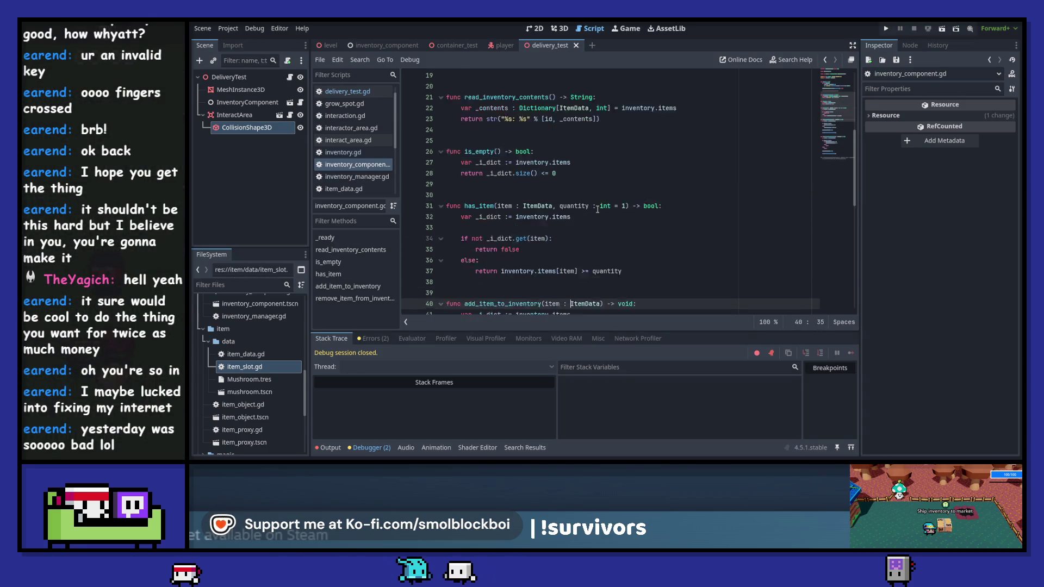
{"action": "key", "text": "Down"}
{"action": "key", "text": "Down"}
{"action": "key", "text": "Down"}
{"action": "key", "text": "Up"}
{"action": "key", "text": "Up"}
{"action": "key", "text": "Up"}
{"action": "key", "text": "End"}
{"action": "key", "text": "Return"}
{"action": "type", "text": "if inventory.i"}
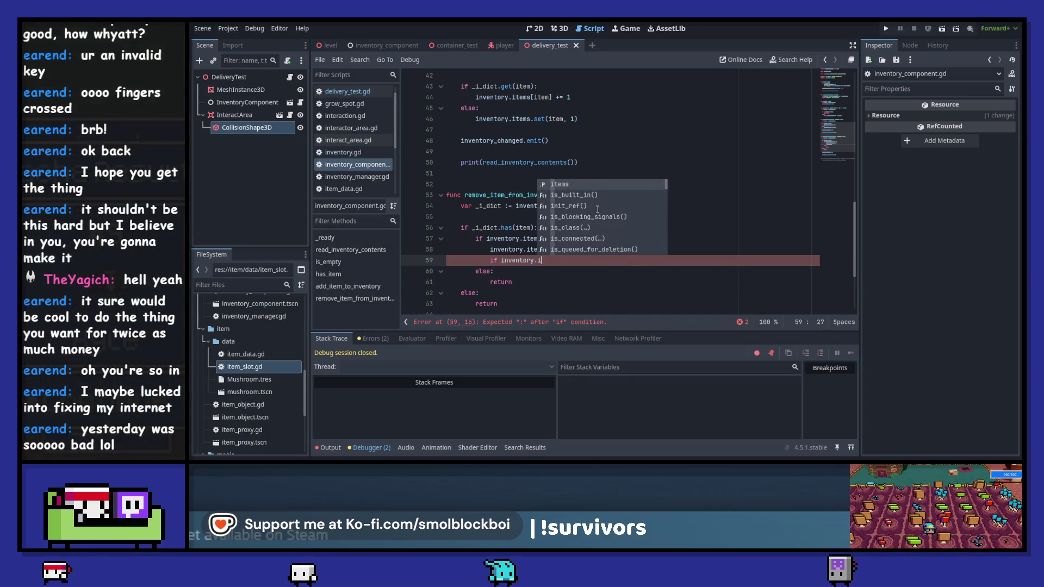
{"action": "key", "text": "Return"}
Step: Replace inventory.items with _i_dict in the count check and the decrement line
{"action": "key", "text": "Up"}
{"action": "key", "text": "Up"}
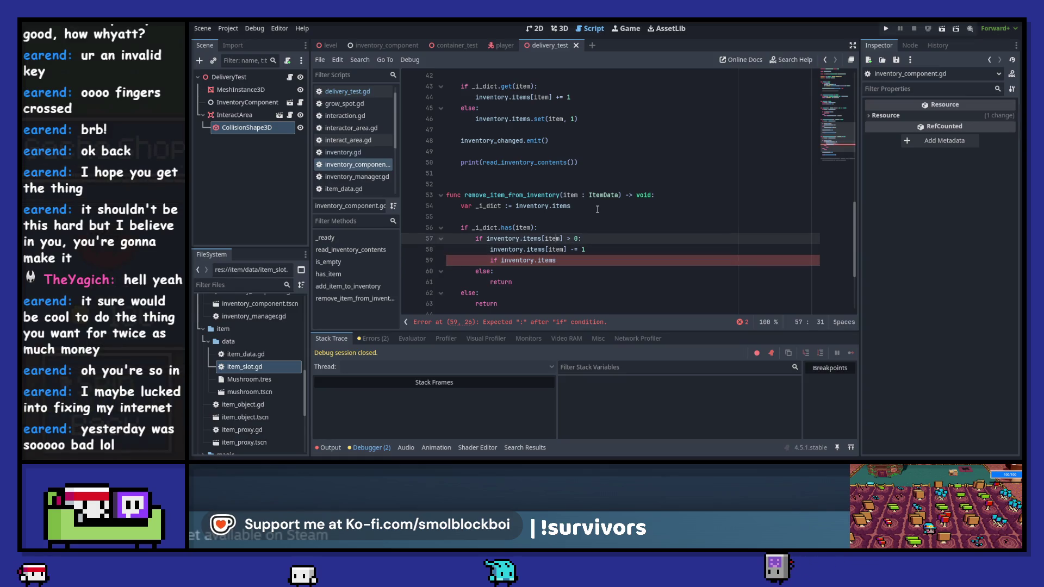
{"action": "key", "text": "Left"}
{"action": "key", "text": "ctrl+shift+Left"}
{"action": "key", "text": "ctrl+shift+Left"}
{"action": "key", "text": "ctrl+shift+Left"}
{"action": "type", "text": "_i"}
{"action": "key", "text": "Return"}
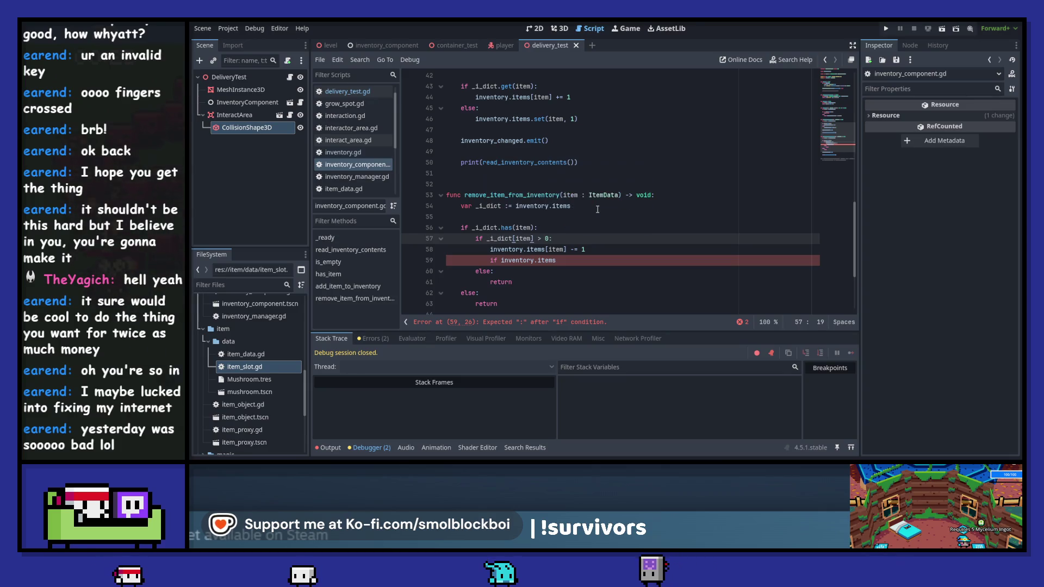
{"action": "key", "text": "Down"}
{"action": "key", "text": "Home"}
{"action": "key", "text": "ctrl+shift+Right"}
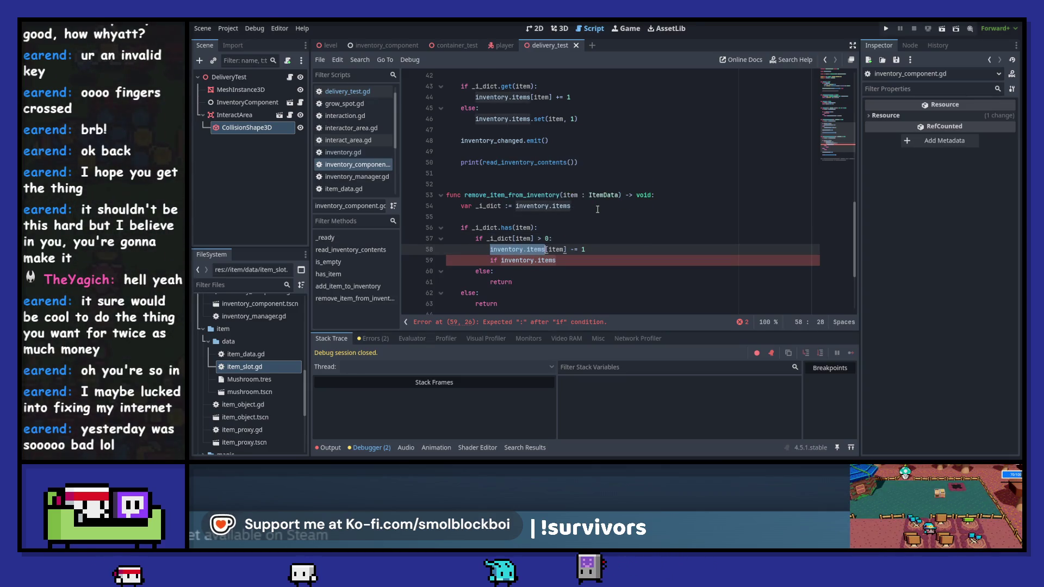
{"action": "type", "text": "_i_dict"}
Step: Make the new line 'if _i_dict[item] <= 0:' with an _i_dict.erase(item) body
{"action": "key", "text": "Down"}
{"action": "key", "text": "ctrl+shift+Right"}
{"action": "key", "text": "ctrl+shift+Right"}
{"action": "key", "text": "ctrl+shift+Right"}
{"action": "type", "text": "_i_dict["}
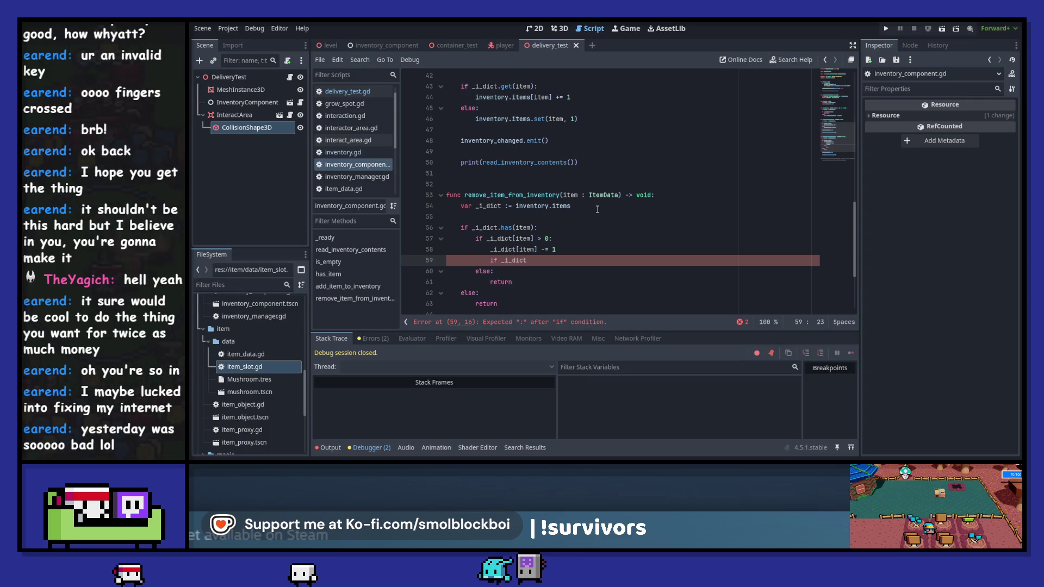
{"action": "type", "text": "ite"}
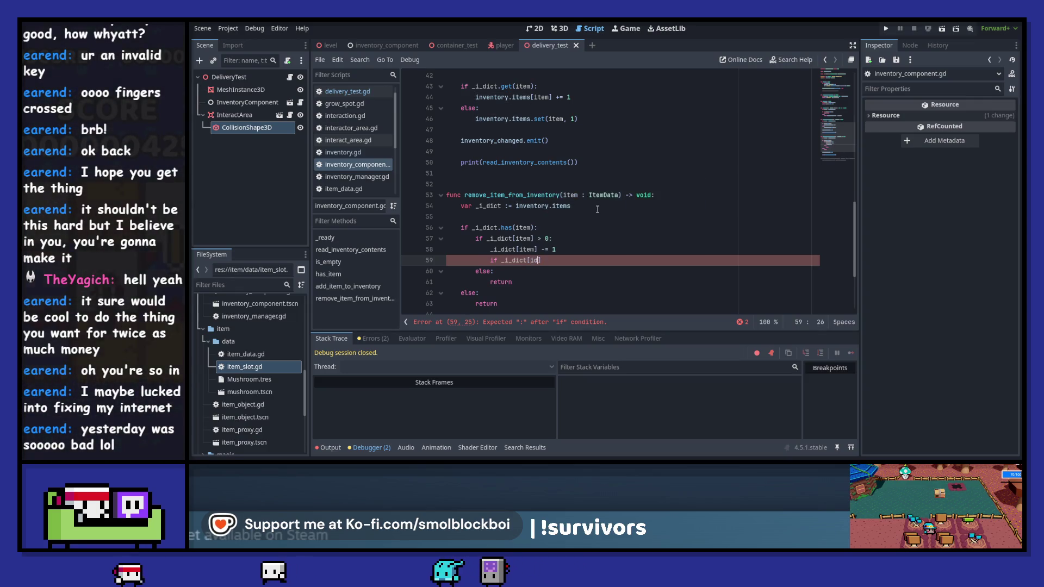
{"action": "type", "text": "m]"}
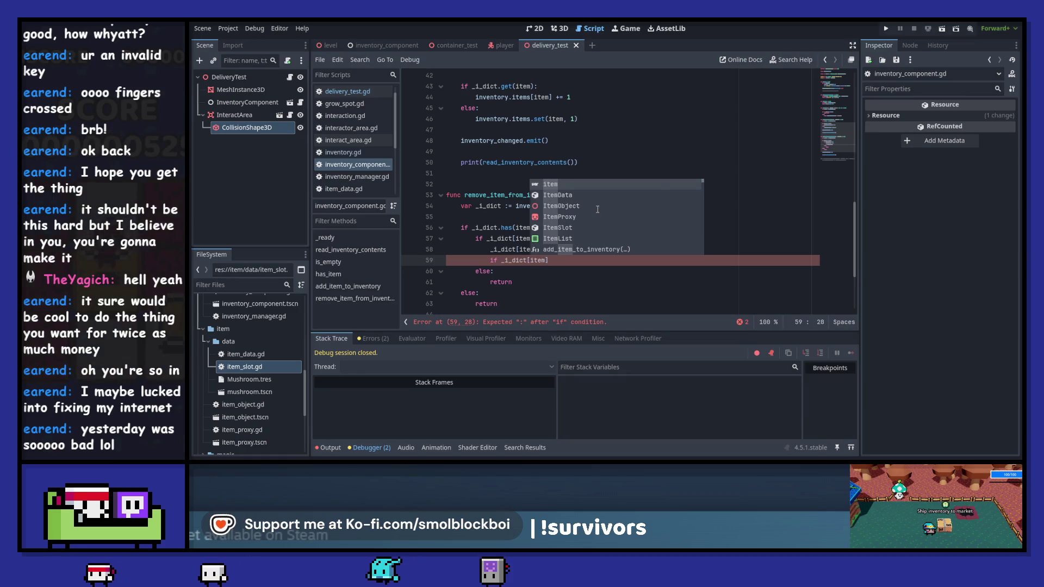
{"action": "type", "text": " <= 0"}
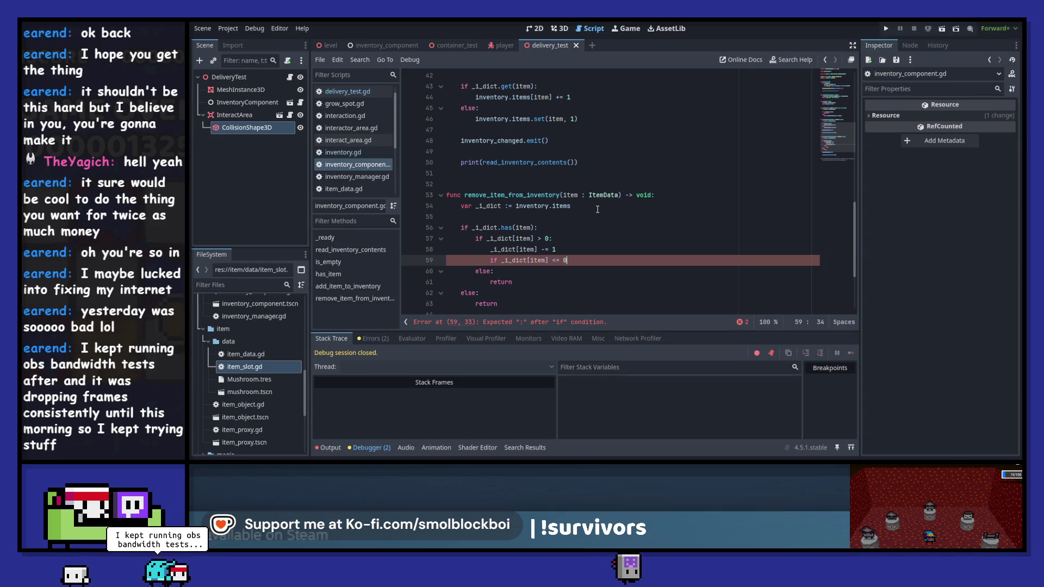
{"action": "type", "text": ":"}
{"action": "key", "text": "Return"}
{"action": "type", "text": "rpc"}
{"action": "key", "text": "Return"}
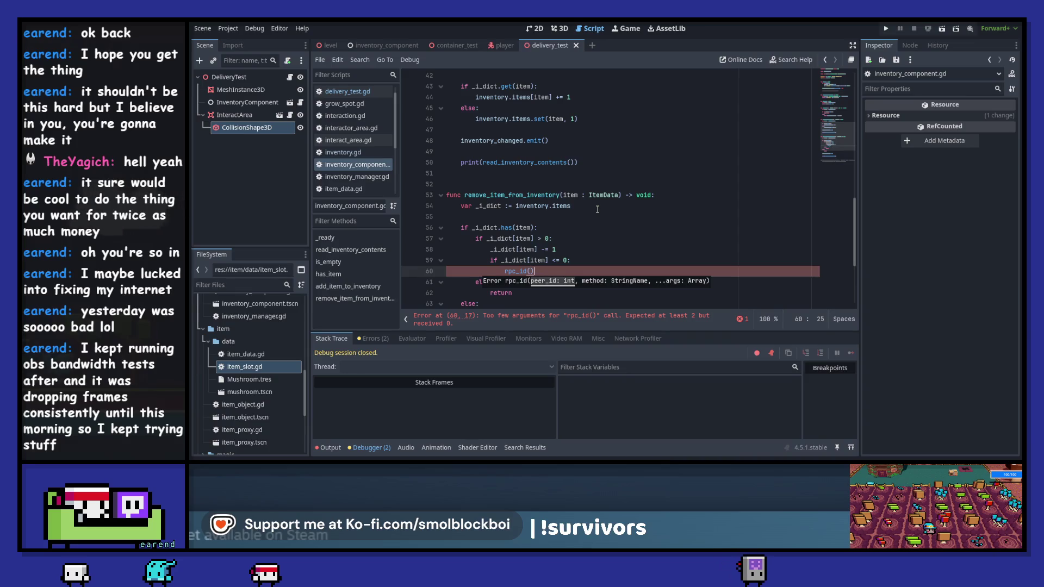
{"action": "type", "text": "i_dict."}
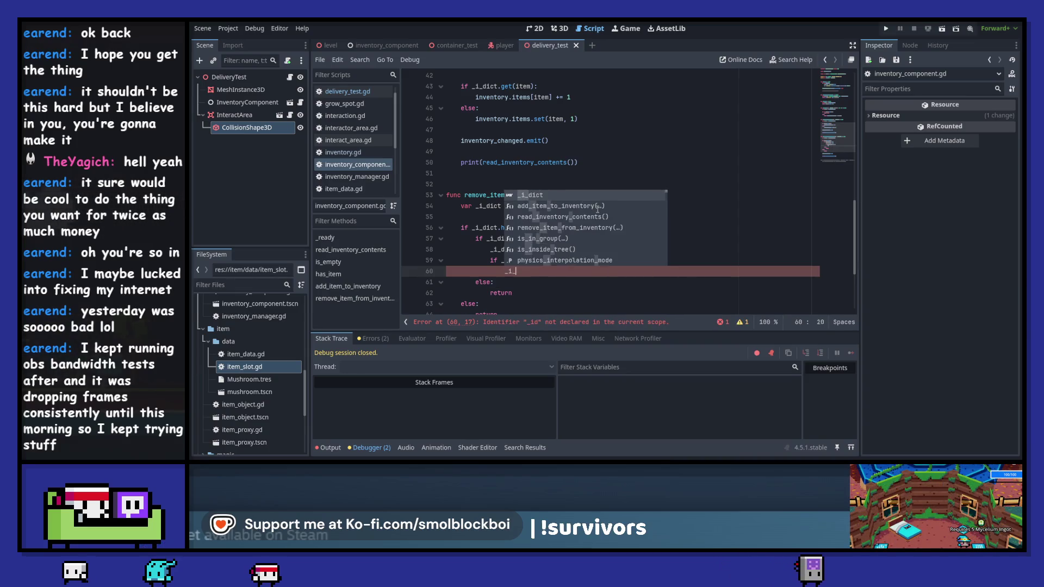
{"action": "type", "text": "era"}
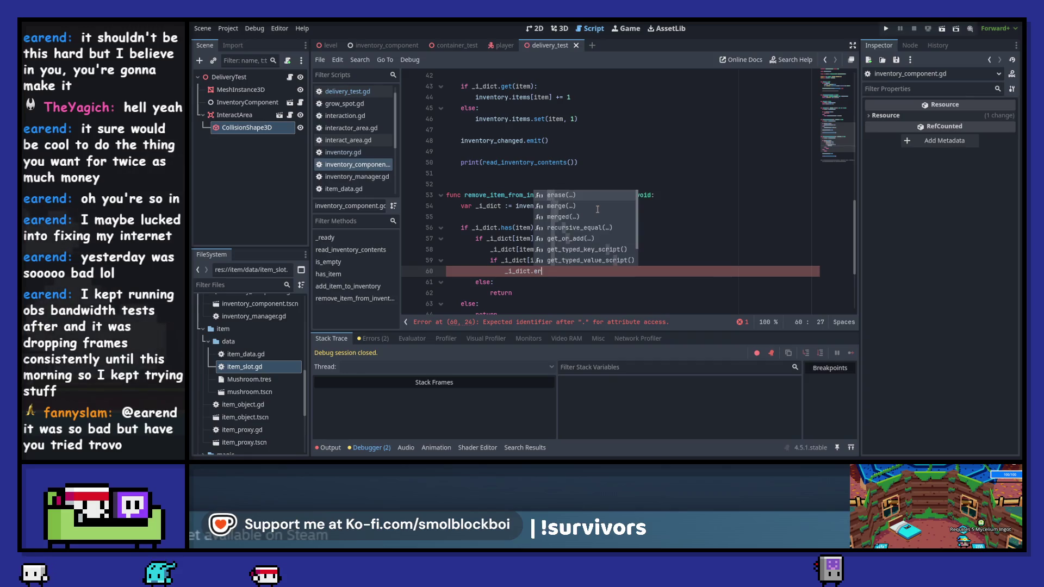
{"action": "key", "text": "Return"}
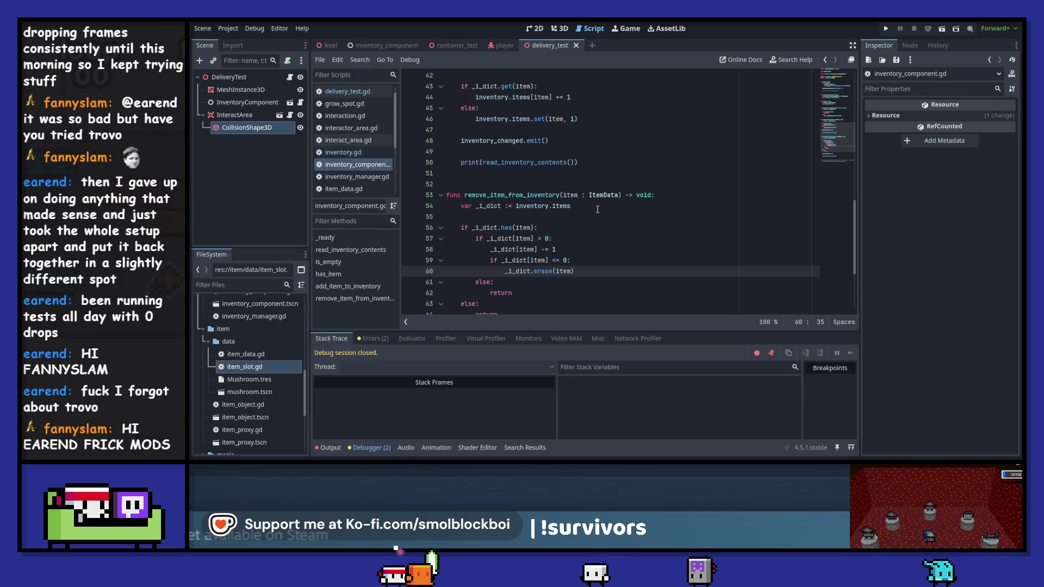
Step: Scroll through inventory_component.gd to review the updated remove_item_from_inventory
{"action": "left_click", "coordinate": [605, 266]}
{"action": "scroll", "coordinate": [605, 269], "scroll_direction": "down", "scroll_amount": 4}
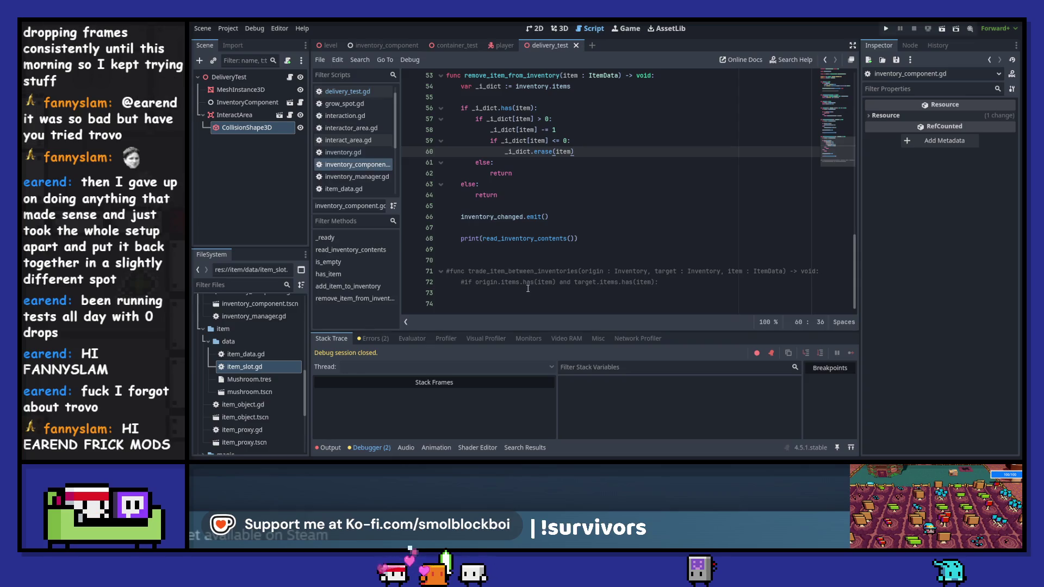
{"action": "scroll", "coordinate": [527, 288], "scroll_direction": "down", "scroll_amount": 3}
{"action": "scroll", "coordinate": [554, 255], "scroll_direction": "up", "scroll_amount": 5}
Step: Check the is_empty definition, return to delivery_test.gd, and run the project
{"action": "left_click", "coordinate": [289, 78]}
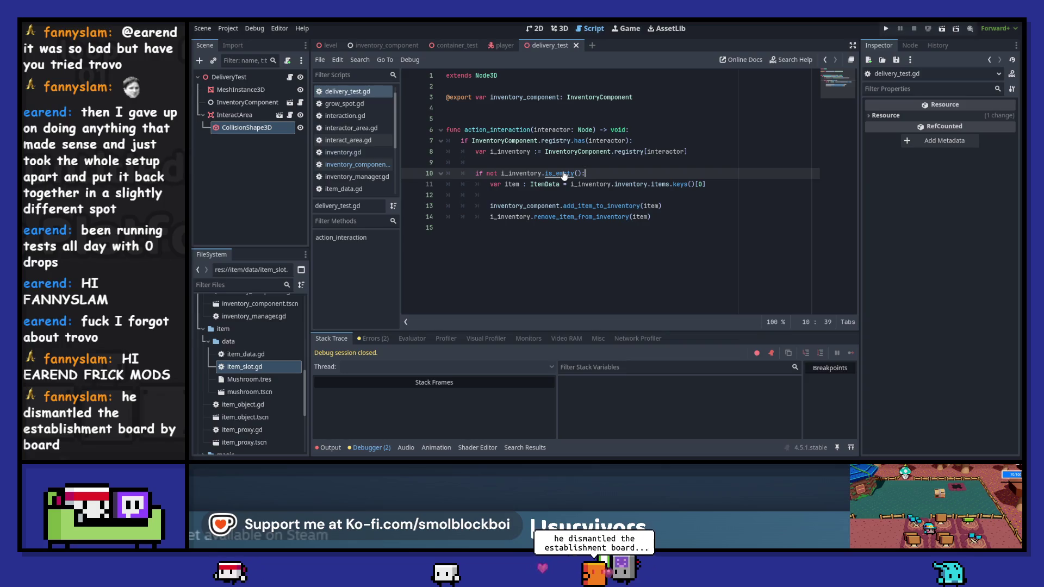
{"action": "left_click", "coordinate": [563, 175], "text": "ctrl"}
{"action": "scroll", "coordinate": [597, 196], "scroll_direction": "down", "scroll_amount": 1}
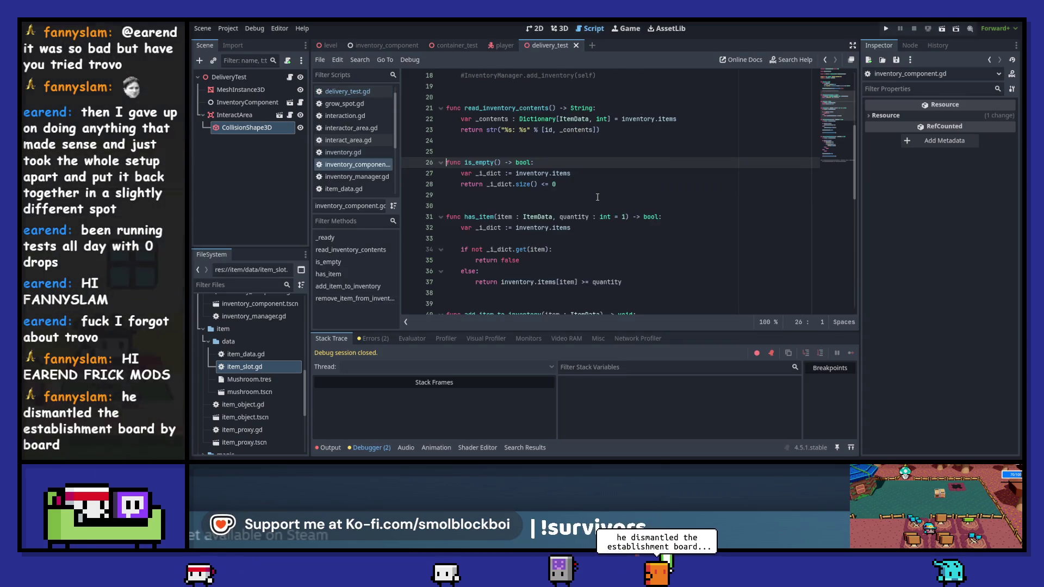
{"action": "scroll", "coordinate": [596, 196], "scroll_direction": "down", "scroll_amount": 1}
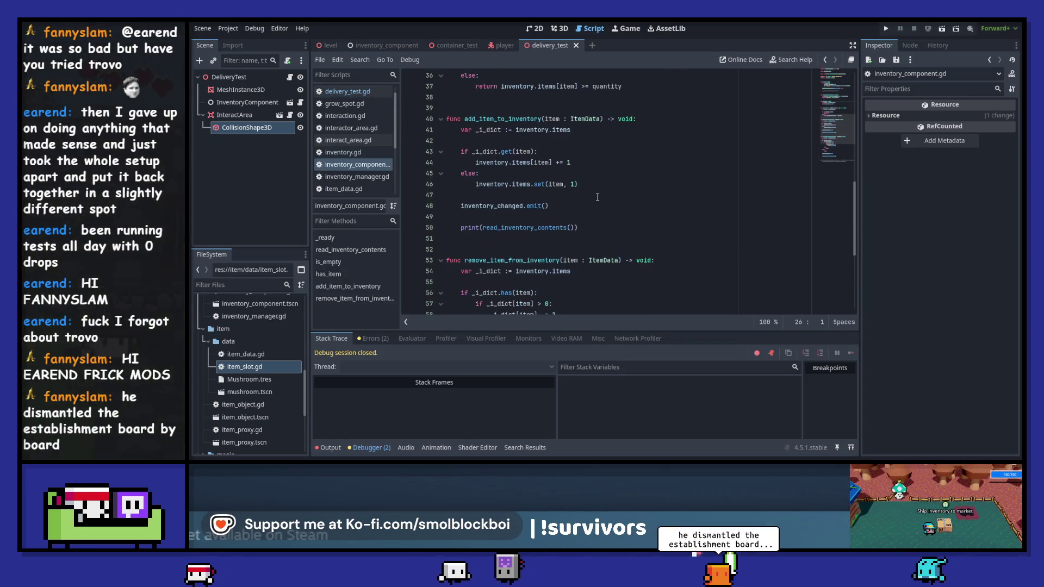
{"action": "scroll", "coordinate": [747, 111], "scroll_direction": "down", "scroll_amount": 1}
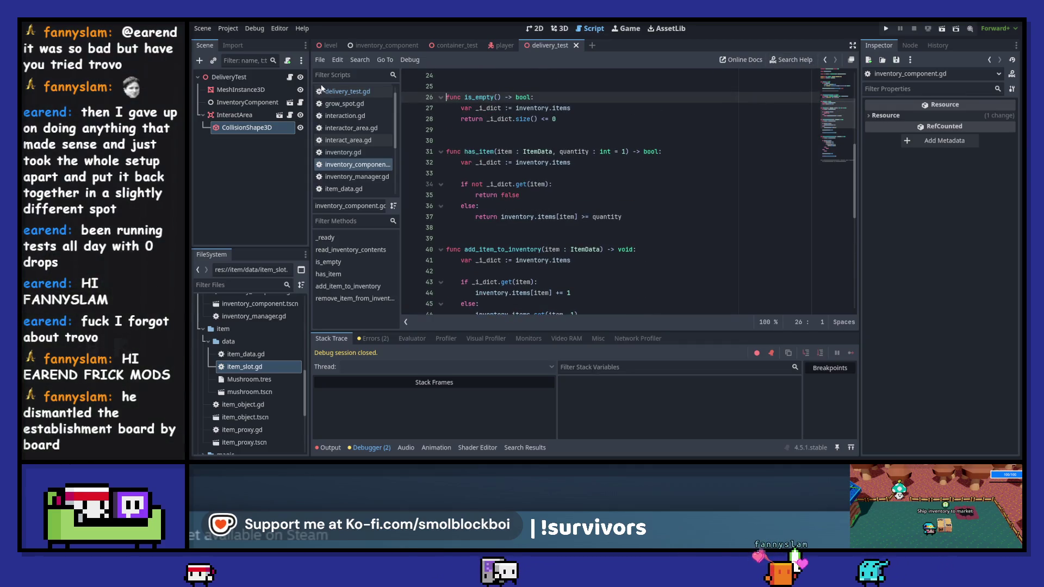
{"action": "left_click", "coordinate": [824, 59]}
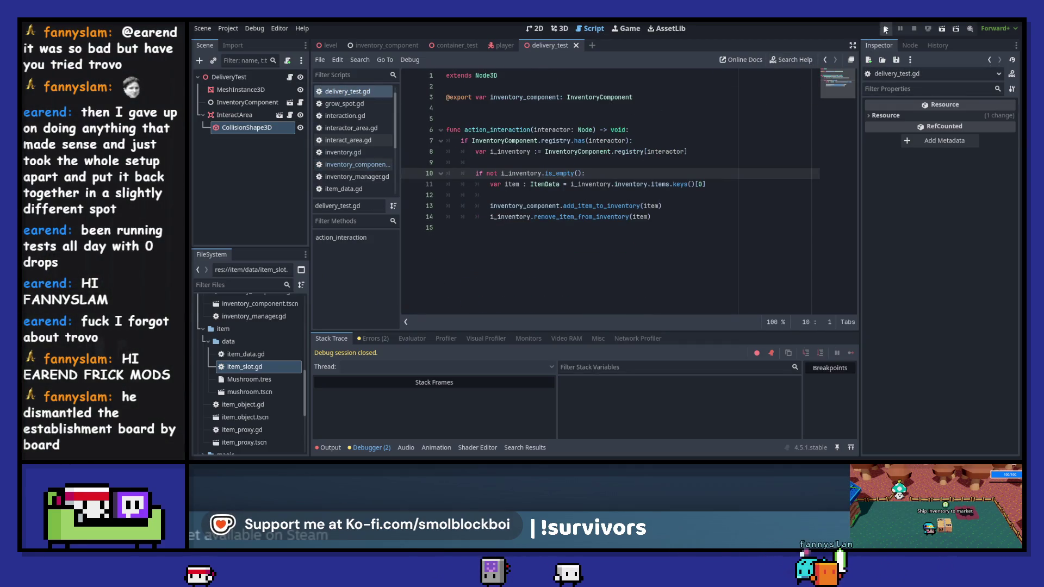
{"action": "left_click", "coordinate": [885, 28]}
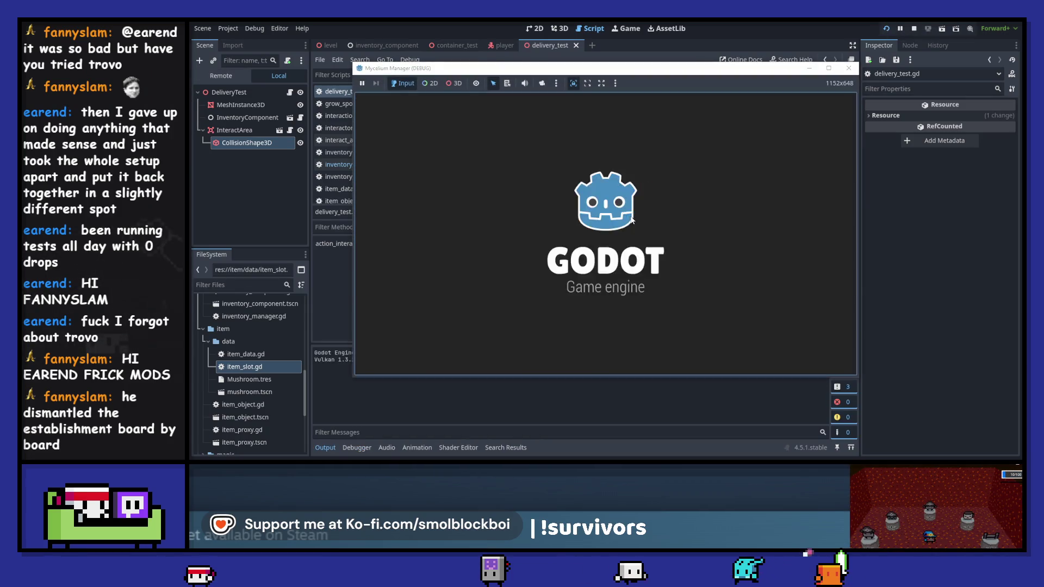
Step: Pick up a mushroom and deliver it to the pink box
{"action": "key", "text": "d"}
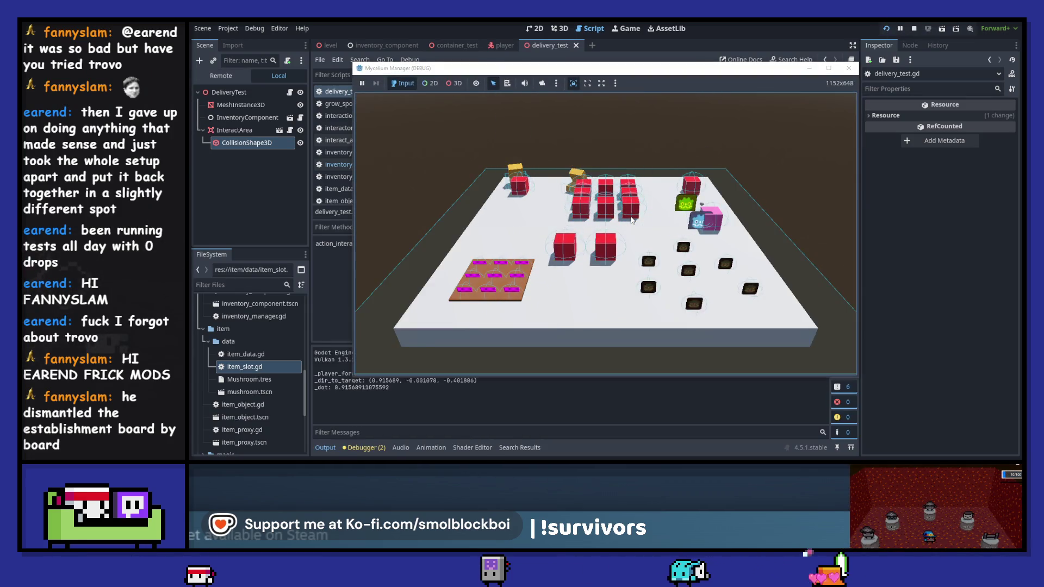
{"action": "key", "text": "s"}
{"action": "key", "text": "e"}
{"action": "key", "text": "d"}
{"action": "key", "text": "e"}
{"action": "key", "text": "e"}
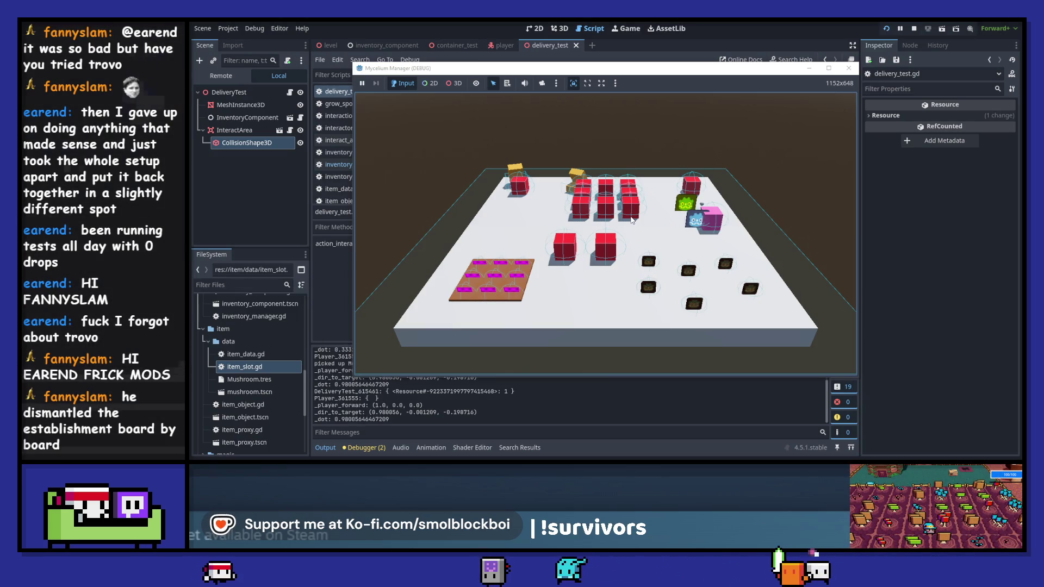
{"action": "key", "text": "e"}
{"action": "key", "text": "s"}
{"action": "key", "text": "a"}
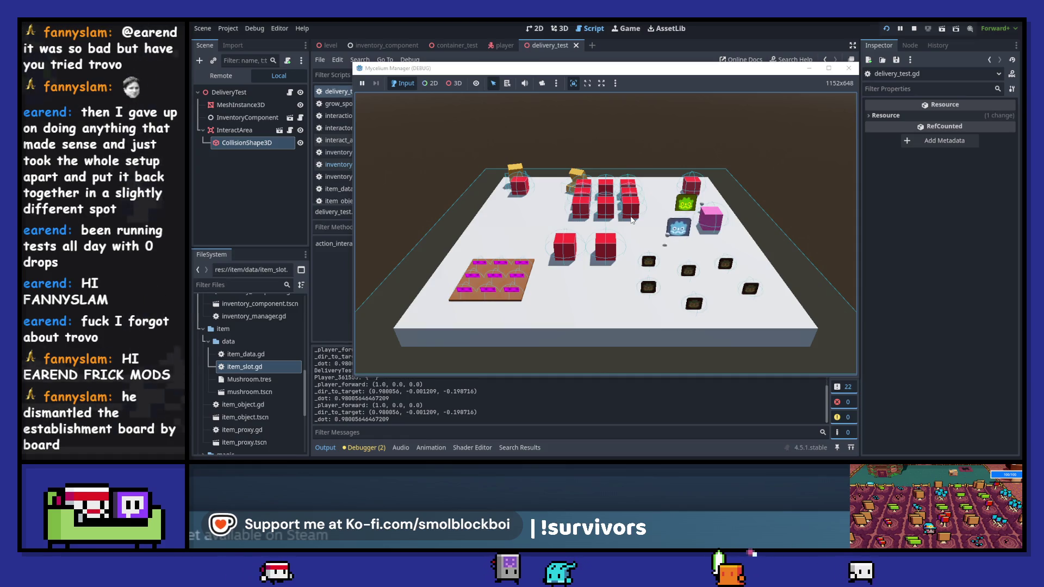
{"action": "key", "text": "e"}
Step: Plant mushrooms on the brown planter and harvest them
{"action": "key", "text": "a"}
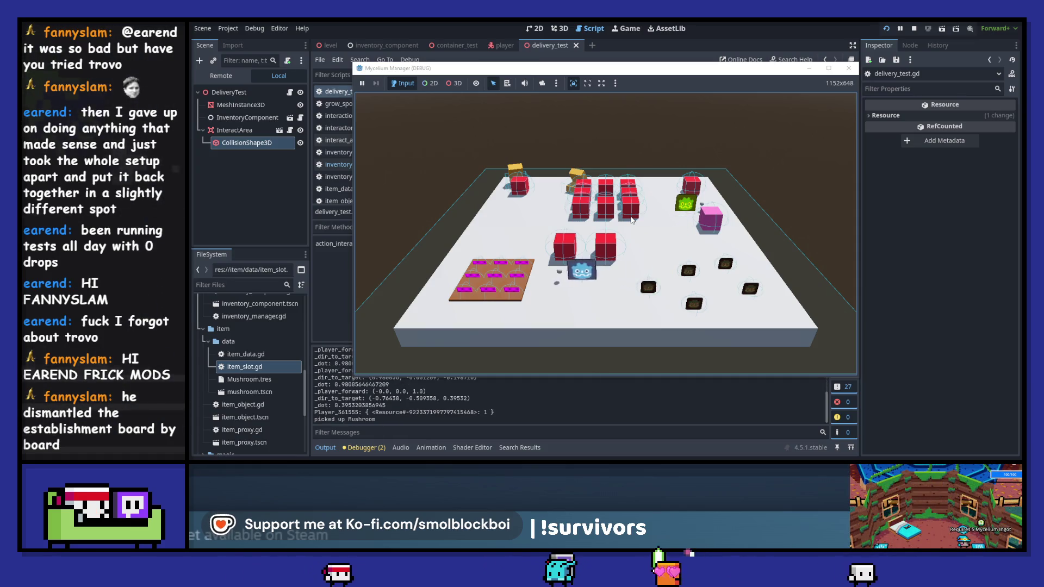
{"action": "key", "text": "e"}
{"action": "key", "text": "e"}
{"action": "key", "text": "d"}
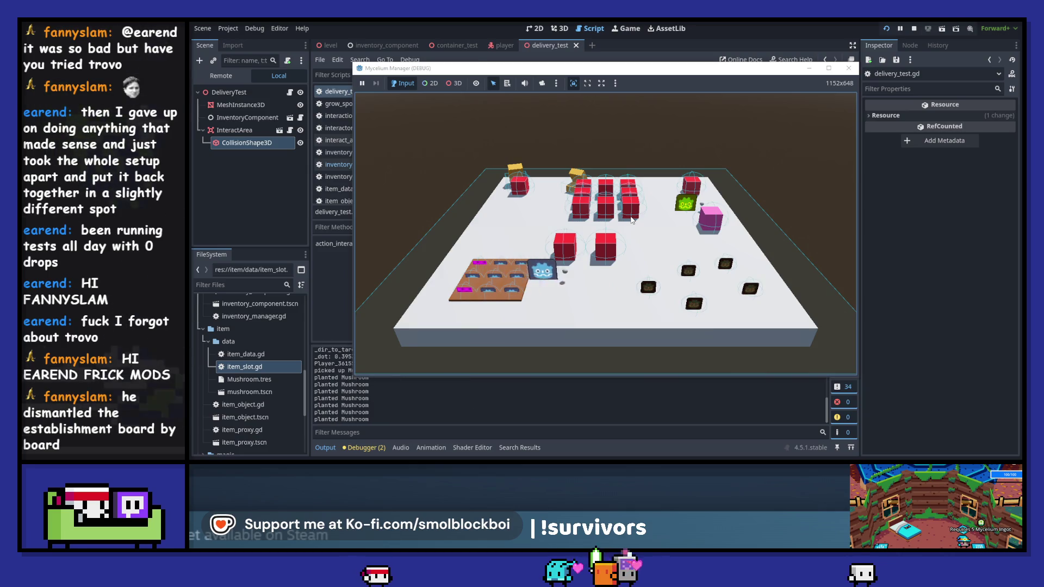
{"action": "key", "text": "w"}
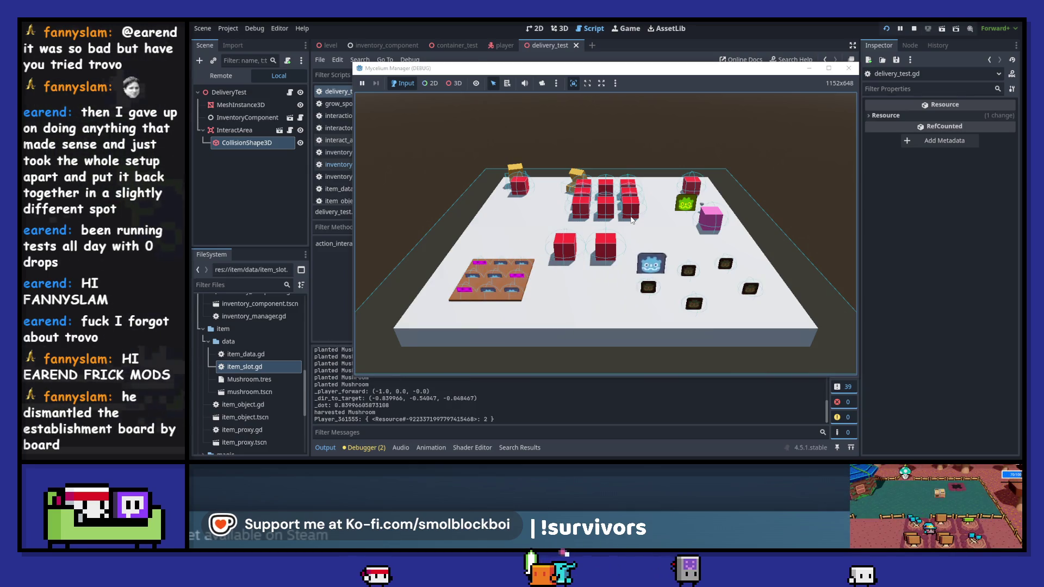
{"action": "key", "text": "a"}
{"action": "key", "text": "a"}
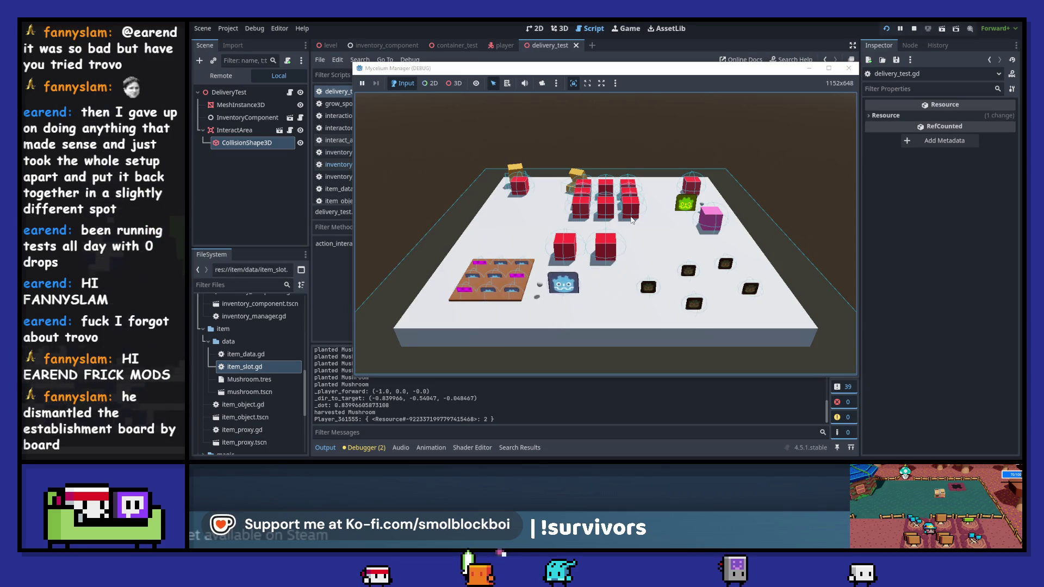
{"action": "key", "text": "e"}
{"action": "key", "text": "e"}
Step: Deliver the harvested mushrooms to the pink box until the inventory is empty, then stop the game
{"action": "key", "text": "d"}
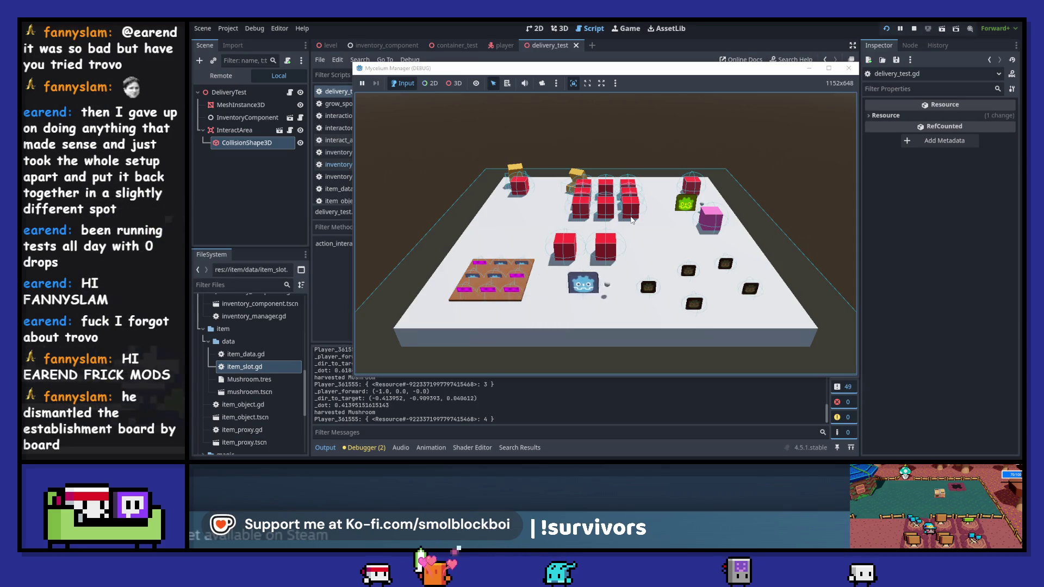
{"action": "key", "text": "d"}
{"action": "key", "text": "e"}
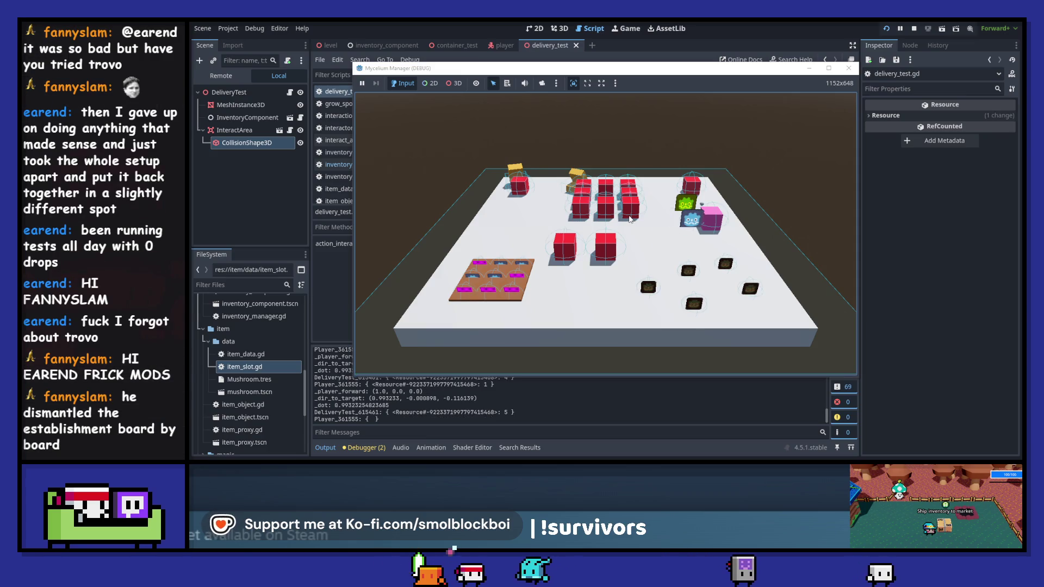
{"action": "key", "text": "e"}
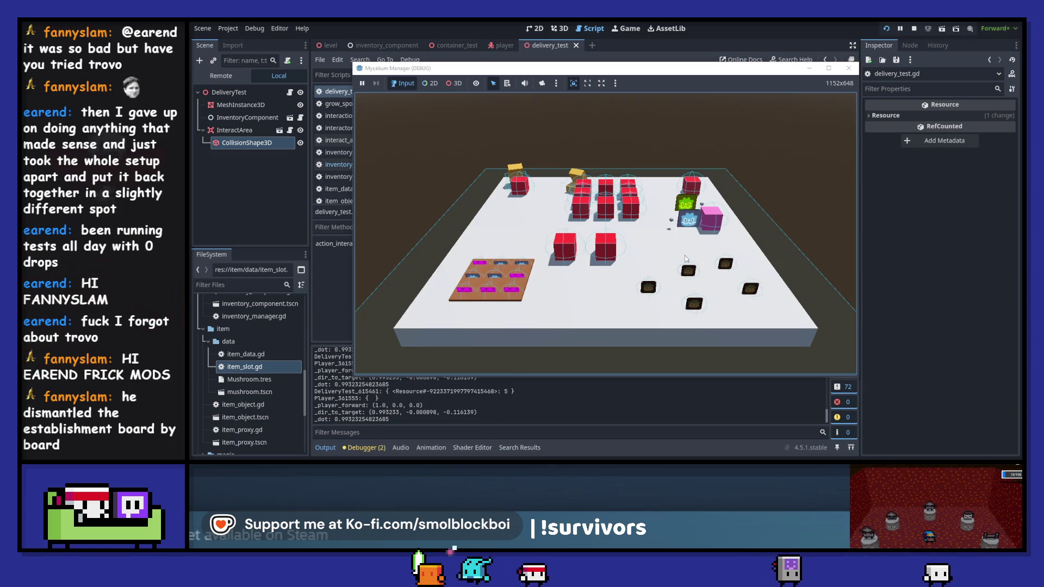
{"action": "key", "text": "a"}
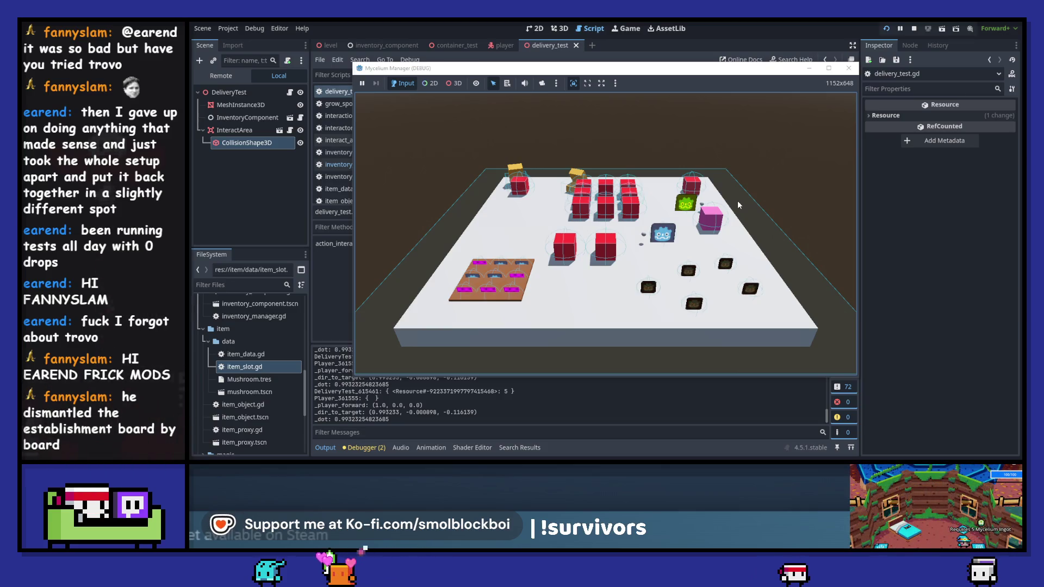
{"action": "left_click", "coordinate": [848, 68]}
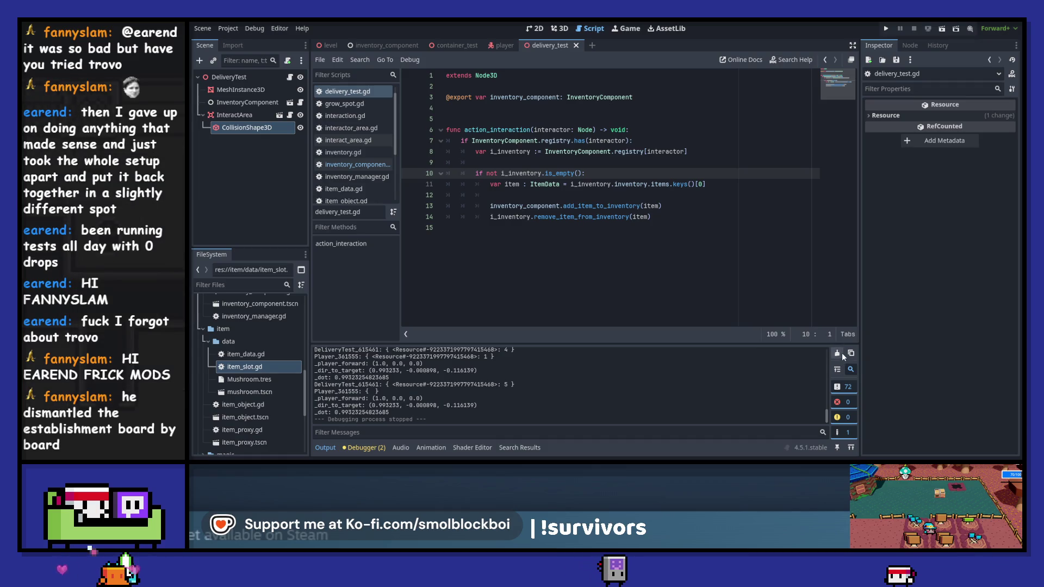
Step: Clear the Output log, dismiss the documentation popup, and place the caret at the script's end
{"action": "left_click", "coordinate": [837, 353]}
{"action": "mouse_move", "coordinate": [602, 214]}
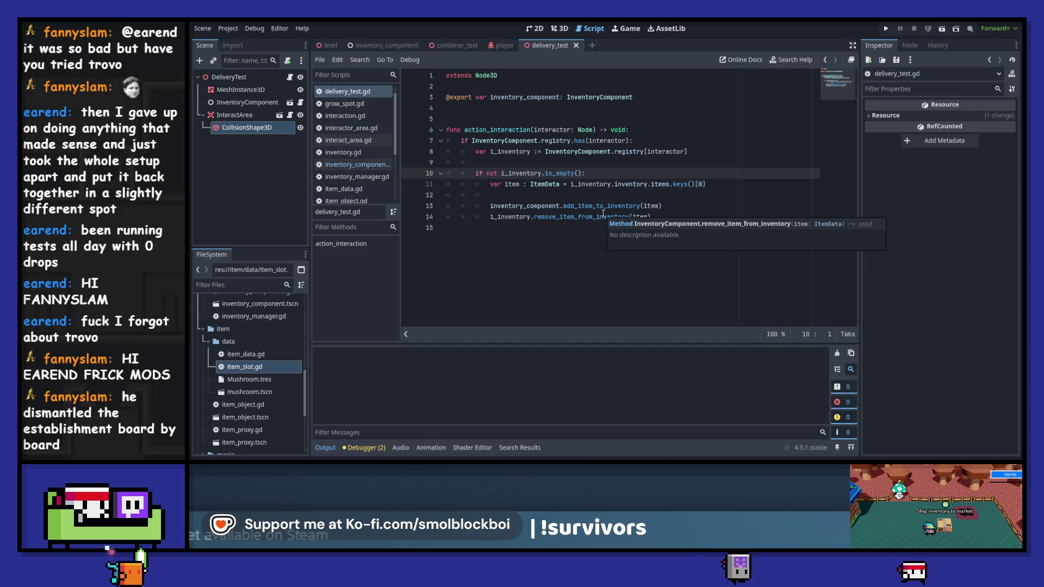
{"action": "left_click", "coordinate": [568, 199]}
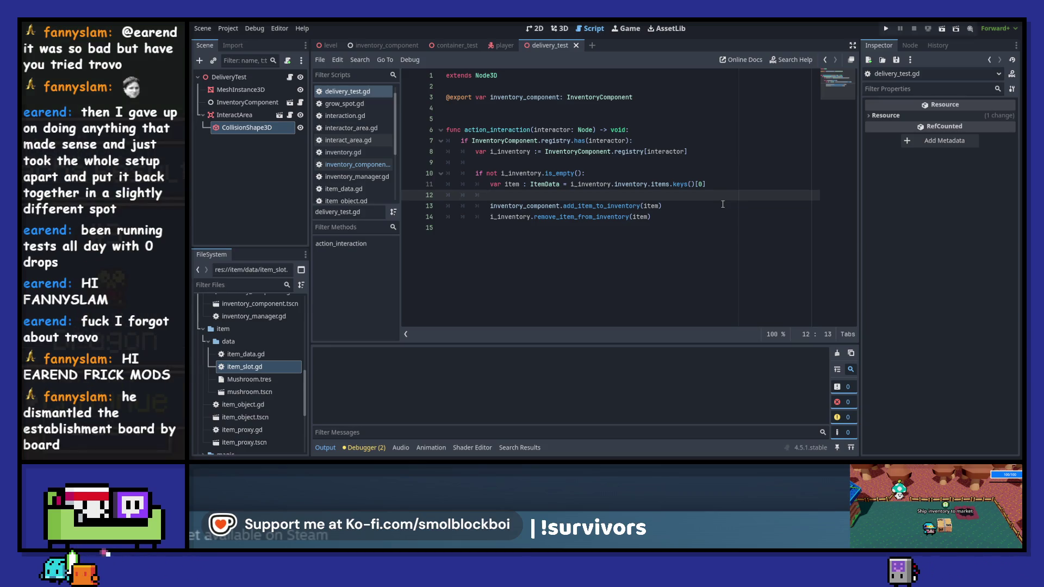
{"action": "left_click", "coordinate": [565, 272]}
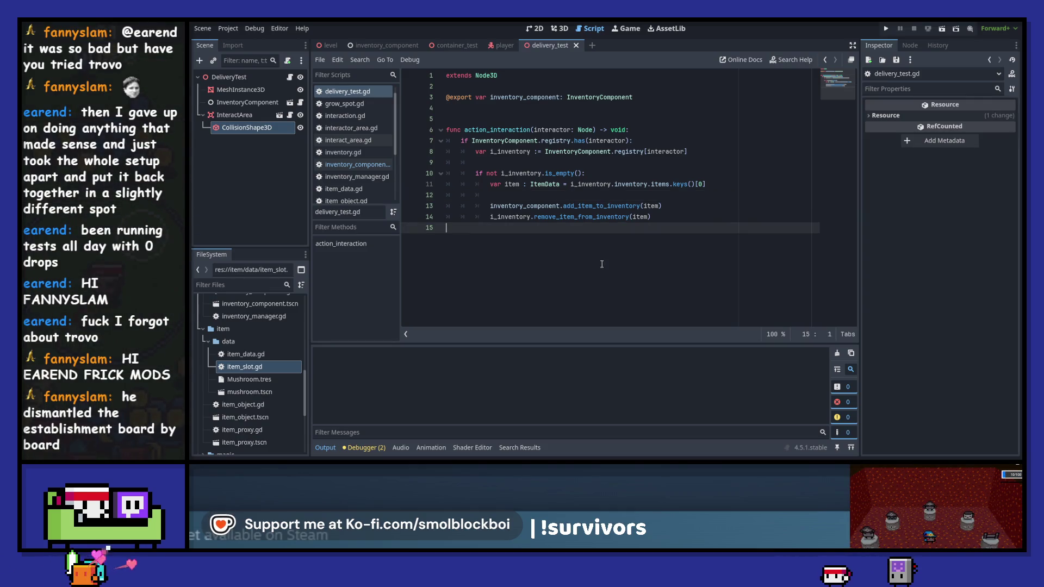
Step: Append 'func deposit_item(item : ItemData) -> void:' with a pass body to delivery_test.gd and save
{"action": "key", "text": "Return"}
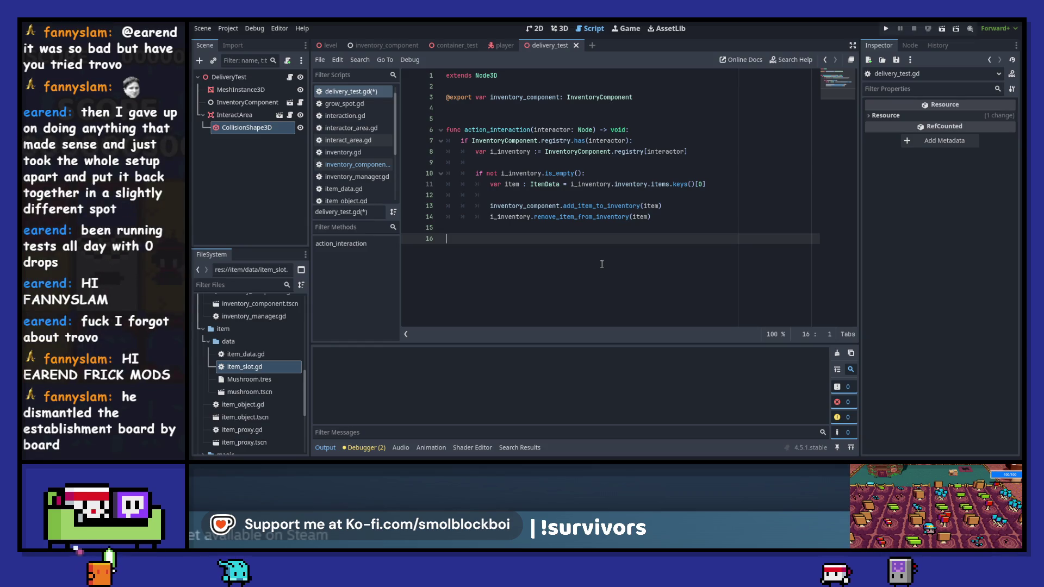
{"action": "key", "text": "Return"}
{"action": "type", "text": "func deposit_item"}
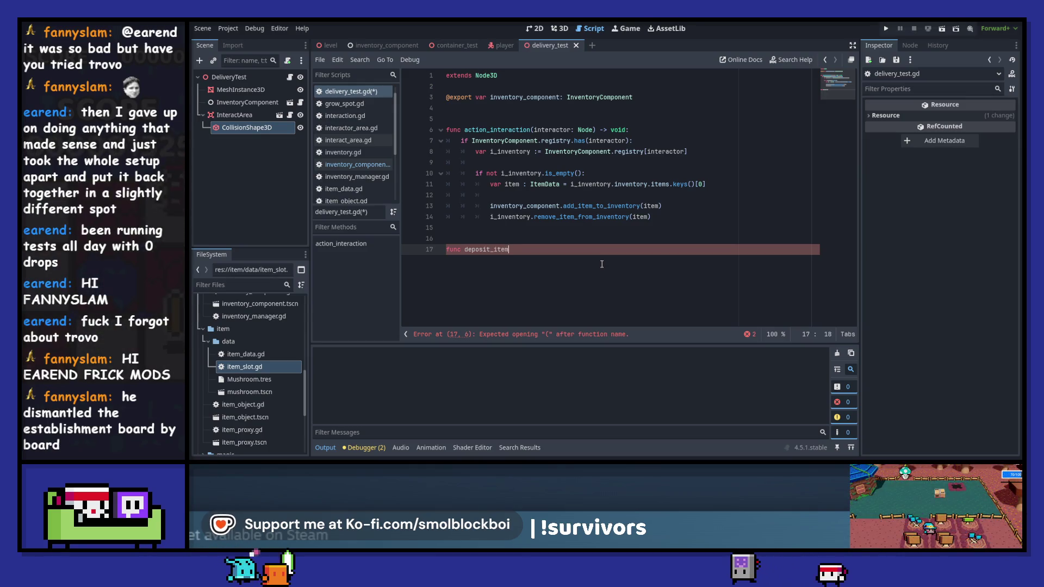
{"action": "type", "text": "(item : "}
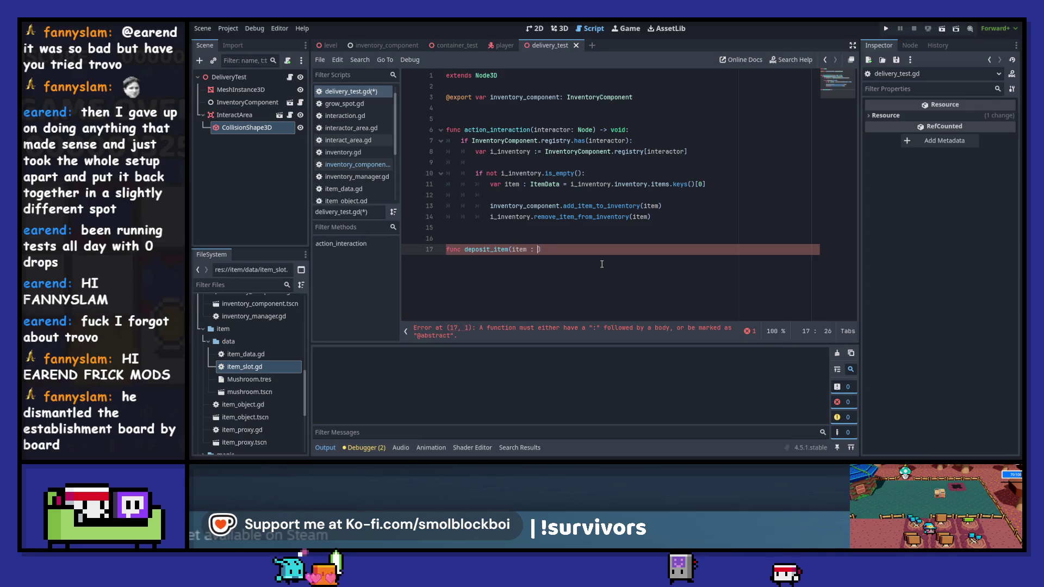
{"action": "type", "text": "ItemD"}
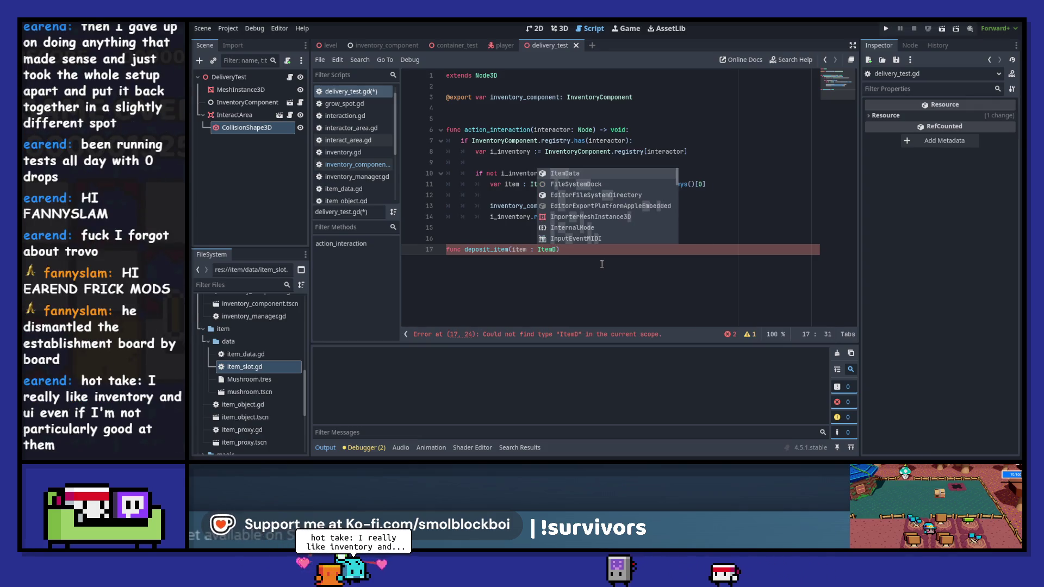
{"action": "key", "text": "Return"}
{"action": "key", "text": "End"}
{"action": "type", "text": "-> void:"}
{"action": "key", "text": "Return"}
{"action": "type", "text": "pass"}
{"action": "key", "text": "ctrl+s"}
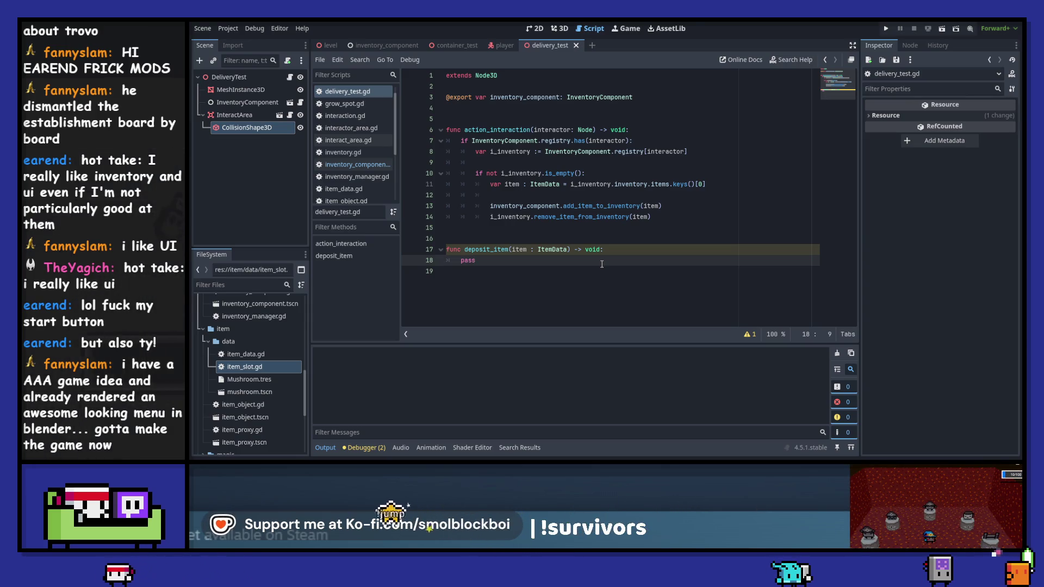
Step: Paste the deposit_item signature as a call above the add_item line in action_interaction
{"action": "key", "text": "Up"}
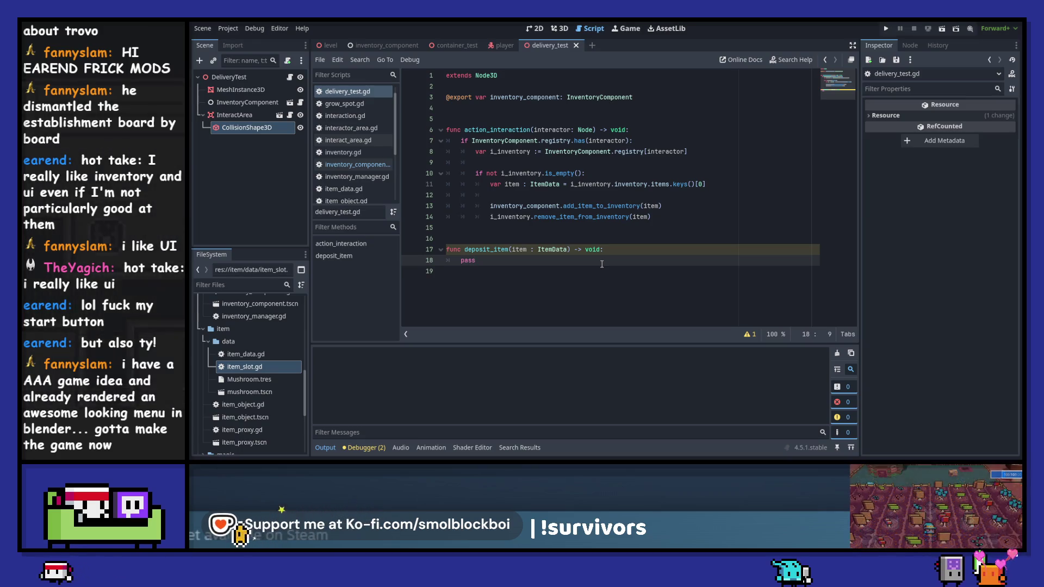
{"action": "key", "text": "ctrl+Left"}
{"action": "key", "text": "ctrl+shift+Right"}
{"action": "key", "text": "ctrl+shift+Right"}
{"action": "key", "text": "ctrl+shift+Right"}
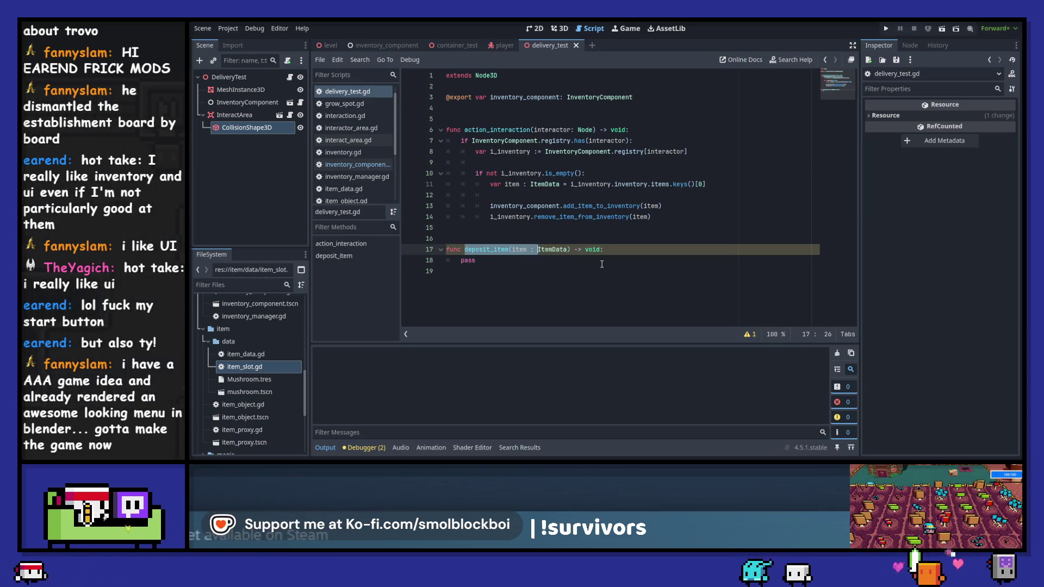
{"action": "key", "text": "Up"}
{"action": "key", "text": "Up"}
{"action": "key", "text": "Up"}
{"action": "key", "text": "Up"}
{"action": "key", "text": "Up"}
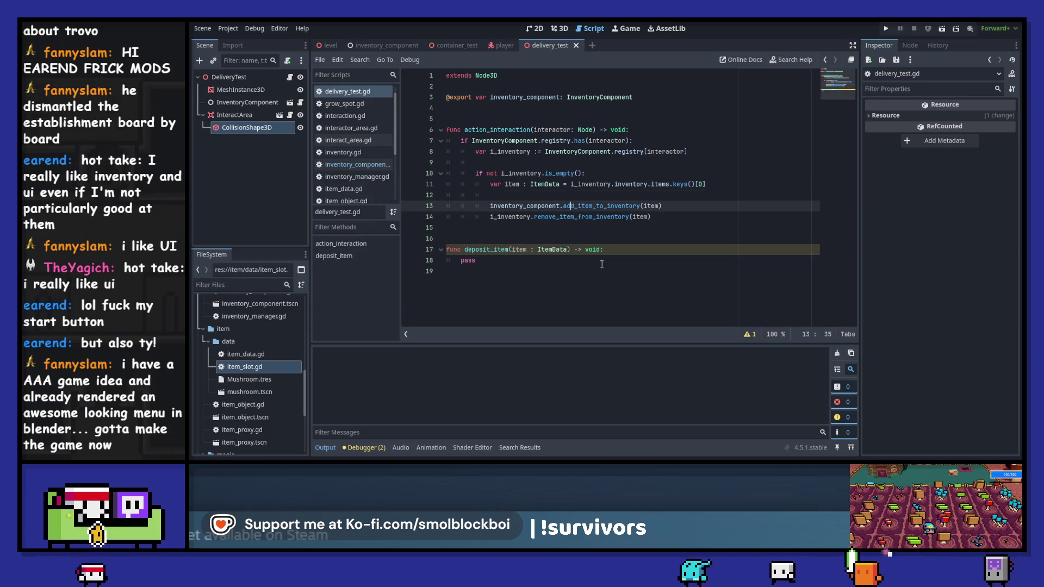
{"action": "key", "text": "Return"}
{"action": "key", "text": "Return"}
{"action": "key", "text": "Up"}
{"action": "type", "text": "deposit_item(item : ItemData)"}
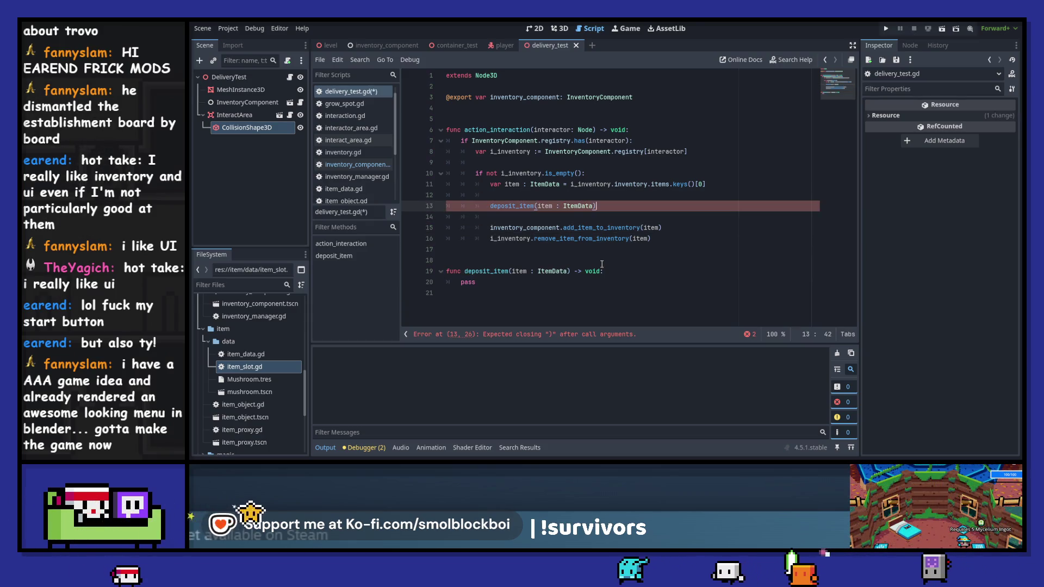
{"action": "key", "text": "Left"}
{"action": "key", "text": "ctrl+shift+Left"}
{"action": "key", "text": "ctrl+shift+Left"}
{"action": "key", "text": "ctrl+shift+Left"}
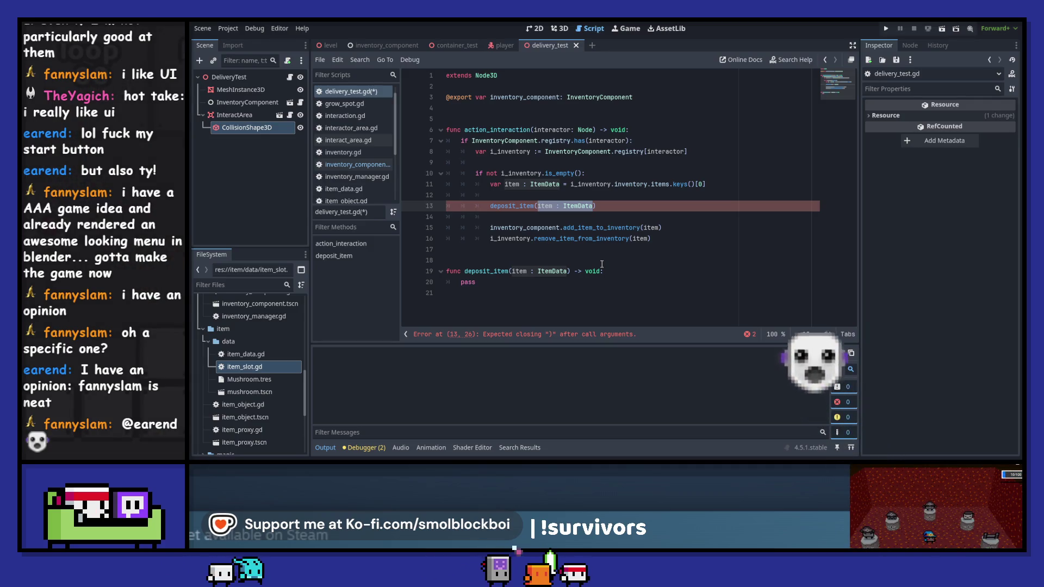
Step: Remove the type annotation from the deposit_item call's argument
{"action": "key", "text": "Left"}
{"action": "key", "text": "ctrl+Right"}
{"action": "key", "text": "ctrl+shift+Right"}
{"action": "key", "text": "ctrl+shift+Right"}
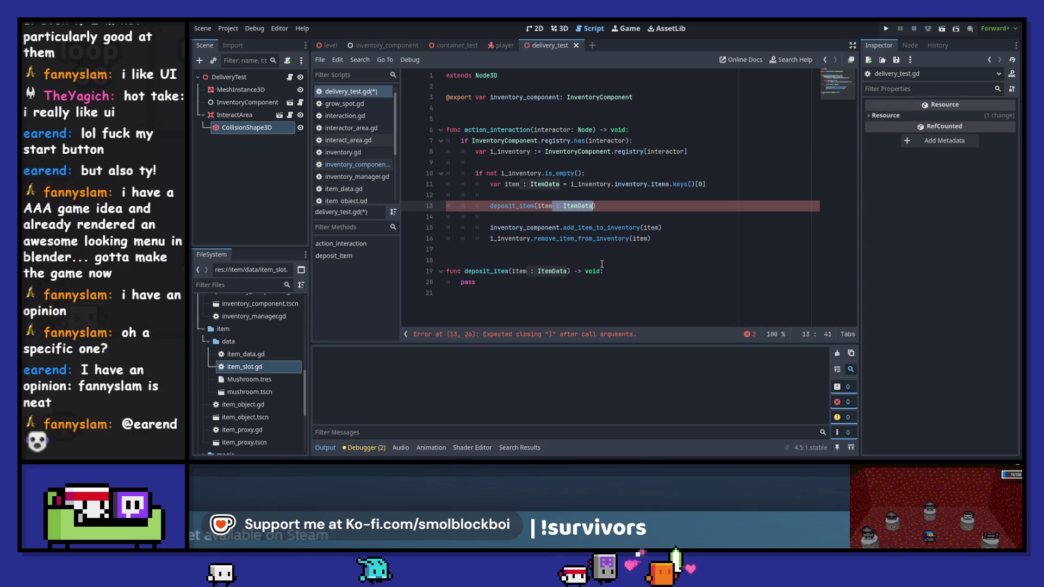
{"action": "key", "text": "BackSpace"}
Step: Move the add_item and remove_item_from_inventory lines into deposit_item, replacing pass
{"action": "key", "text": "Down"}
{"action": "key", "text": "Down"}
{"action": "key", "text": "Down"}
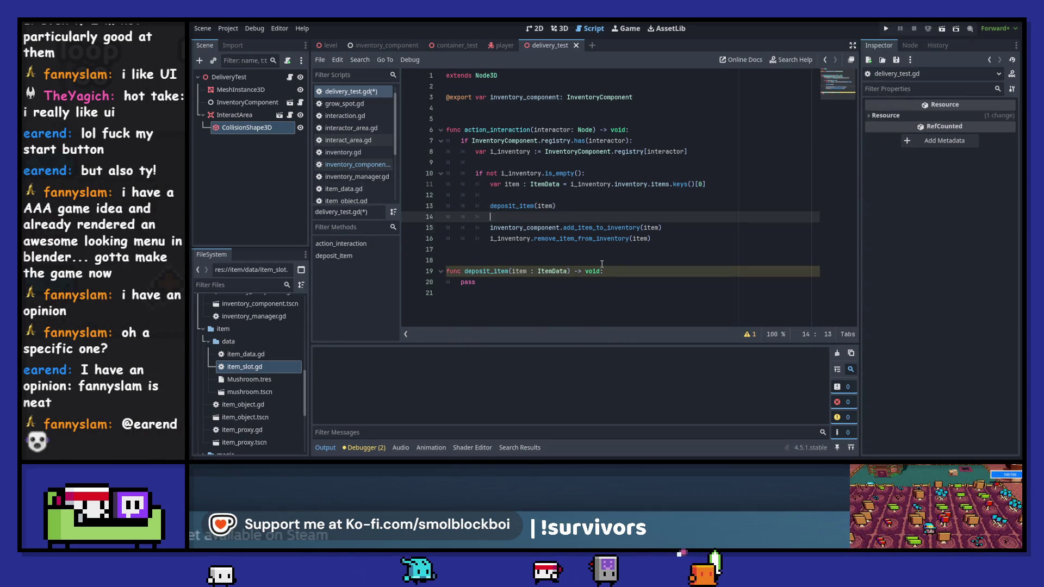
{"action": "key", "text": "Up"}
{"action": "key", "text": "End"}
{"action": "key", "text": "ctrl+shift+Left"}
{"action": "key", "text": "ctrl+shift+Left"}
{"action": "key", "text": "ctrl+shift+Left"}
{"action": "key", "text": "shift+Up"}
{"action": "key", "text": "shift+End"}
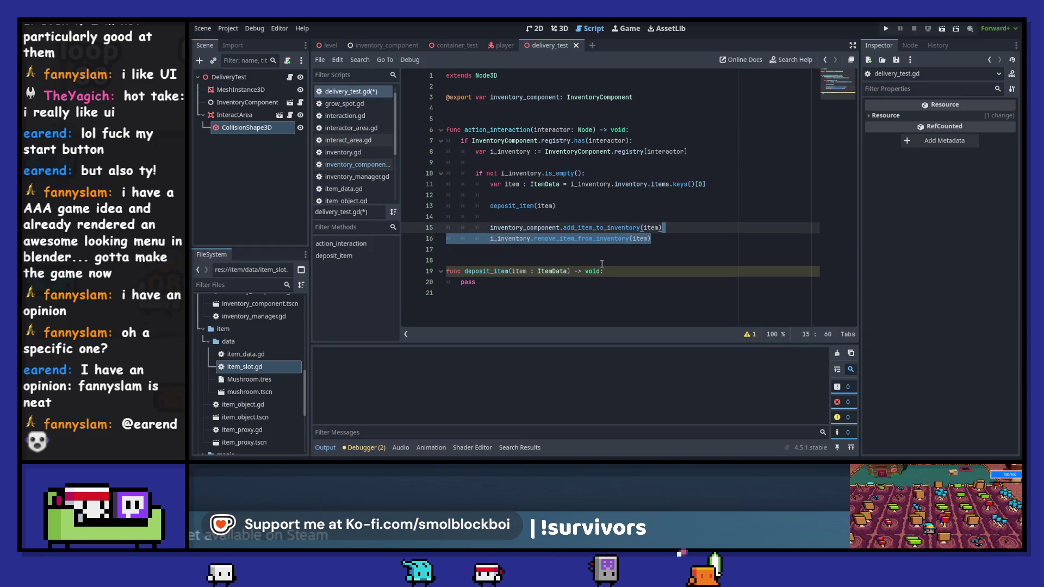
{"action": "key", "text": "shift+Home"}
{"action": "key", "text": "shift+Home"}
{"action": "key", "text": "ctrl+c"}
{"action": "key", "text": "BackSpace"}
{"action": "key", "text": "BackSpace"}
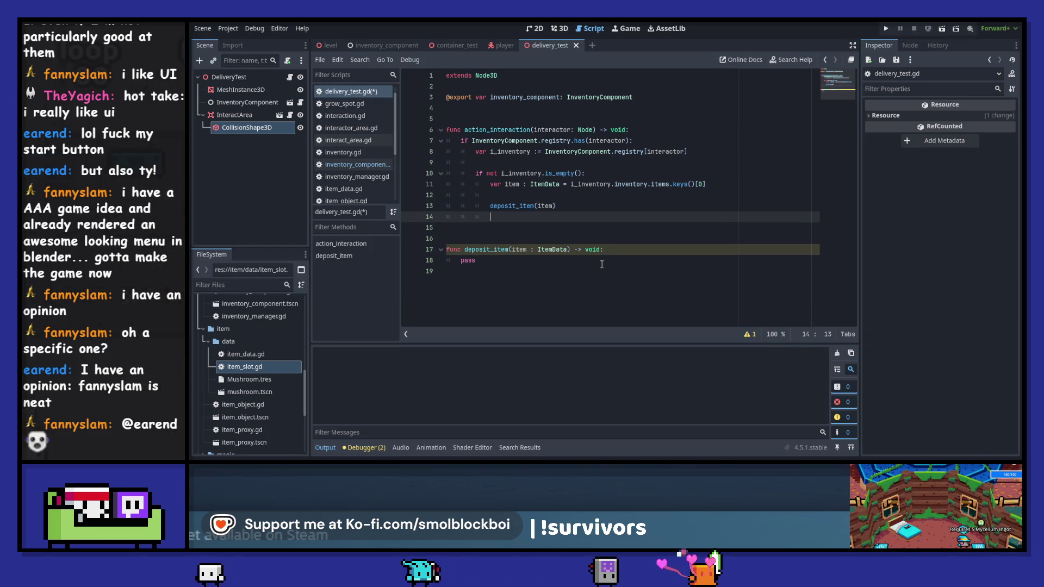
{"action": "key", "text": "BackSpace"}
{"action": "key", "text": "Down"}
{"action": "key", "text": "Down"}
{"action": "key", "text": "Down"}
{"action": "key", "text": "shift+Home"}
{"action": "key", "text": "shift+Home"}
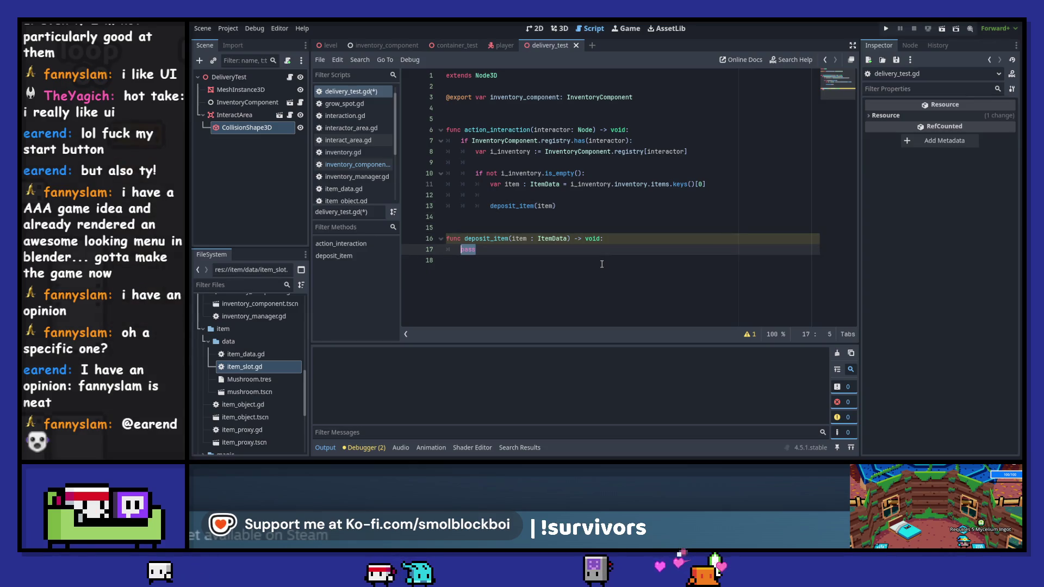
{"action": "key", "text": "ctrl+v"}
{"action": "key", "text": "shift+Up"}
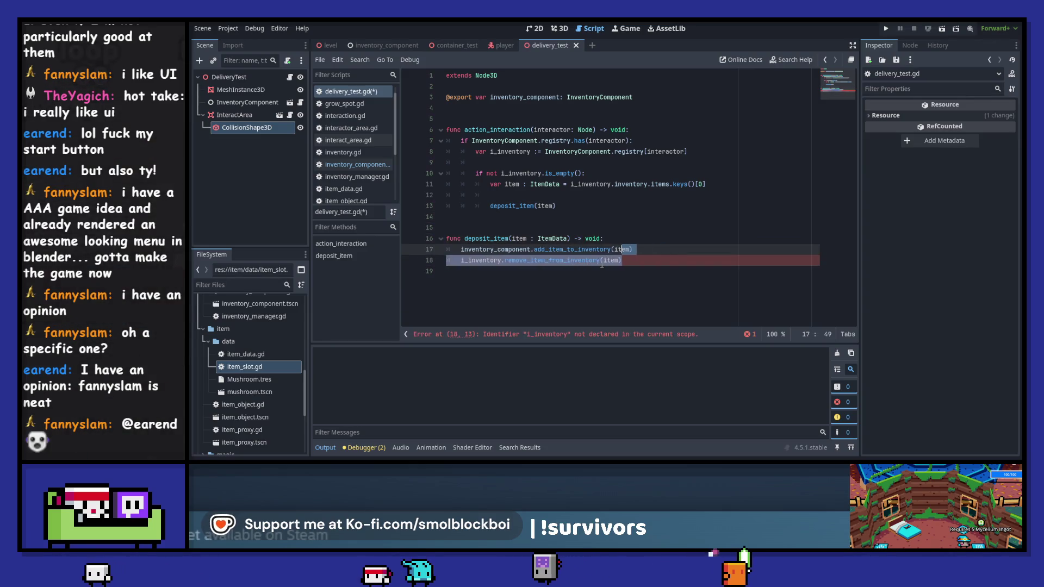
{"action": "key", "text": "Up"}
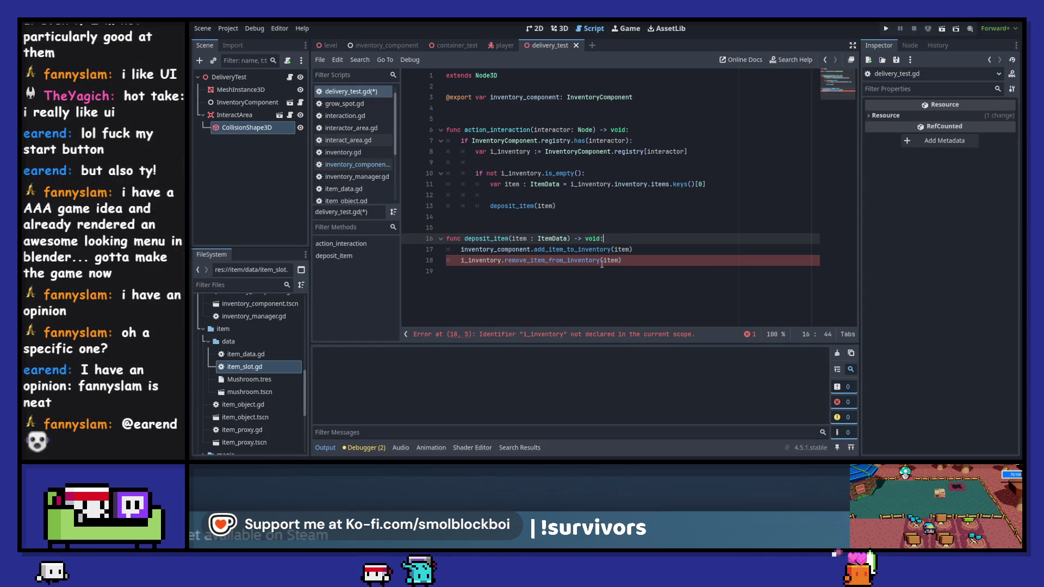
Step: Undo the deposit_item refactor, keeping the add and remove calls inline, and run the project
{"action": "key", "text": "ctrl+z"}
{"action": "key", "text": "ctrl+z"}
{"action": "key", "text": "ctrl+z"}
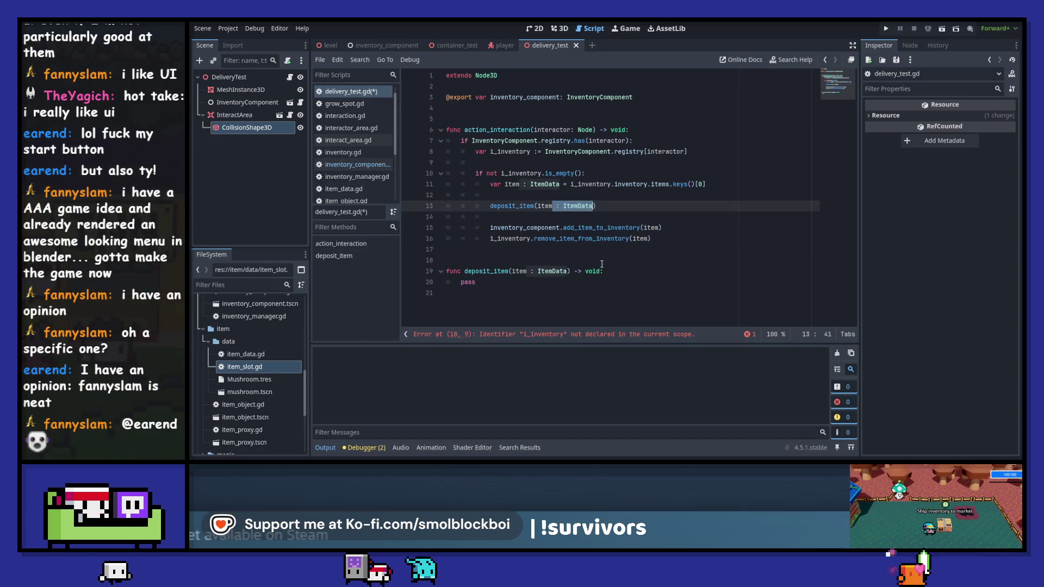
{"action": "key", "text": "ctrl+z"}
{"action": "key", "text": "ctrl+z"}
{"action": "key", "text": "ctrl+z"}
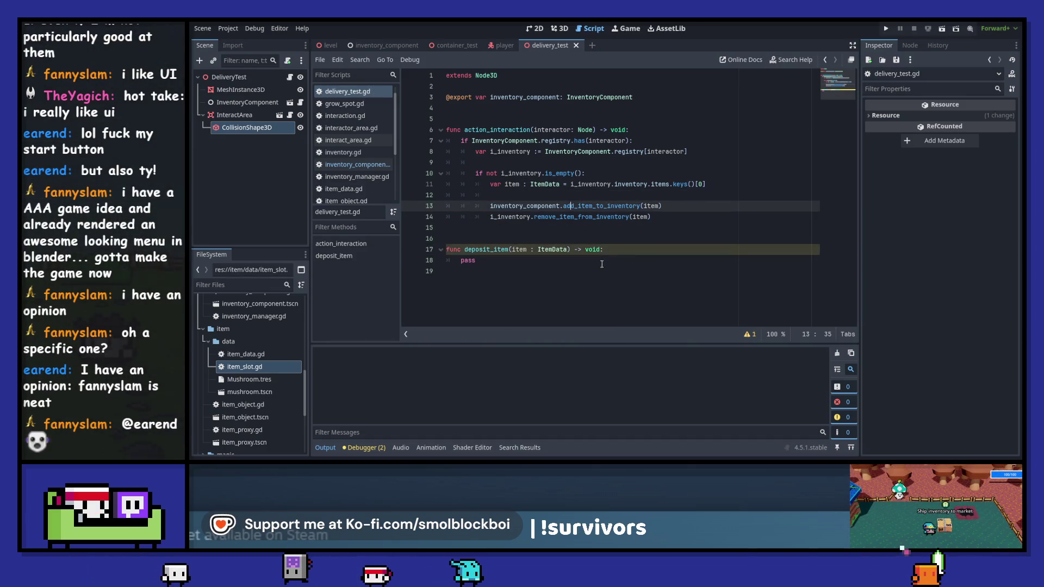
{"action": "key", "text": "ctrl+z"}
{"action": "key", "text": "ctrl+z"}
{"action": "key", "text": "ctrl+z"}
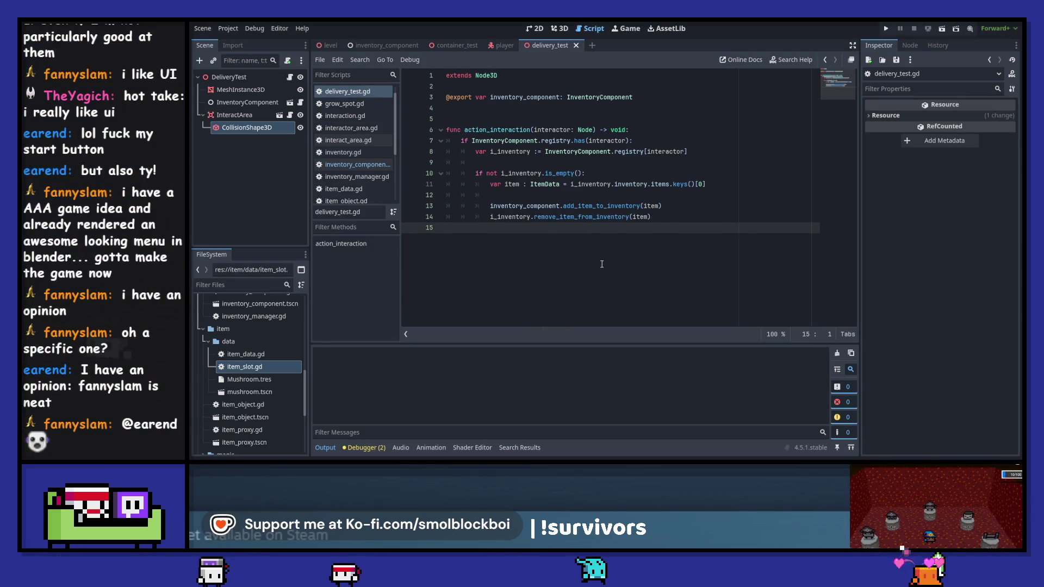
{"action": "key", "text": "Up"}
{"action": "key", "text": "Up"}
{"action": "key", "text": "Up"}
{"action": "key", "text": "End"}
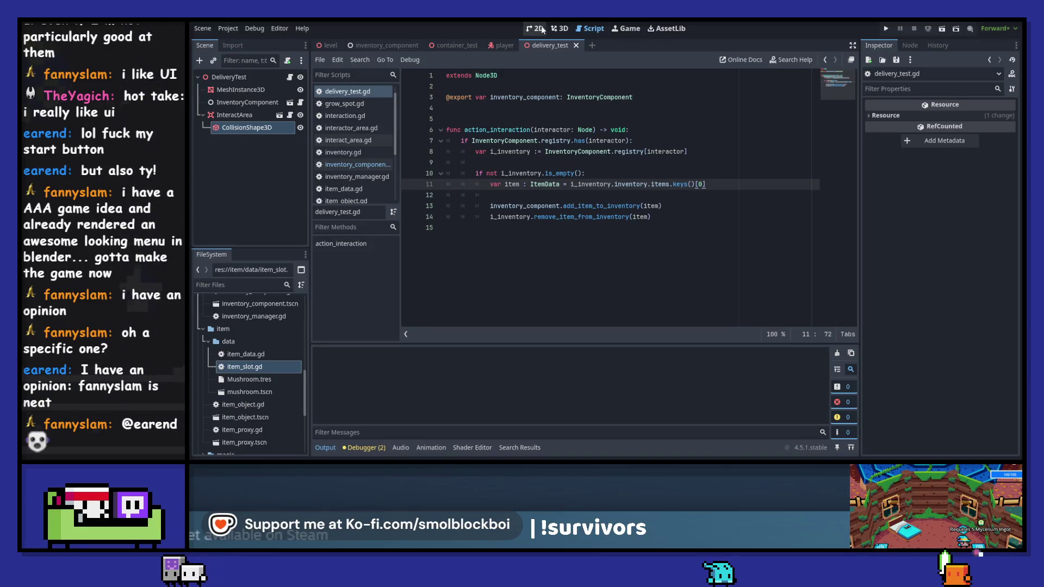
{"action": "left_click", "coordinate": [886, 28]}
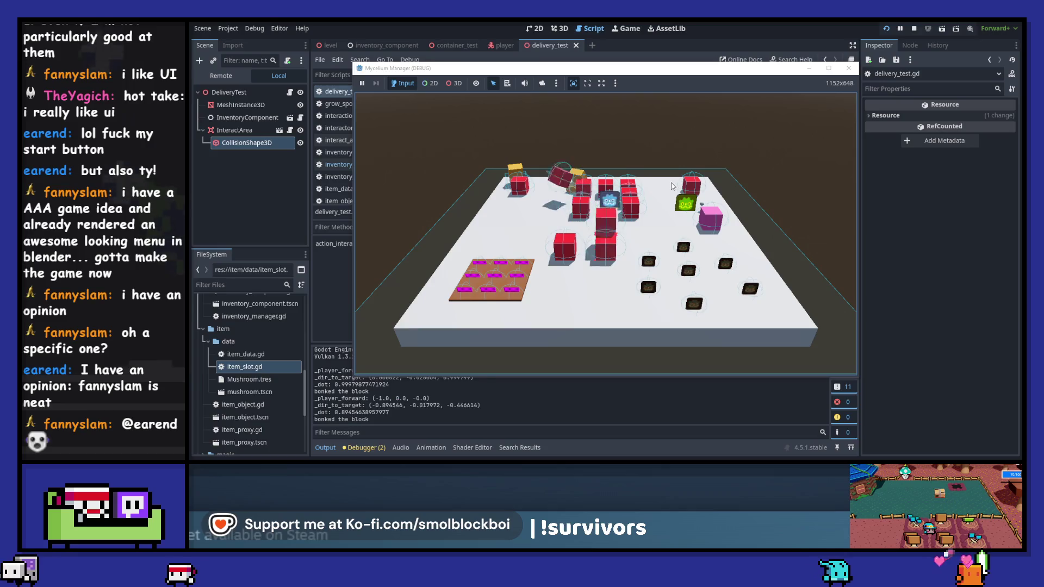
Step: Walk the player across the farm plot and harvest a mushroom
{"action": "key", "text": "a+s"}
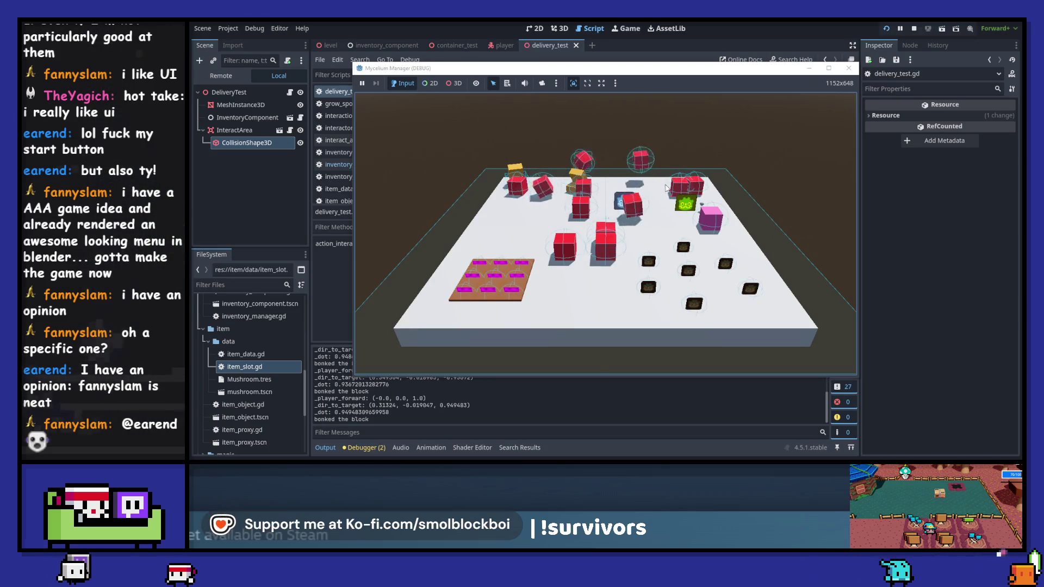
{"action": "key", "text": "a+s"}
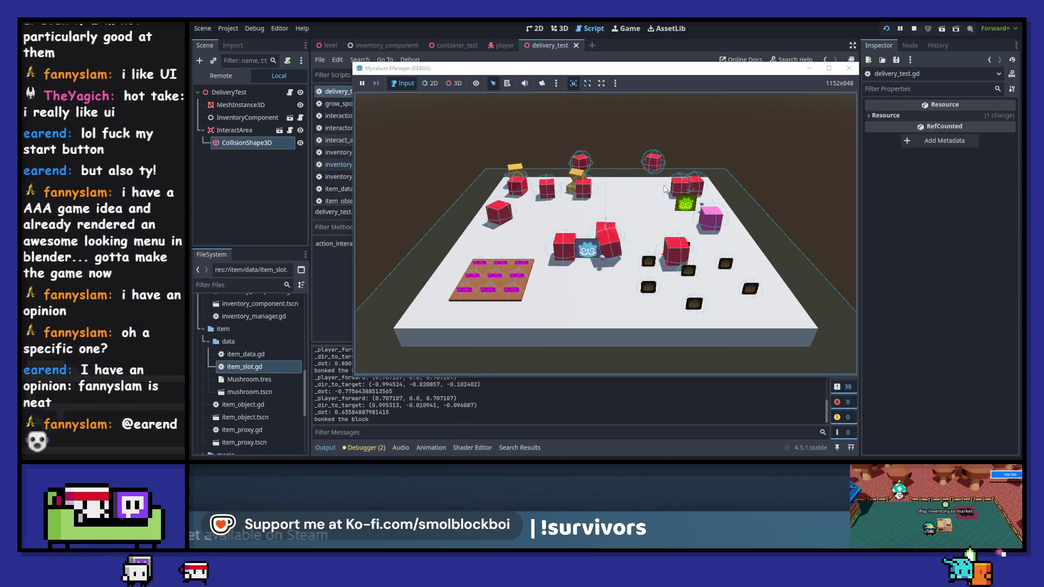
{"action": "key", "text": "a"}
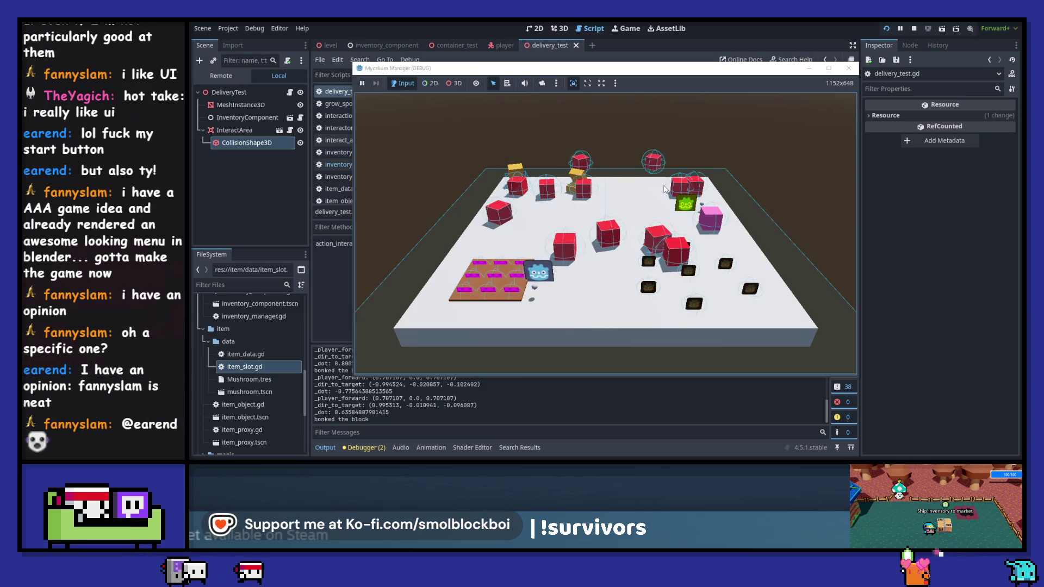
{"action": "key", "text": "a"}
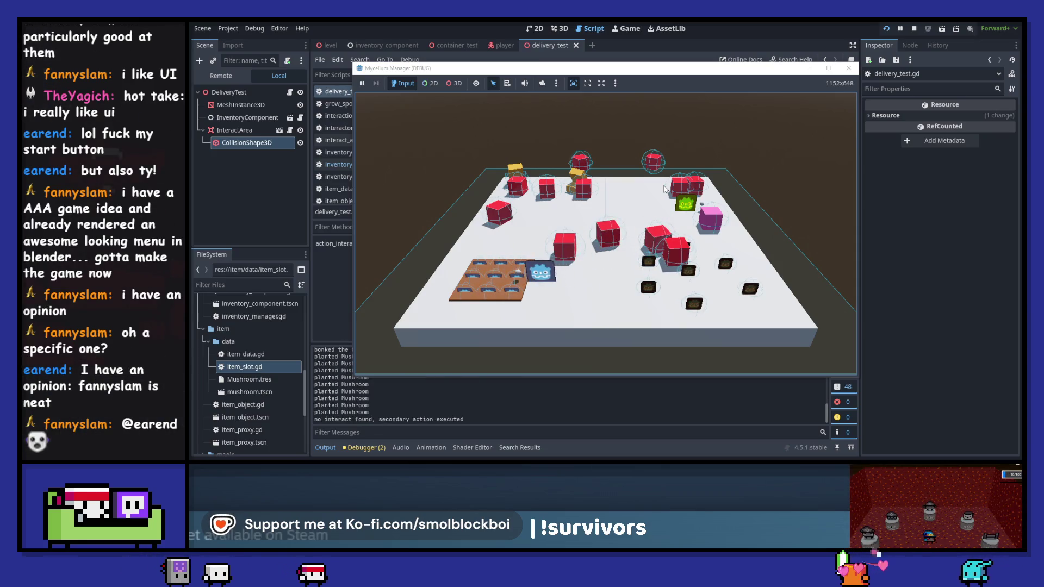
{"action": "key", "text": "a"}
{"action": "key", "text": "w"}
{"action": "key", "text": "d"}
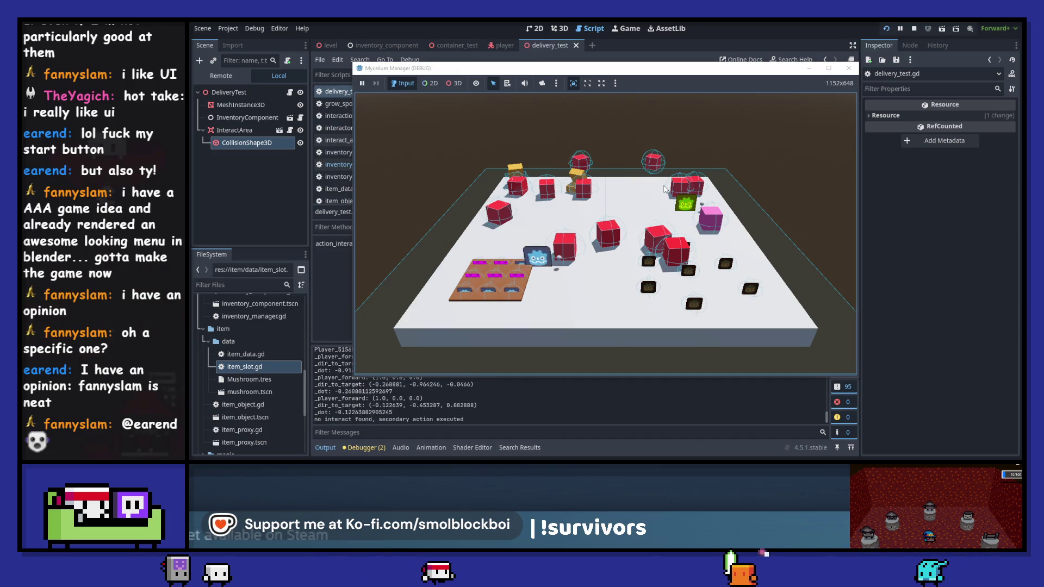
{"action": "key", "text": "d"}
{"action": "key", "text": "e"}
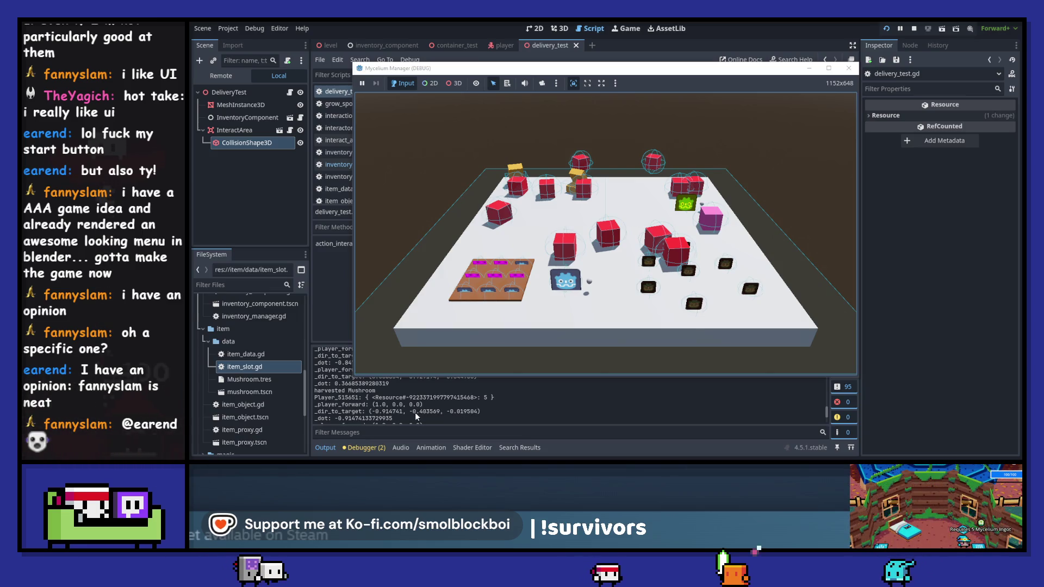
Step: Trigger the interact action and harvest another mushroom
{"action": "key", "text": "q"}
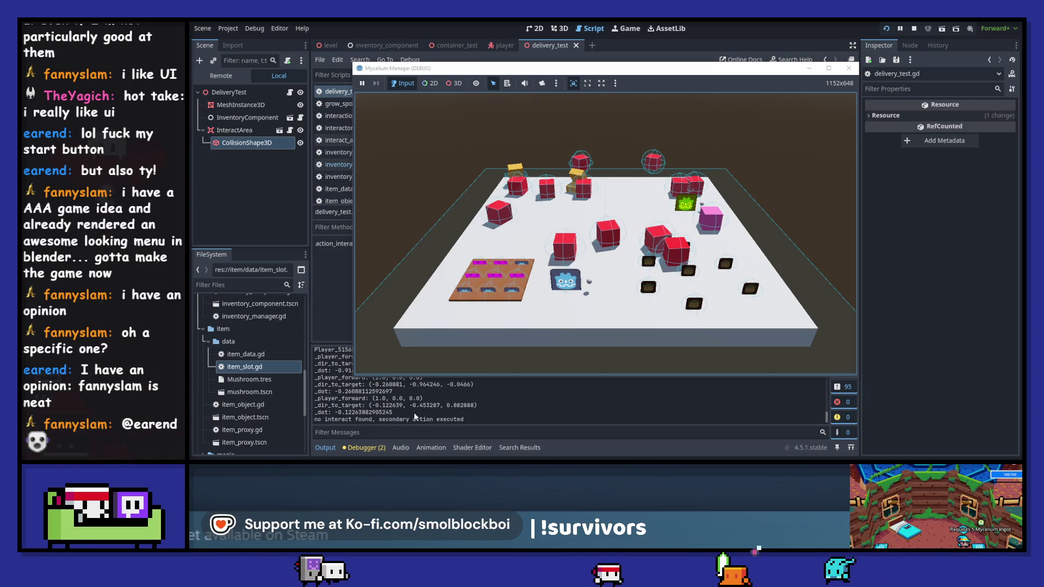
{"action": "scroll", "coordinate": [414, 417], "scroll_direction": "up", "scroll_amount": 1}
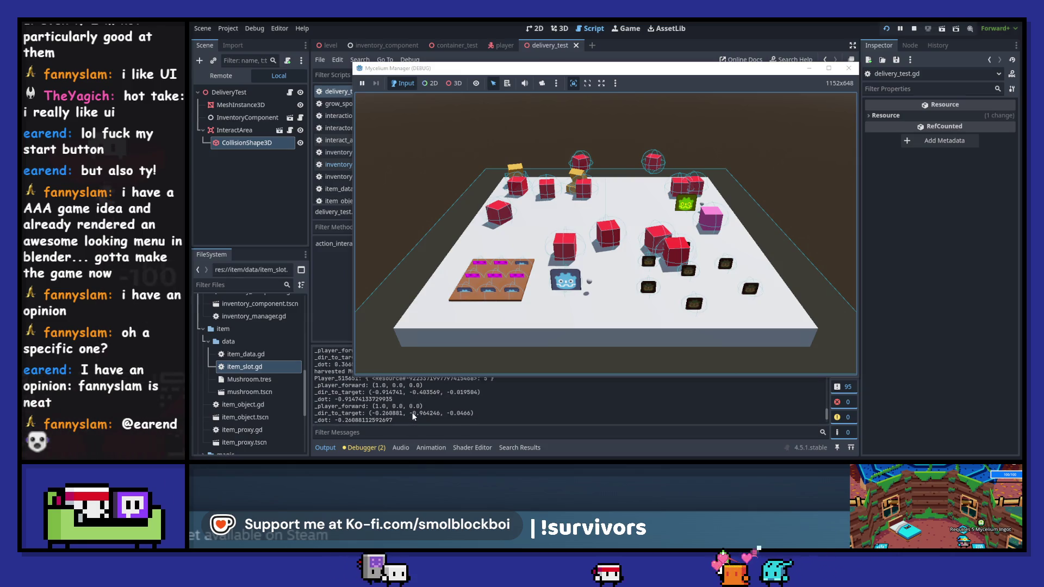
{"action": "scroll", "coordinate": [413, 417], "scroll_direction": "up", "scroll_amount": 1}
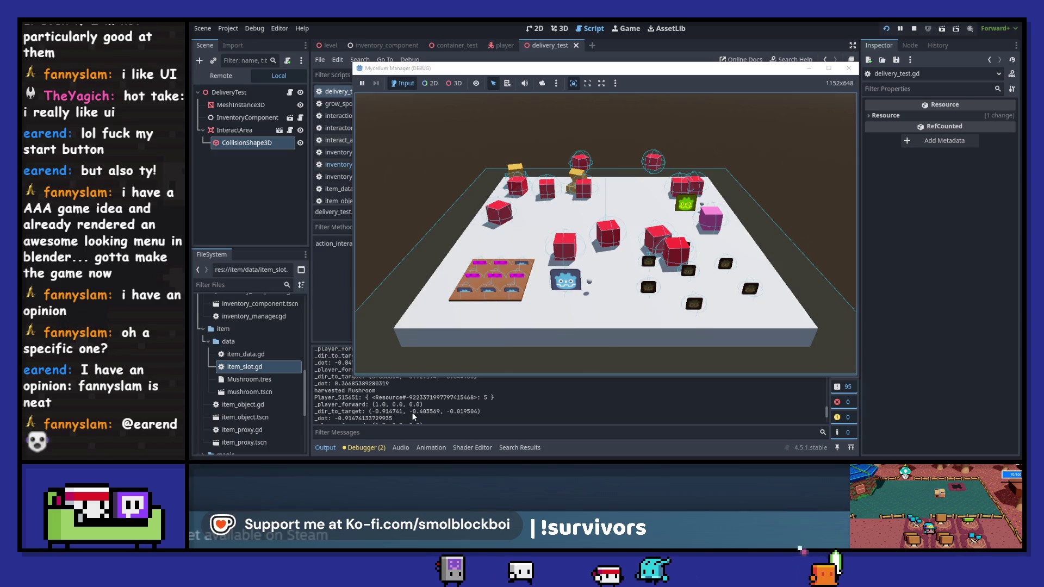
{"action": "scroll", "coordinate": [413, 416], "scroll_direction": "down", "scroll_amount": 2}
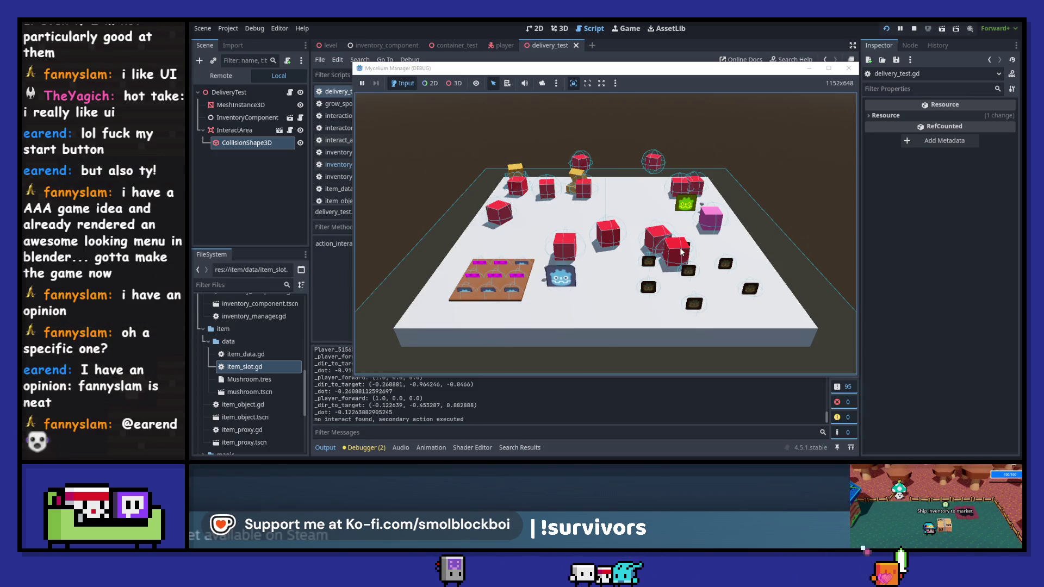
{"action": "key", "text": "a"}
{"action": "key", "text": "e"}
Step: Deliver the mushrooms to the pink delivery cube, then stop the game
{"action": "key", "text": "d"}
{"action": "key", "text": "w"}
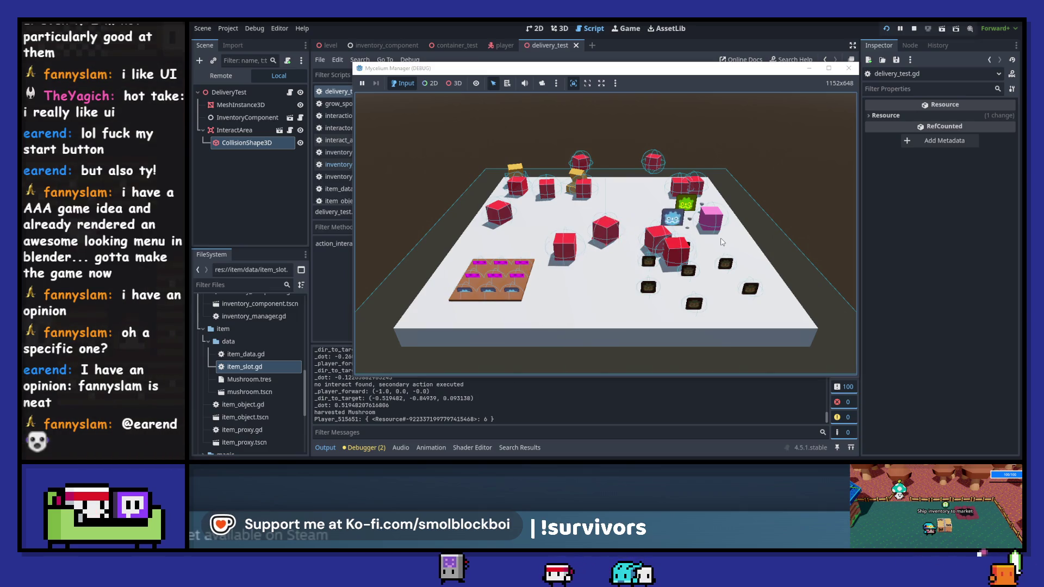
{"action": "key", "text": "d"}
{"action": "key", "text": "e"}
{"action": "key", "text": "e"}
{"action": "key", "text": "e"}
{"action": "key", "text": "e"}
{"action": "key", "text": "e"}
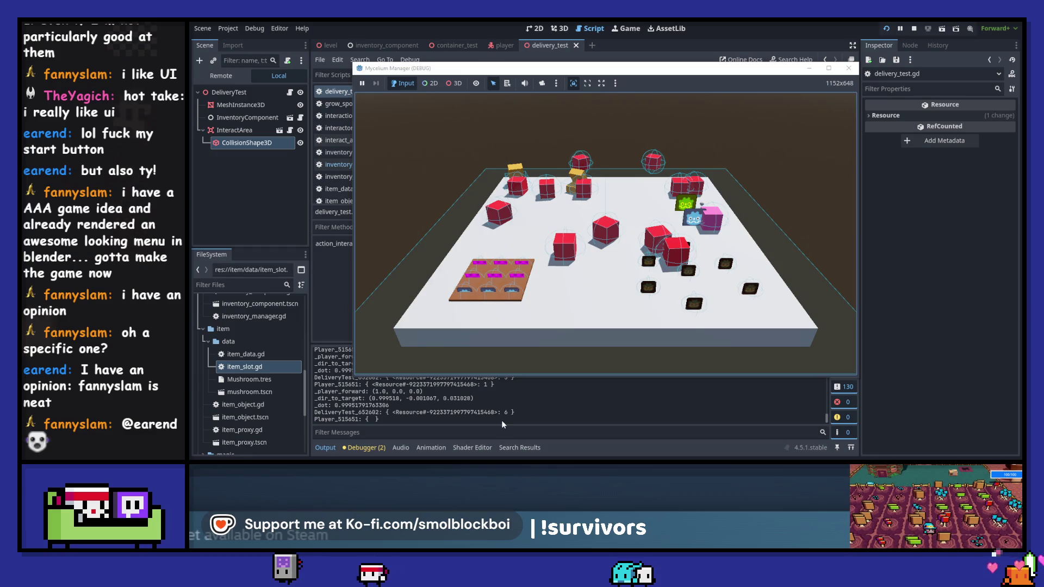
{"action": "key", "text": "e"}
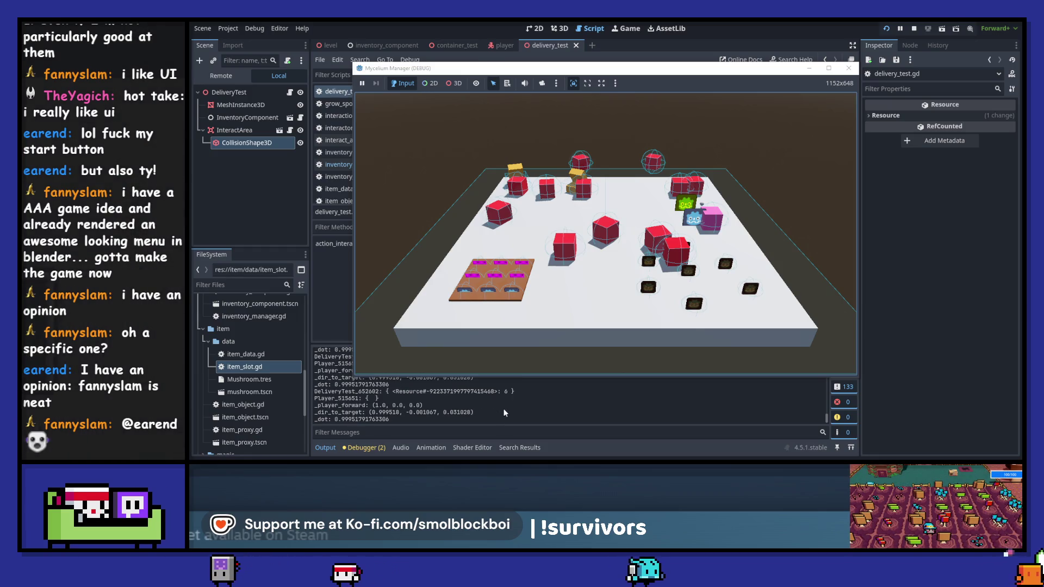
{"action": "left_click", "coordinate": [848, 68]}
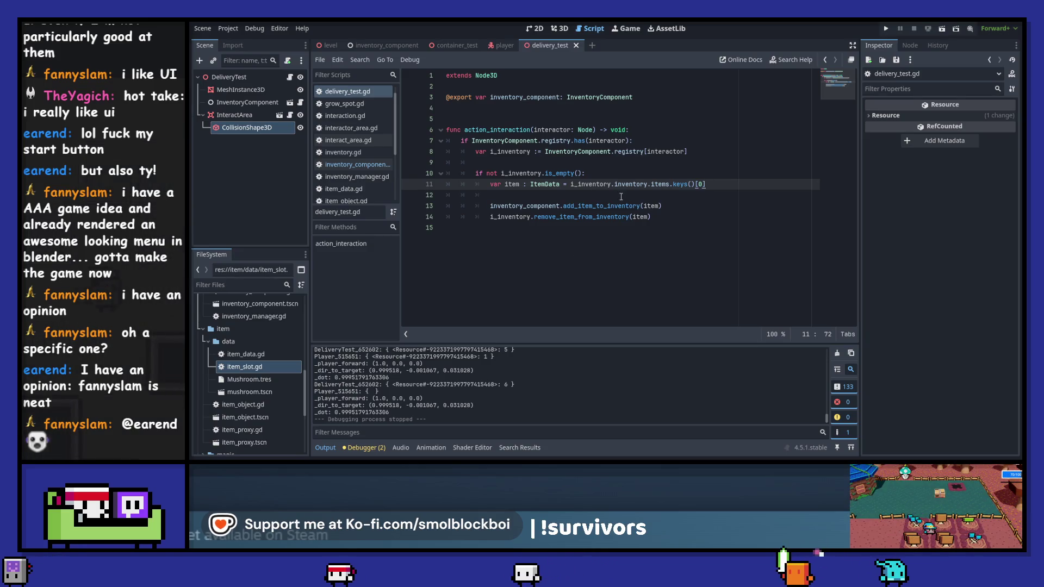
Step: Review the inventory component script around remove_item_from_inventory
{"action": "left_click", "coordinate": [610, 212], "text": "ctrl"}
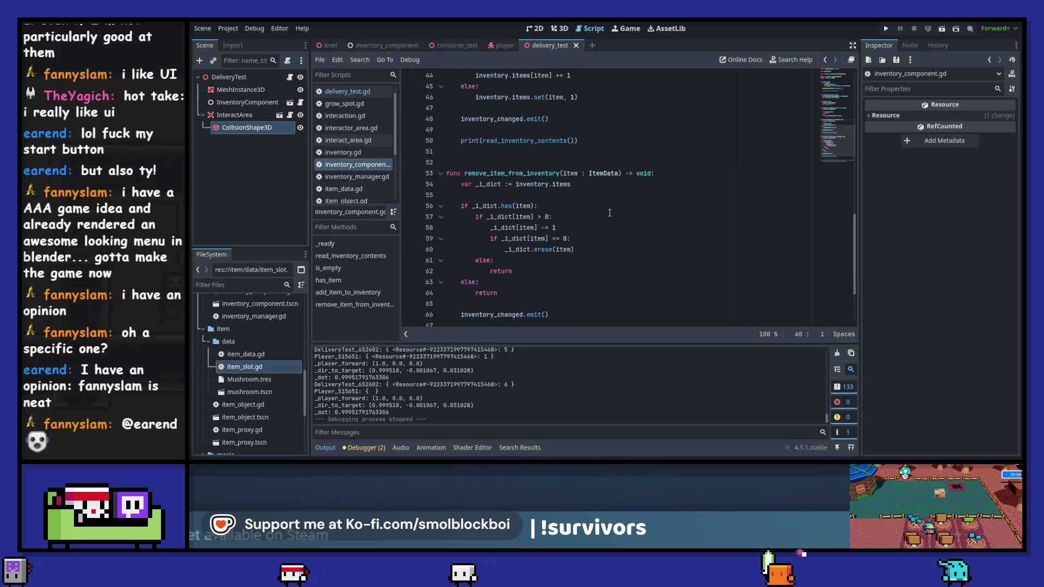
{"action": "scroll", "coordinate": [609, 213], "scroll_direction": "down", "scroll_amount": 3}
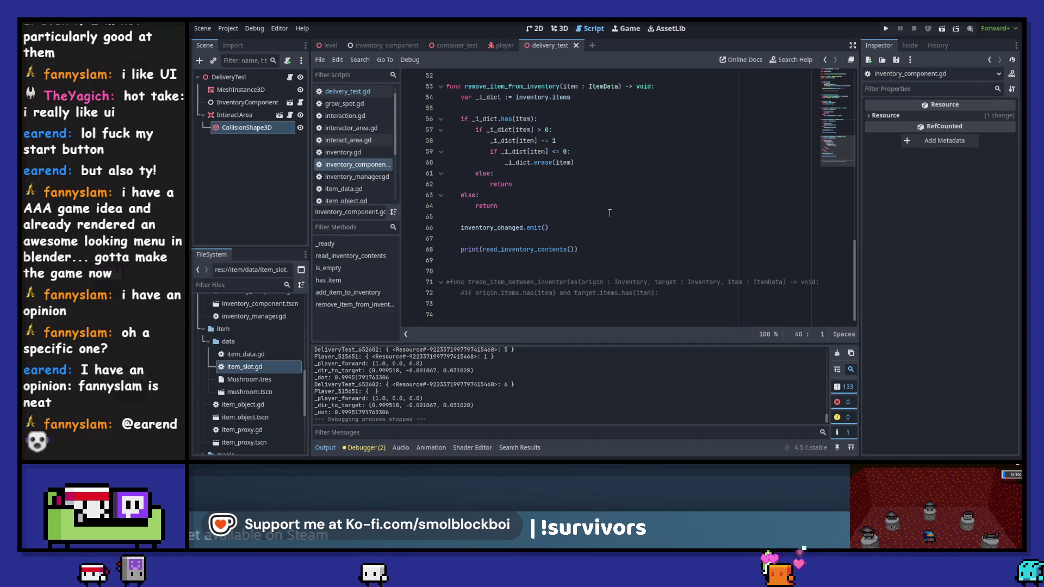
{"action": "scroll", "coordinate": [609, 212], "scroll_direction": "up", "scroll_amount": 5}
{"action": "scroll", "coordinate": [610, 213], "scroll_direction": "up", "scroll_amount": 4}
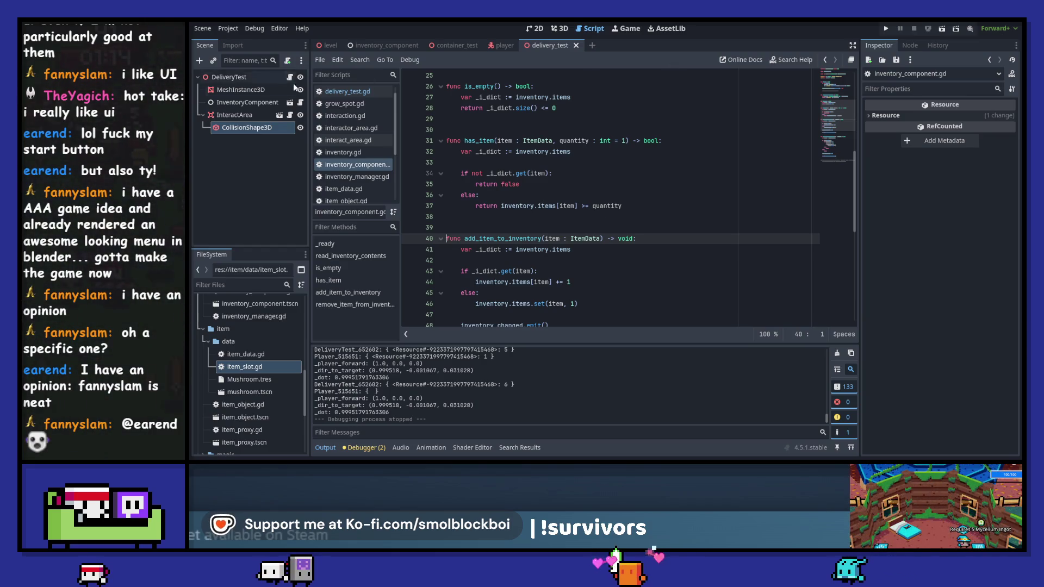
Step: Check has_item, return to delivery_test.gd, clear the Output log, and select the add_item_to_inventory call
{"action": "left_click", "coordinate": [480, 141]}
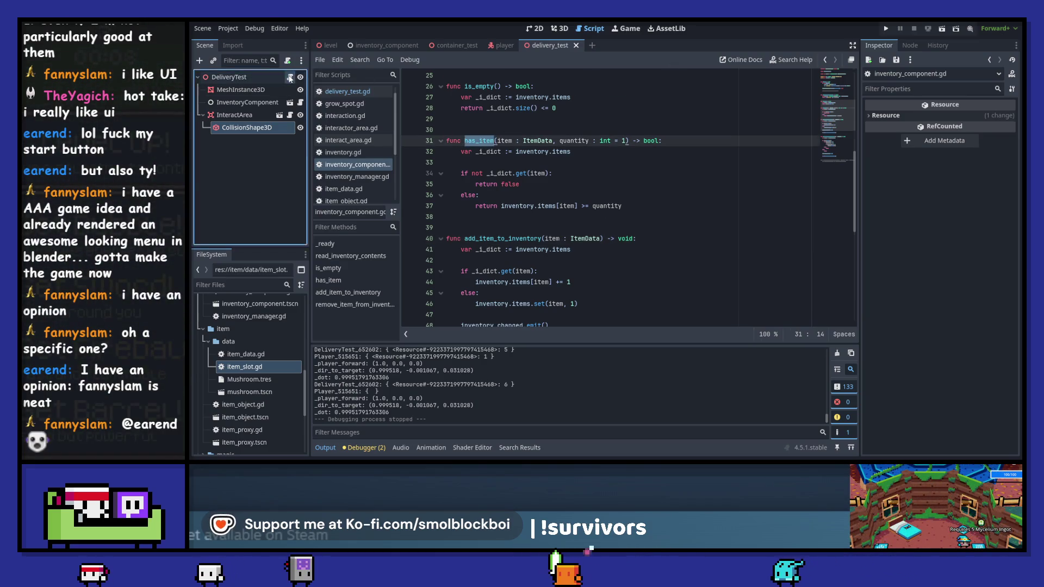
{"action": "left_click", "coordinate": [290, 77]}
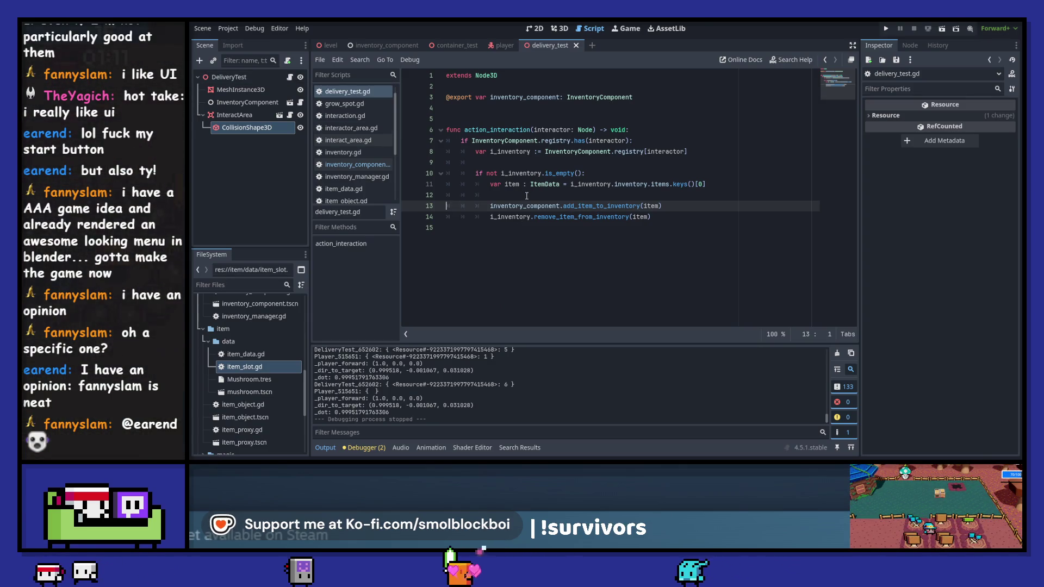
{"action": "left_click", "coordinate": [836, 355]}
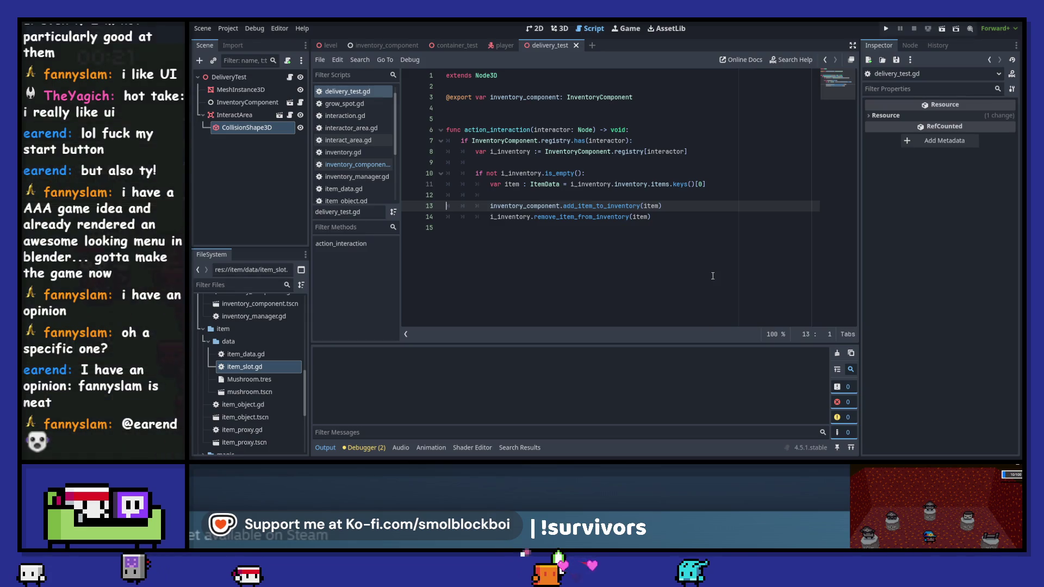
{"action": "left_click", "coordinate": [601, 206]}
Step: Uncomment the trade_item_between_inventories function on lines 71–72 of the inventory component script
{"action": "left_click", "coordinate": [602, 206], "text": "ctrl"}
{"action": "scroll", "coordinate": [581, 239], "scroll_direction": "down", "scroll_amount": 5}
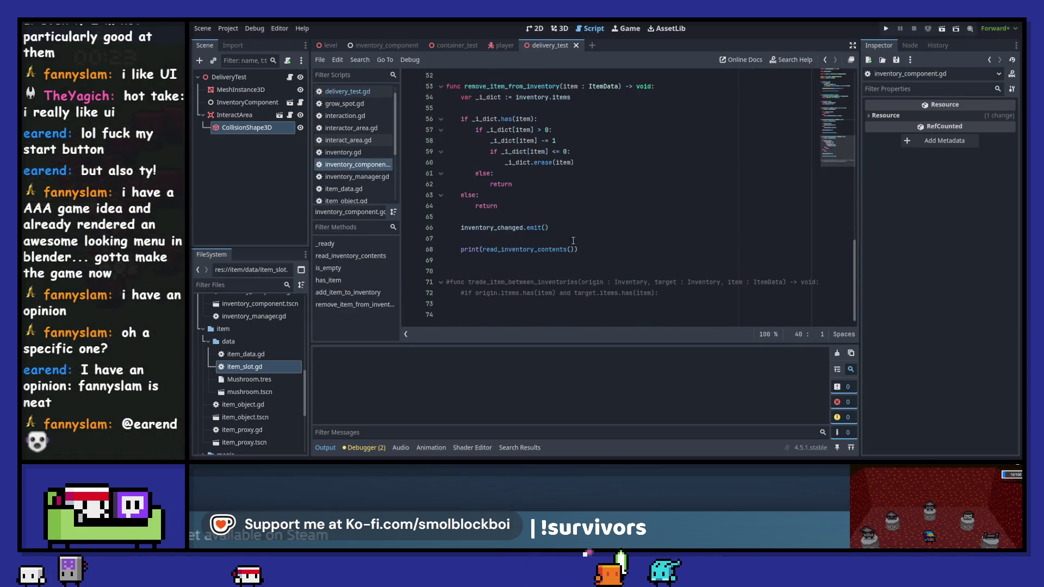
{"action": "left_click", "coordinate": [531, 282]}
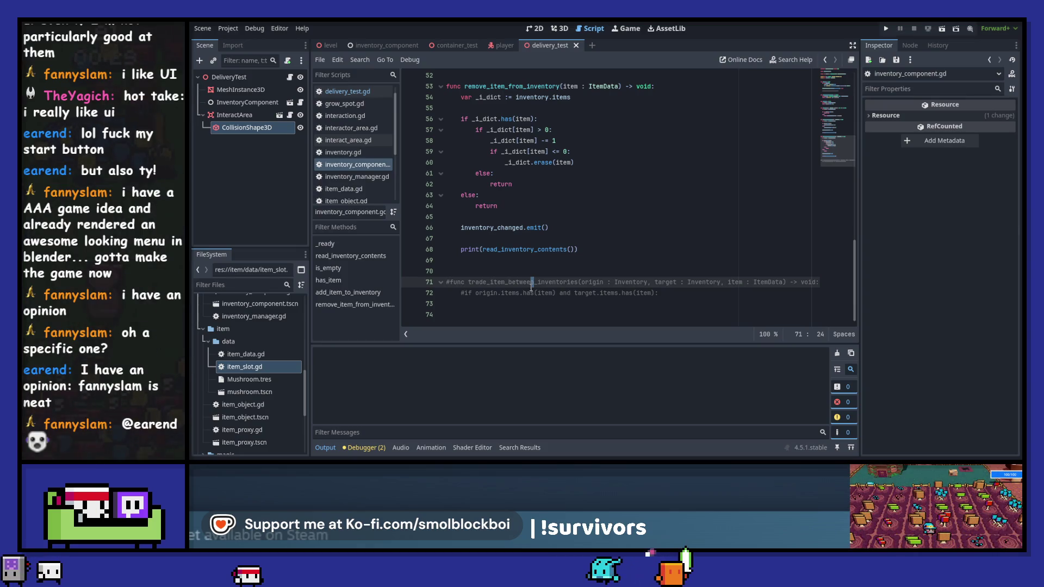
{"action": "key", "text": "ctrl+k"}
{"action": "key", "text": "Down"}
{"action": "key", "text": "ctrl+k"}
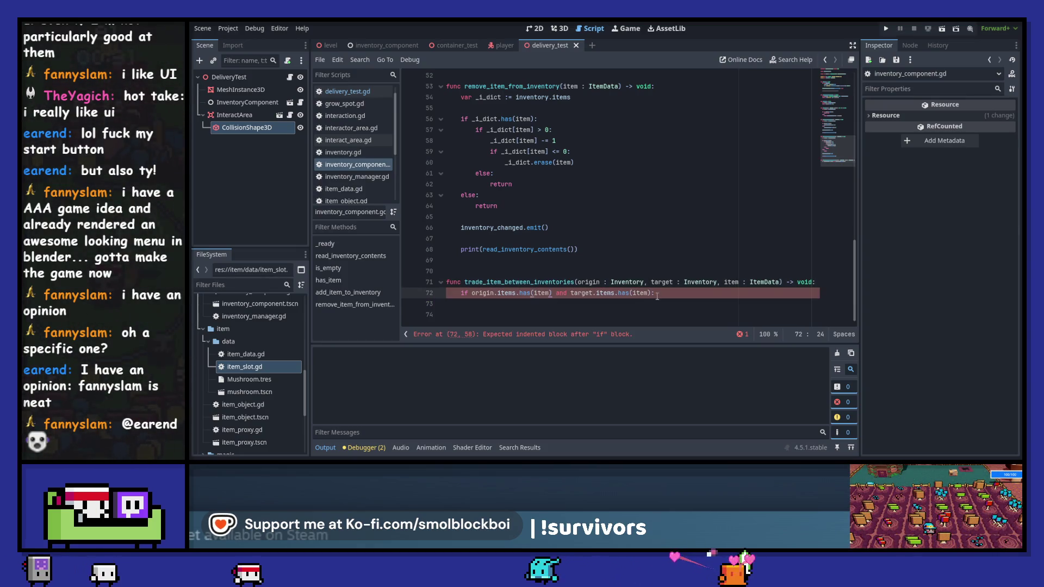
{"action": "scroll", "coordinate": [554, 240], "scroll_direction": "up", "scroll_amount": 10}
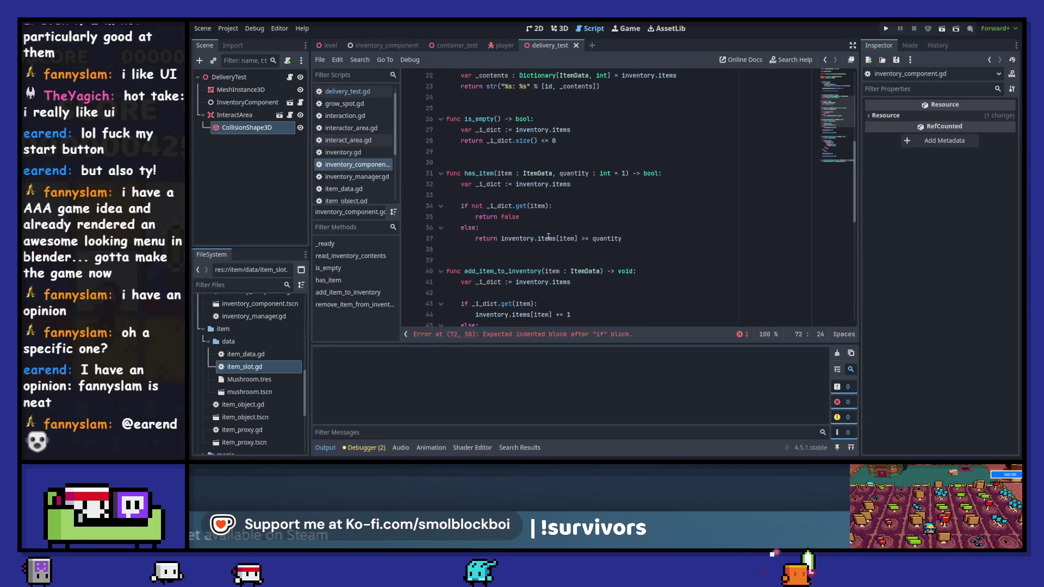
Step: Inspect the has_item method and the Inventory class definition, then return to the component script
{"action": "double_click", "coordinate": [478, 173]}
{"action": "scroll", "coordinate": [479, 209], "scroll_direction": "down", "scroll_amount": 10}
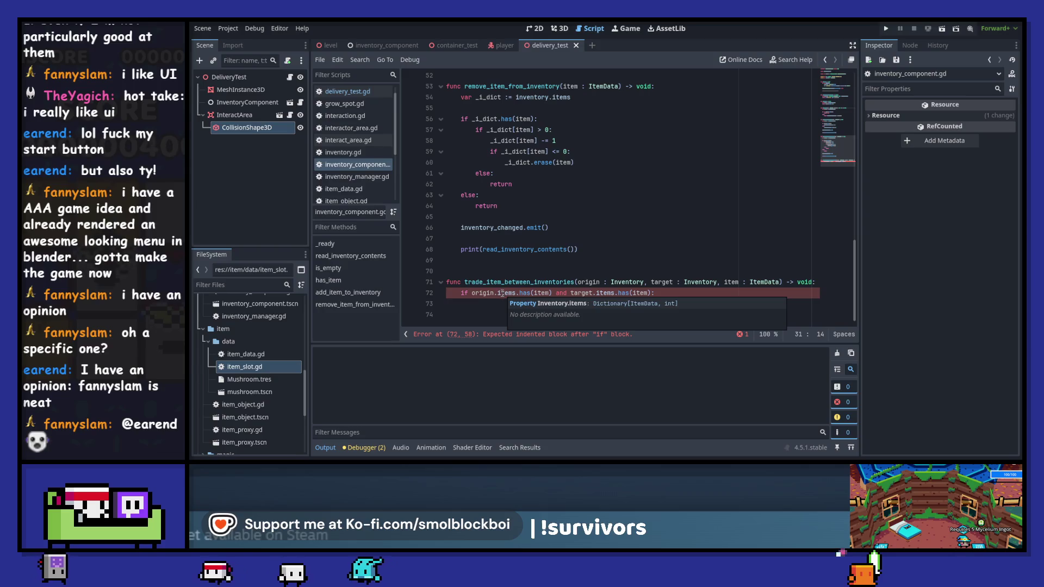
{"action": "scroll", "coordinate": [500, 294], "scroll_direction": "up", "scroll_amount": 17}
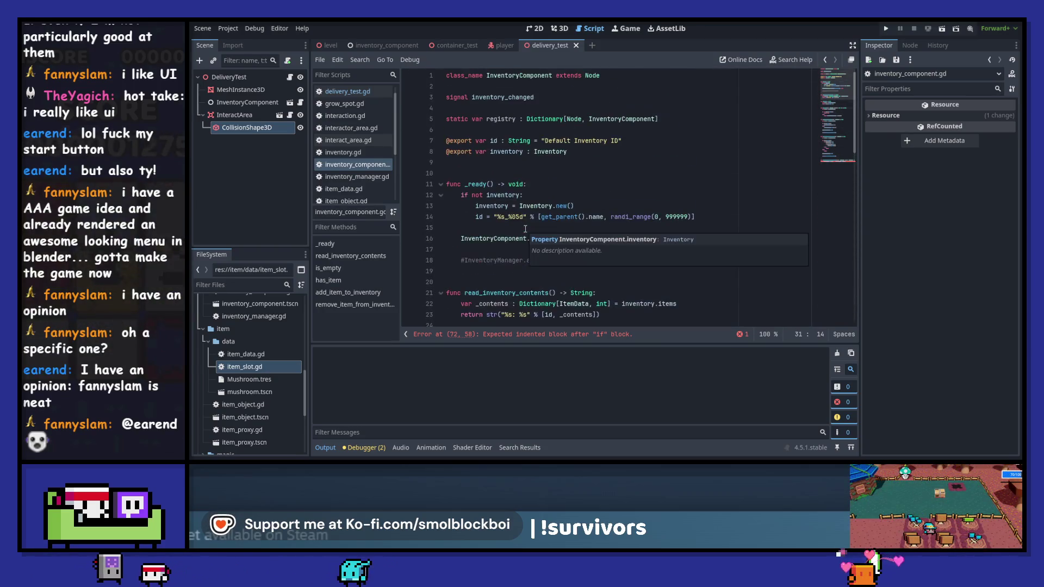
{"action": "left_click", "coordinate": [541, 153]}
{"action": "left_click", "coordinate": [542, 152], "text": "ctrl"}
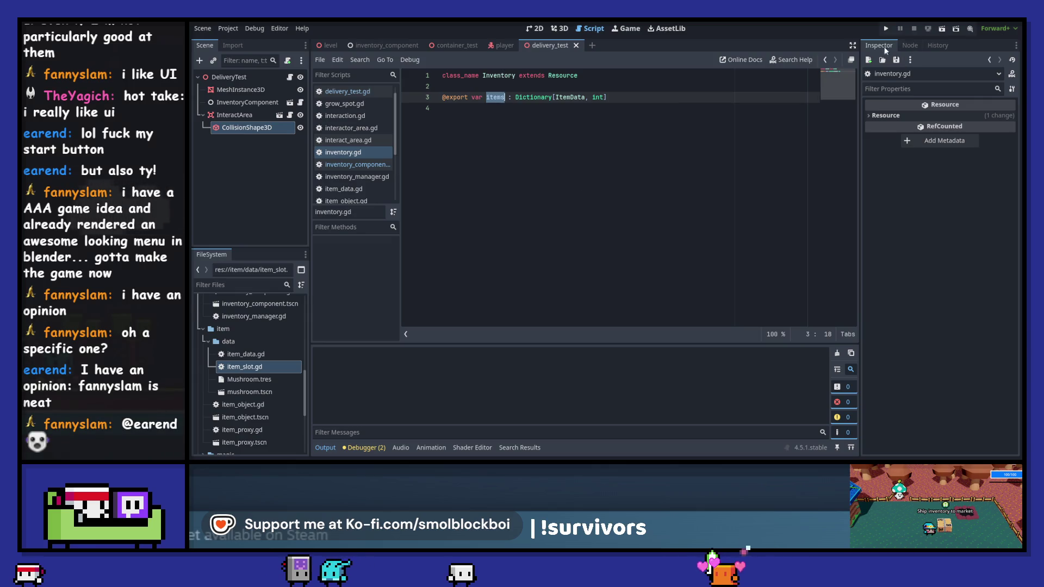
{"action": "key", "text": "alt+Left"}
Step: Change has to get in both the origin and target checks and add a pass body
{"action": "scroll", "coordinate": [622, 172], "scroll_direction": "down", "scroll_amount": 15}
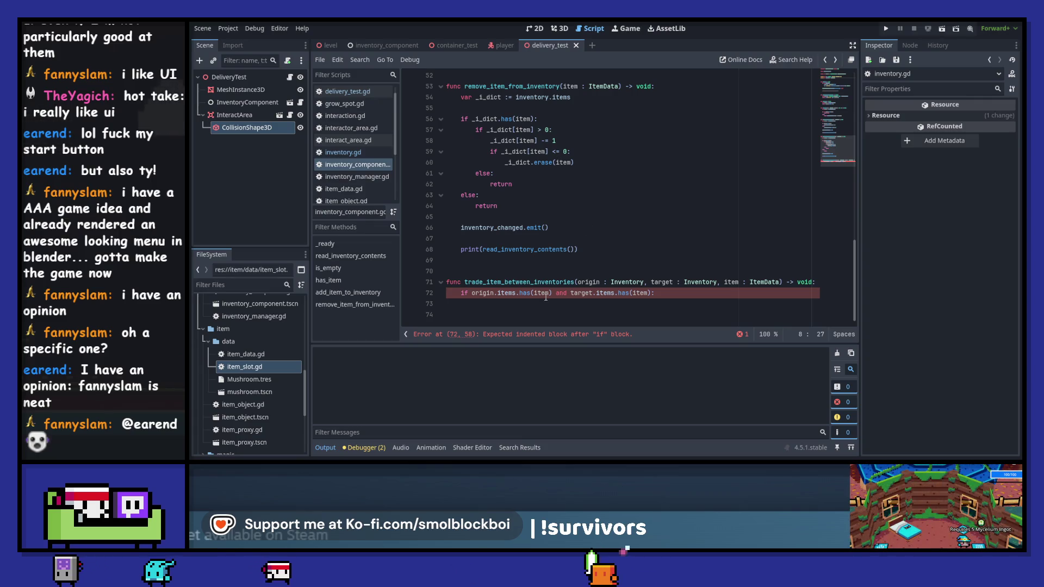
{"action": "double_click", "coordinate": [524, 293]}
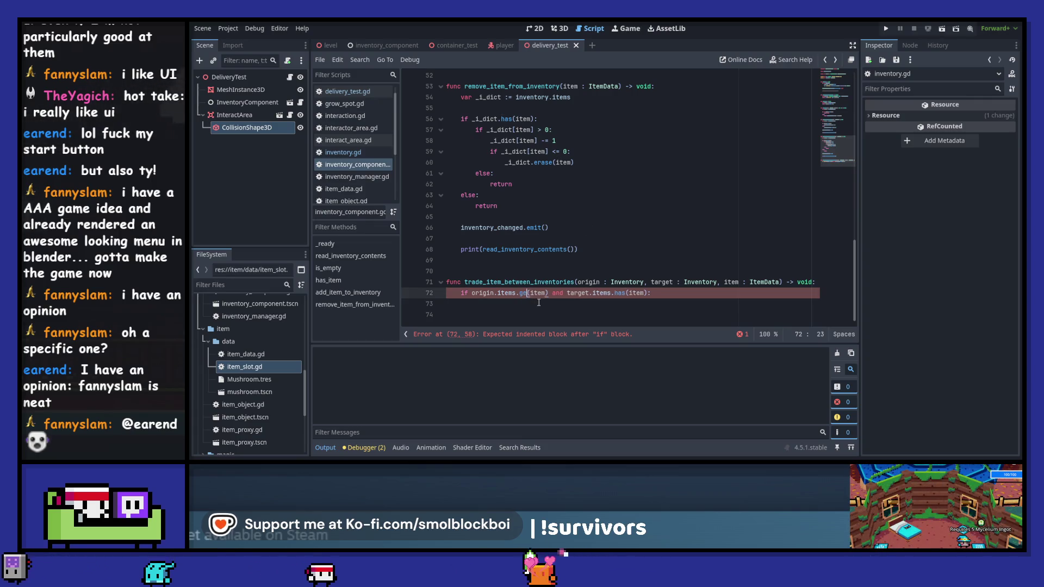
{"action": "type", "text": "get"}
{"action": "key", "text": "Right"}
{"action": "key", "text": "Right"}
{"action": "key", "text": "Right"}
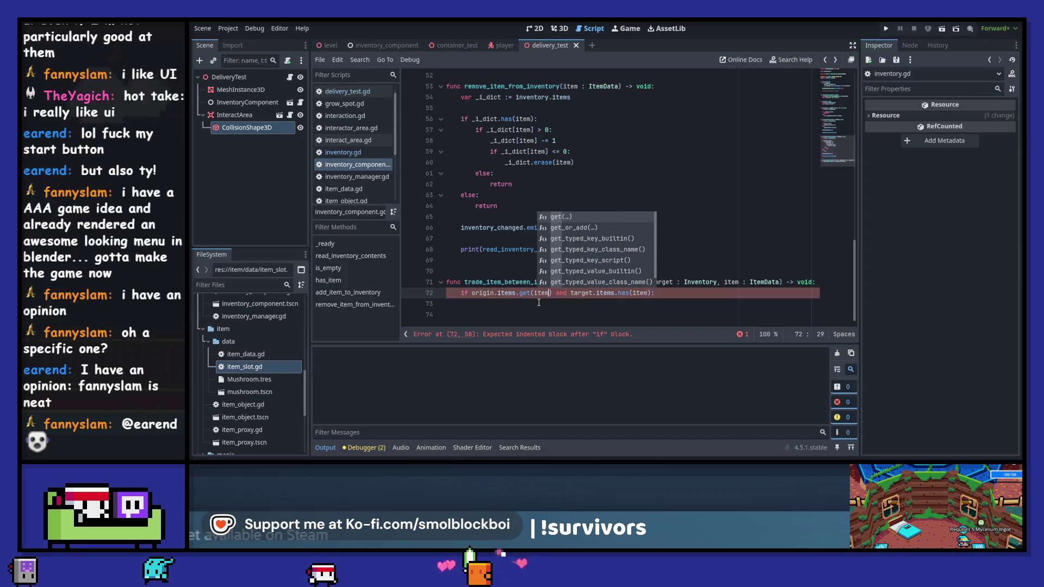
{"action": "key", "text": "BackSpace"}
{"action": "key", "text": "BackSpace"}
{"action": "key", "text": "BackSpace"}
{"action": "type", "text": "get"}
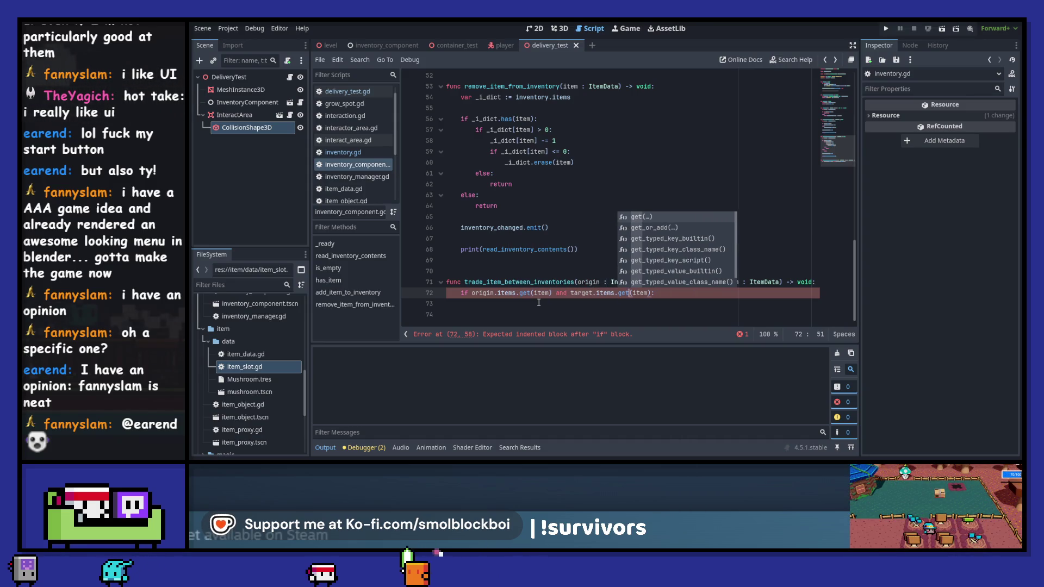
{"action": "key", "text": "Right"}
{"action": "key", "text": "Right"}
{"action": "key", "text": "Right"}
{"action": "key", "text": "Tab"}
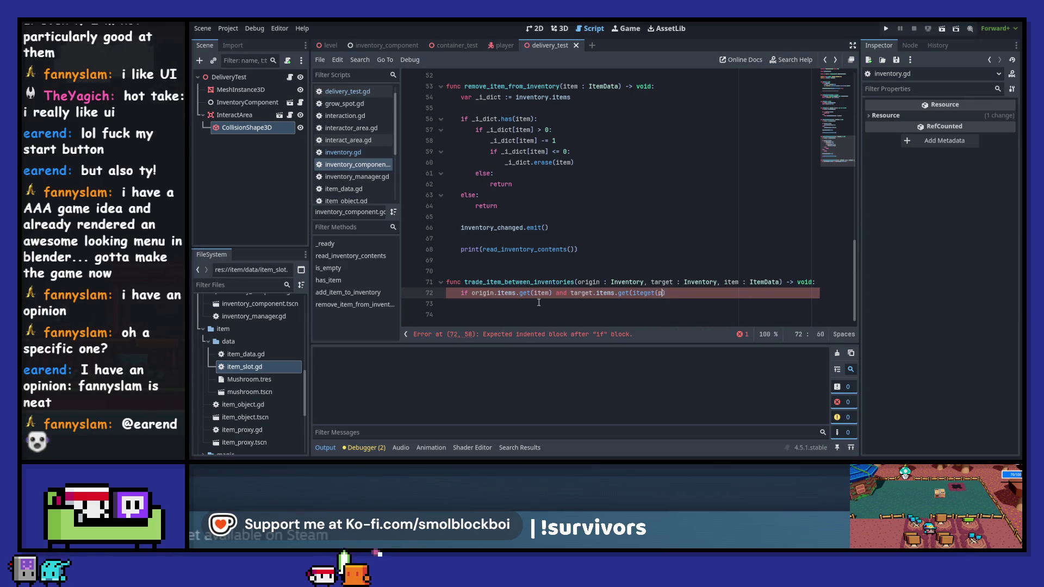
{"action": "key", "text": "BackSpace"}
{"action": "key", "text": "BackSpace"}
{"action": "key", "text": "BackSpace"}
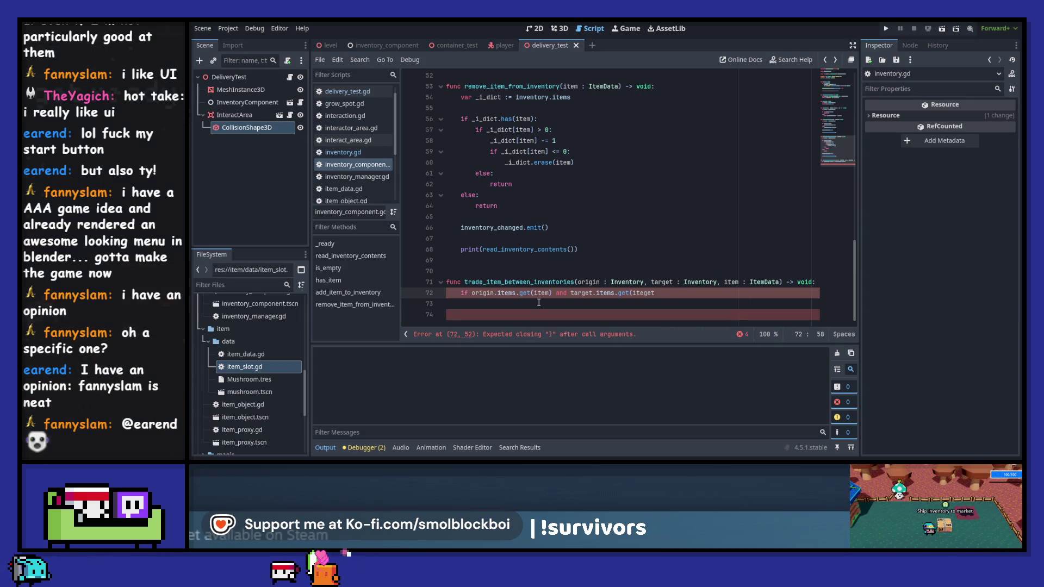
{"action": "type", "text": ")"}
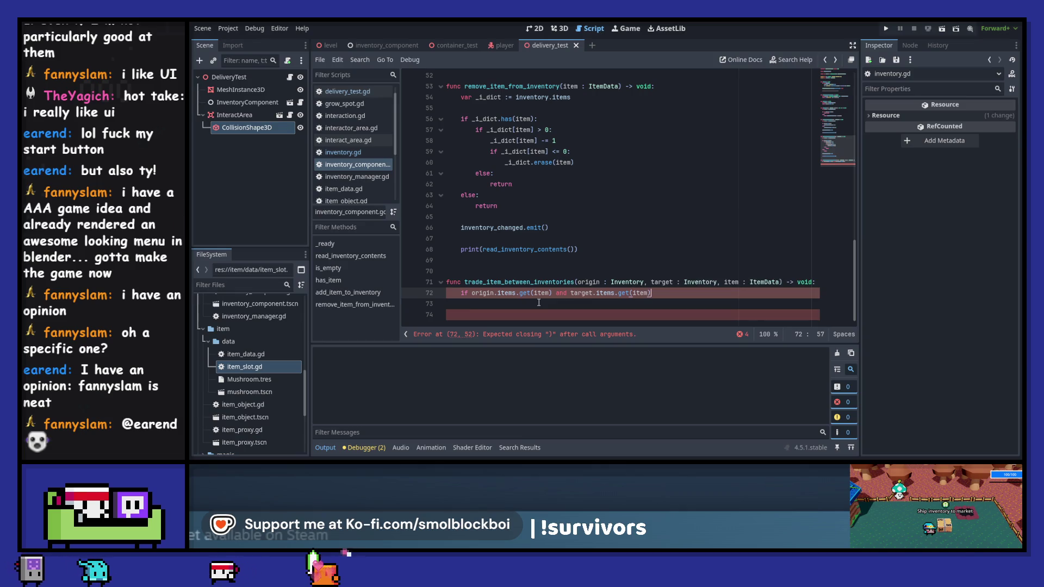
{"action": "key", "text": "Return"}
{"action": "type", "text": "pass"}
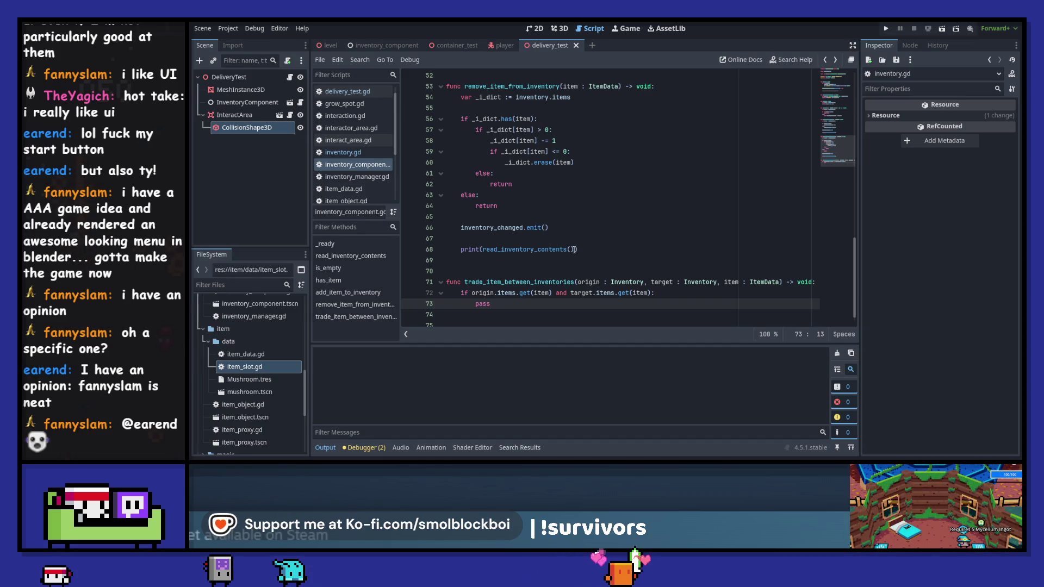
{"action": "left_click", "coordinate": [290, 77]}
Step: Insert an inventory_component.trade_item_between_inventories call above the add_item_to_inventory line
{"action": "key", "text": "ctrl+shift+Return"}
{"action": "key", "text": "ctrl+shift+Return"}
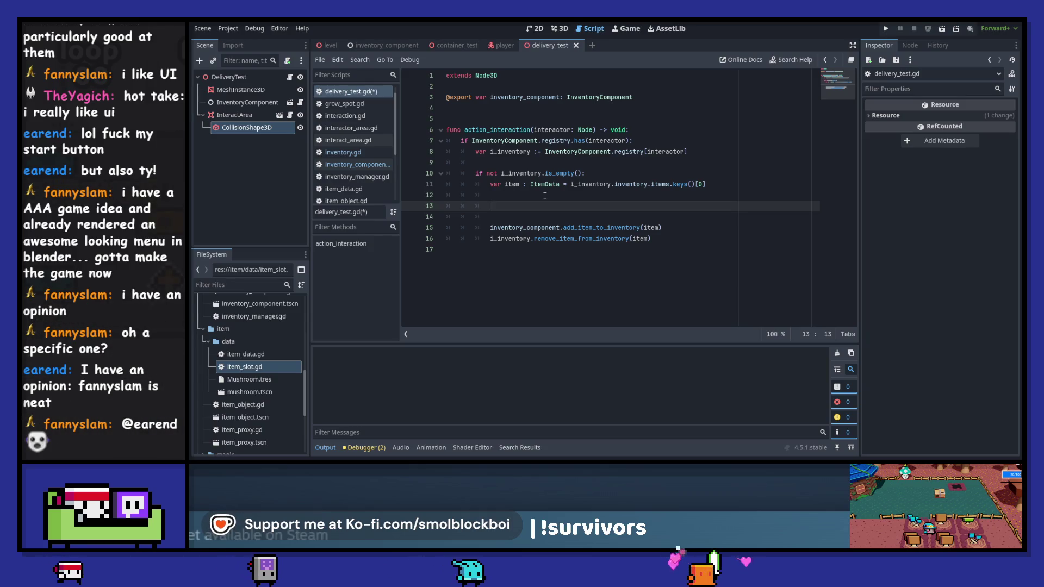
{"action": "type", "text": "in"}
{"action": "key", "text": "Return"}
{"action": "type", "text": ".trade"}
{"action": "key", "text": "Return"}
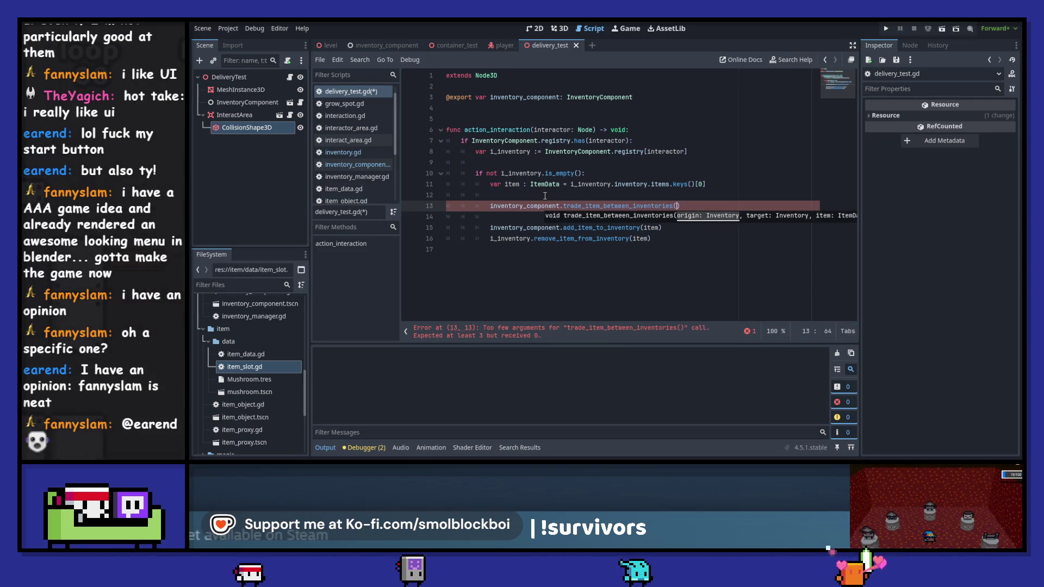
{"action": "key", "text": "Return"}
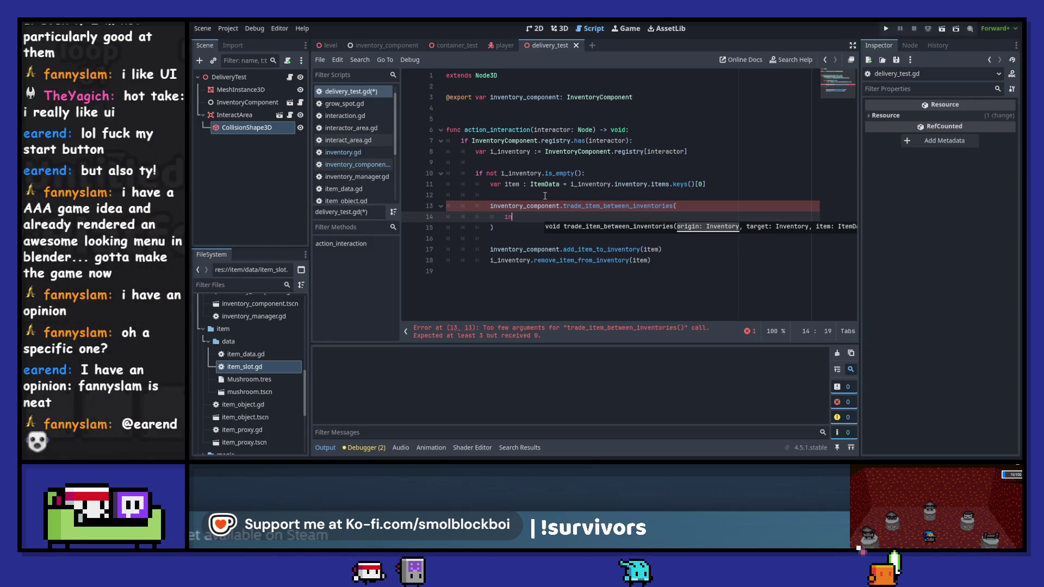
Step: Pass inventory_component, i_inventory and item as the call's arguments, one per line
{"action": "key", "text": "Return"}
{"action": "type", "text": "."}
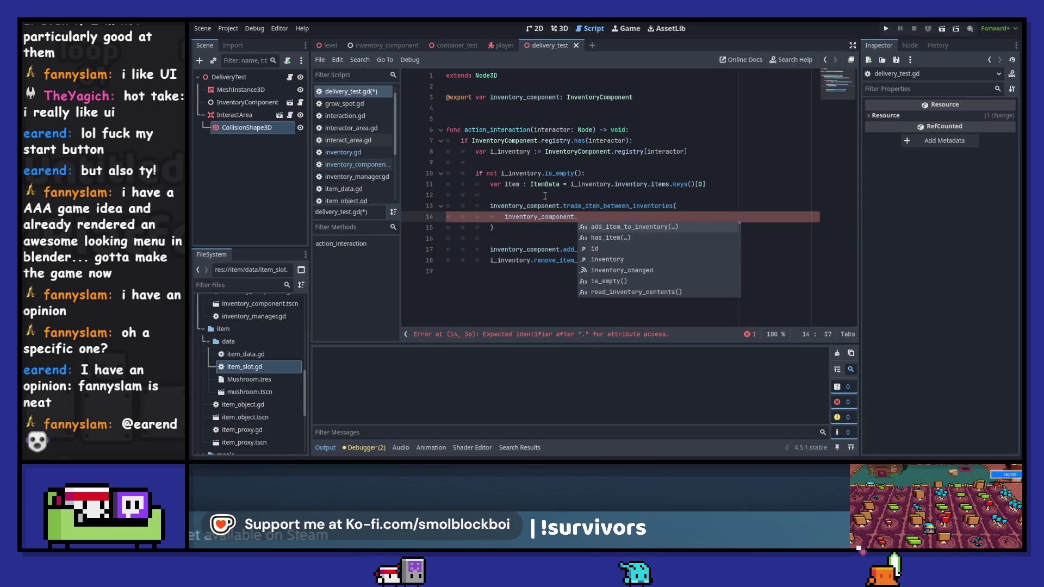
{"action": "key", "text": "BackSpace"}
{"action": "type", "text": ","}
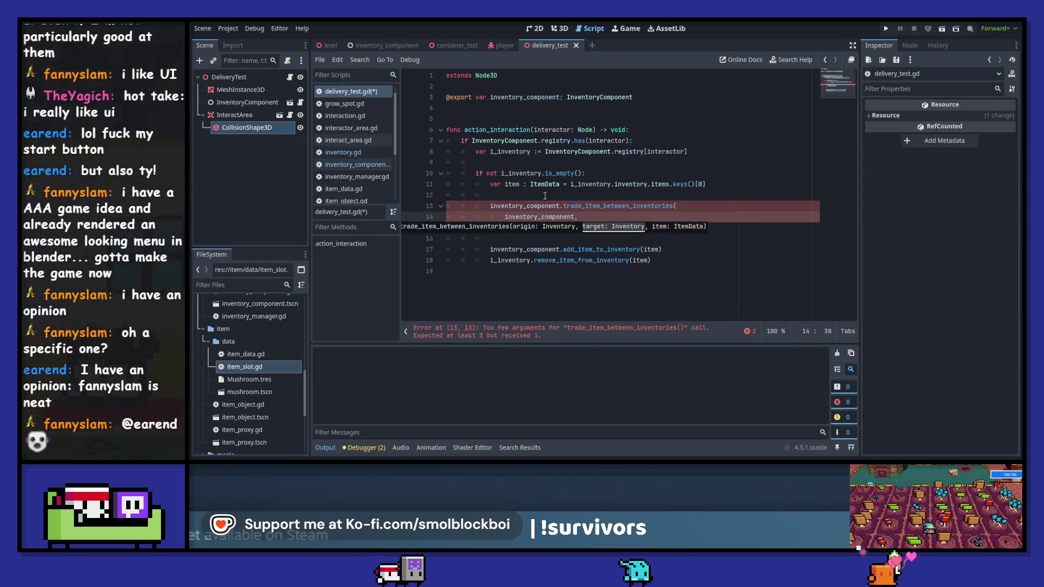
{"action": "key", "text": "Return"}
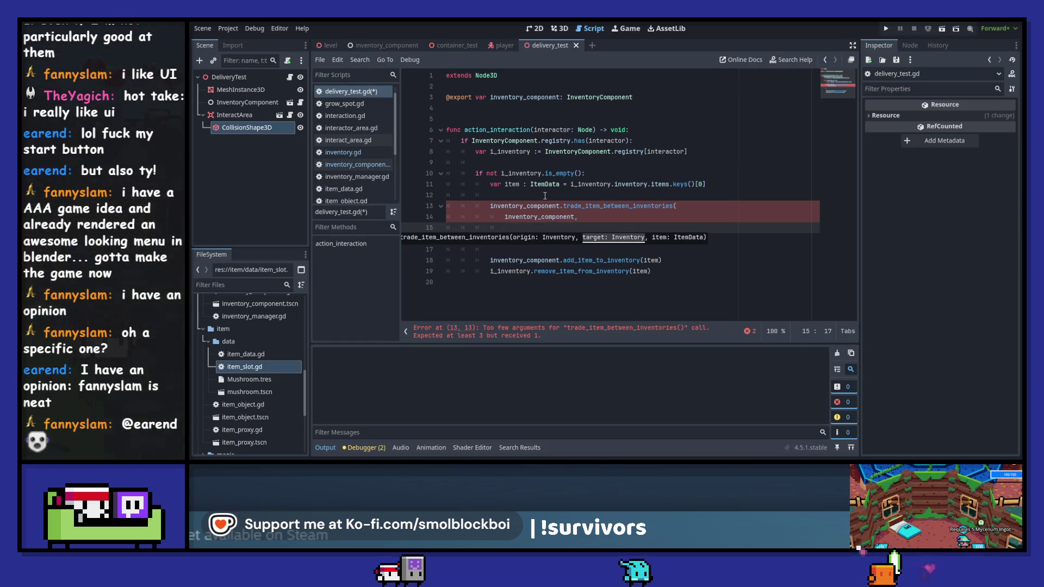
{"action": "type", "text": "in"}
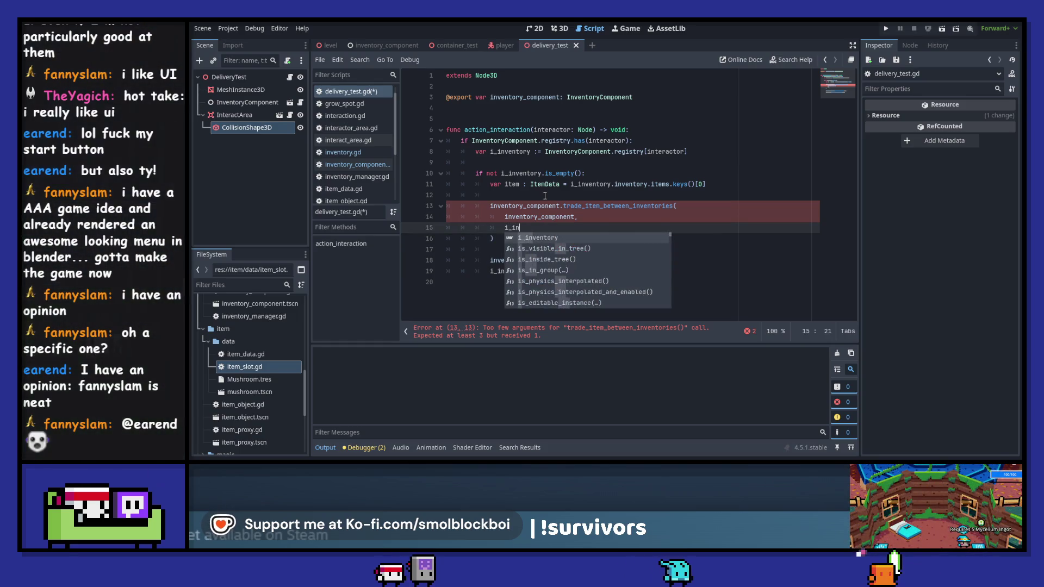
{"action": "key", "text": "Return"}
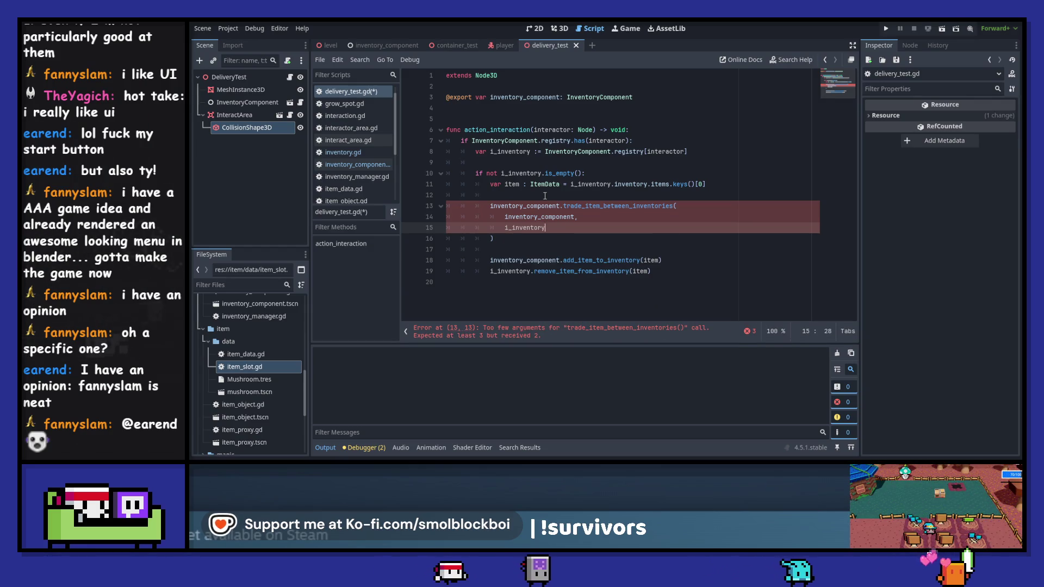
{"action": "type", "text": ","}
{"action": "key", "text": "Return"}
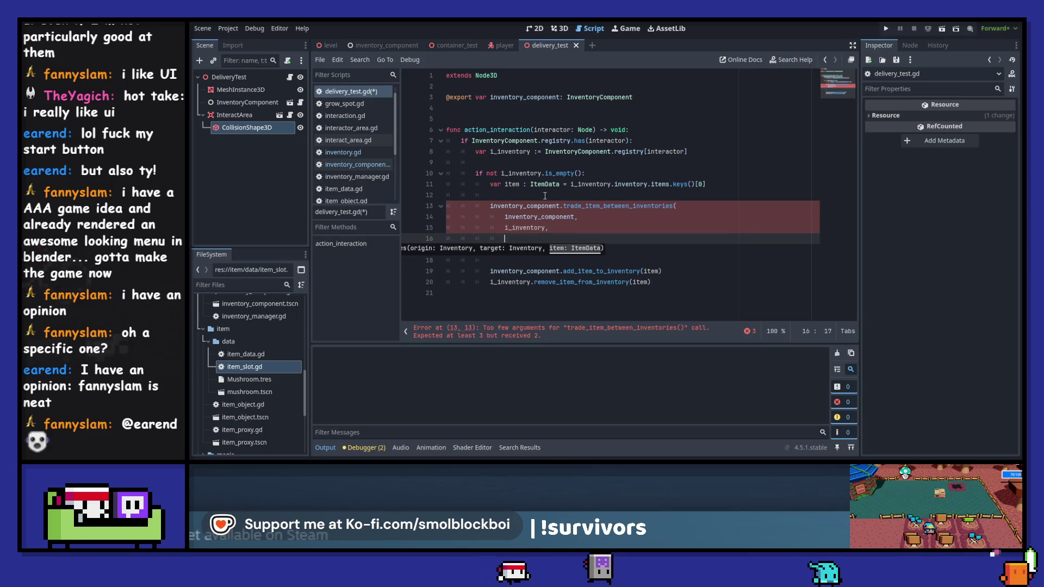
{"action": "type", "text": "item"}
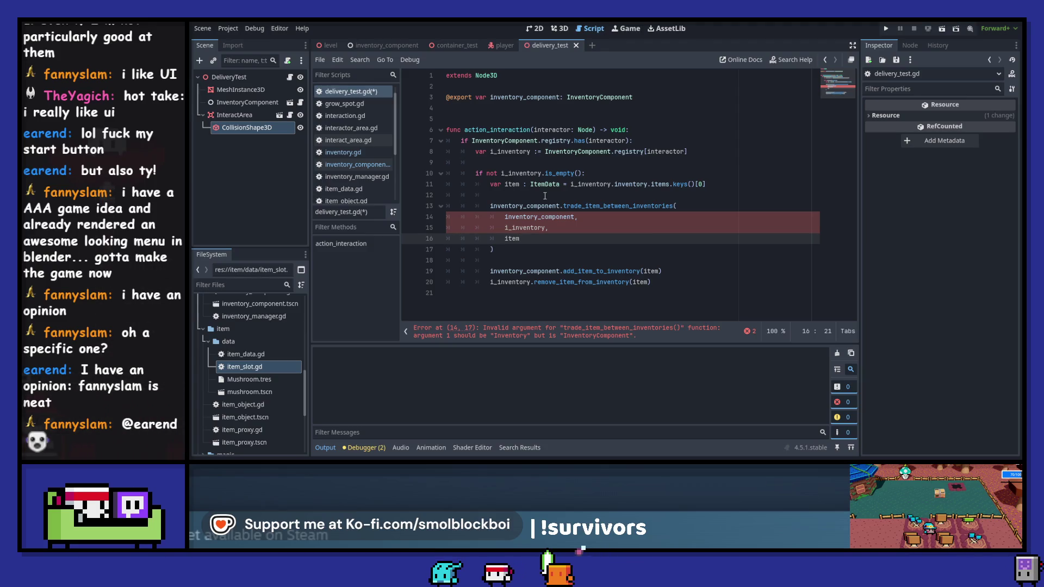
Step: Change the origin and target parameter types to InventoryComponent
{"action": "left_click", "coordinate": [613, 205], "text": "ctrl"}
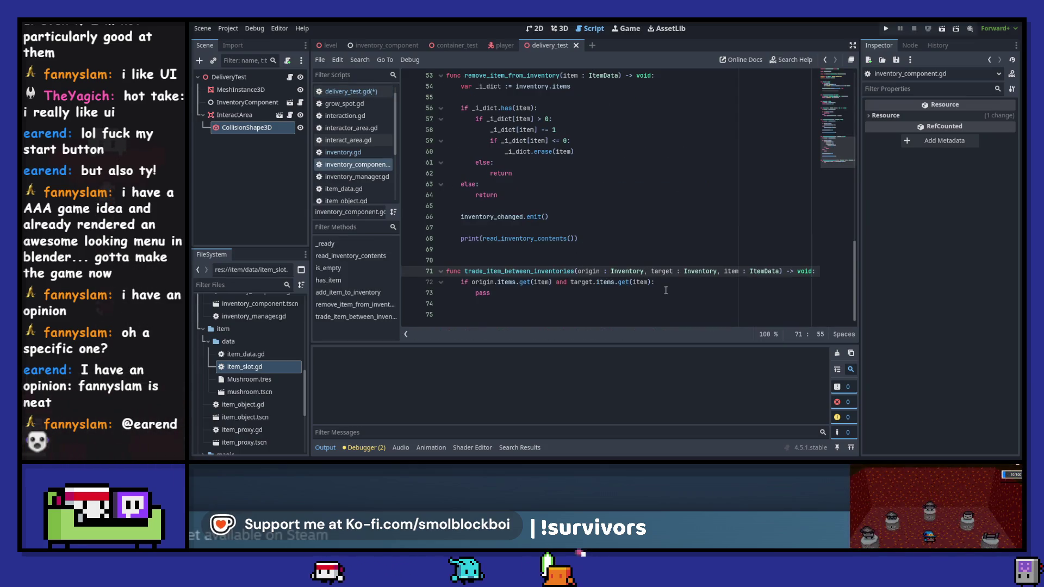
{"action": "left_click", "coordinate": [645, 272]}
{"action": "type", "text": "Comp"}
{"action": "key", "text": "Return"}
{"action": "key", "text": "ctrl+Right"}
{"action": "key", "text": "ctrl+Right"}
{"action": "key", "text": "ctrl+Right"}
{"action": "type", "text": "Component"}
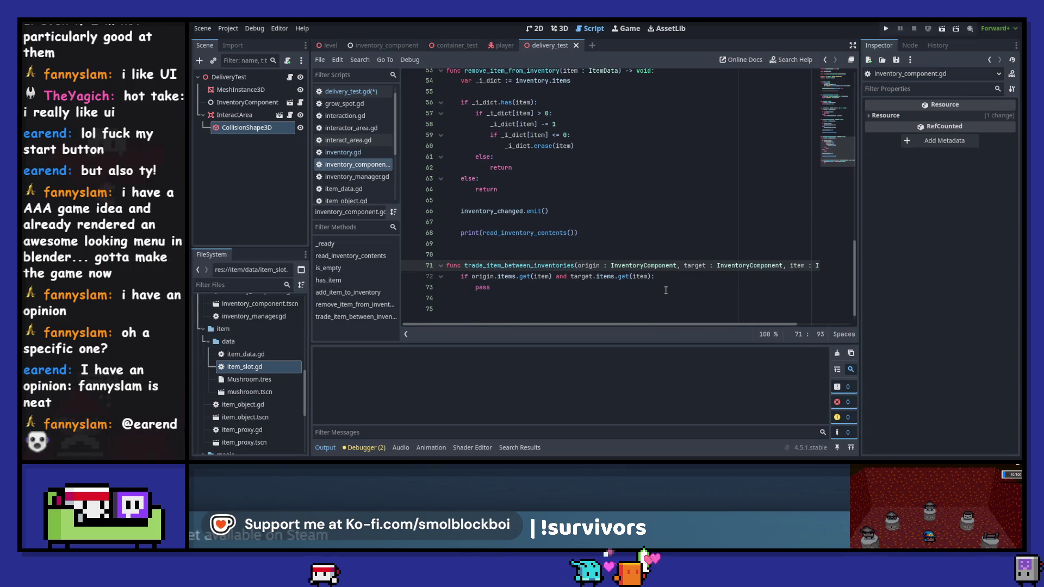
Step: Replace get with has_item in the origin check on line 72
{"action": "scroll", "coordinate": [652, 255], "scroll_direction": "up", "scroll_amount": 8}
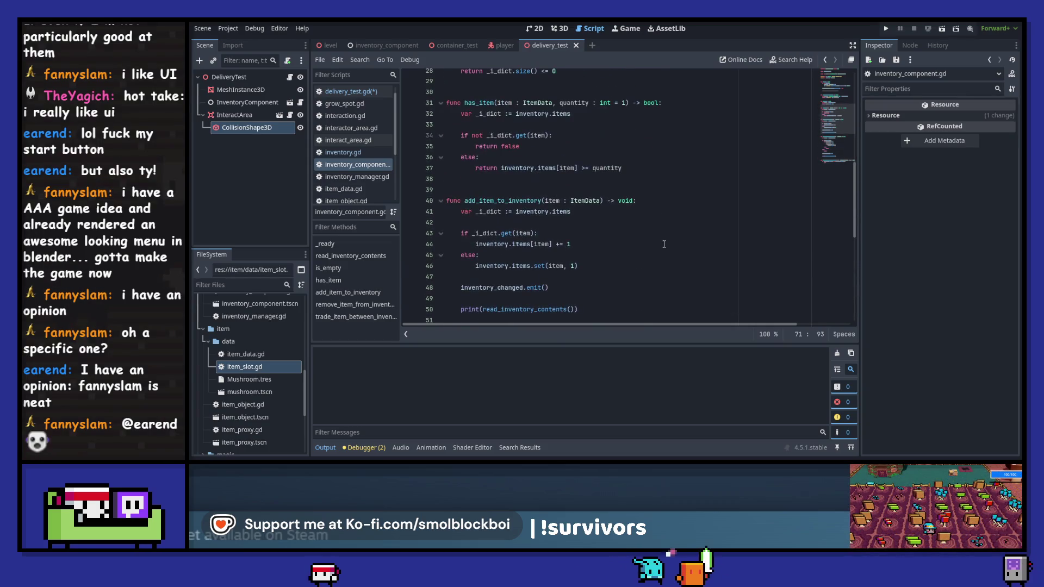
{"action": "scroll", "coordinate": [642, 224], "scroll_direction": "up", "scroll_amount": 3}
{"action": "left_click", "coordinate": [480, 235]}
{"action": "key", "text": "Up"}
{"action": "key", "text": "Up"}
{"action": "key", "text": "Up"}
{"action": "key", "text": "ctrl+d"}
{"action": "scroll", "coordinate": [521, 273], "scroll_direction": "down", "scroll_amount": 11}
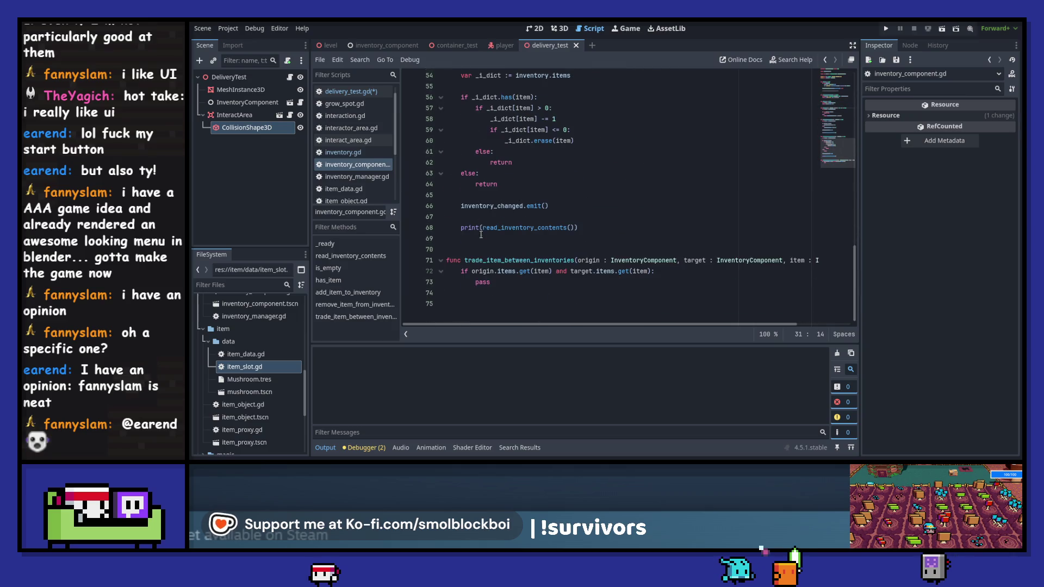
{"action": "double_click", "coordinate": [521, 271]}
{"action": "type", "text": "has_item"}
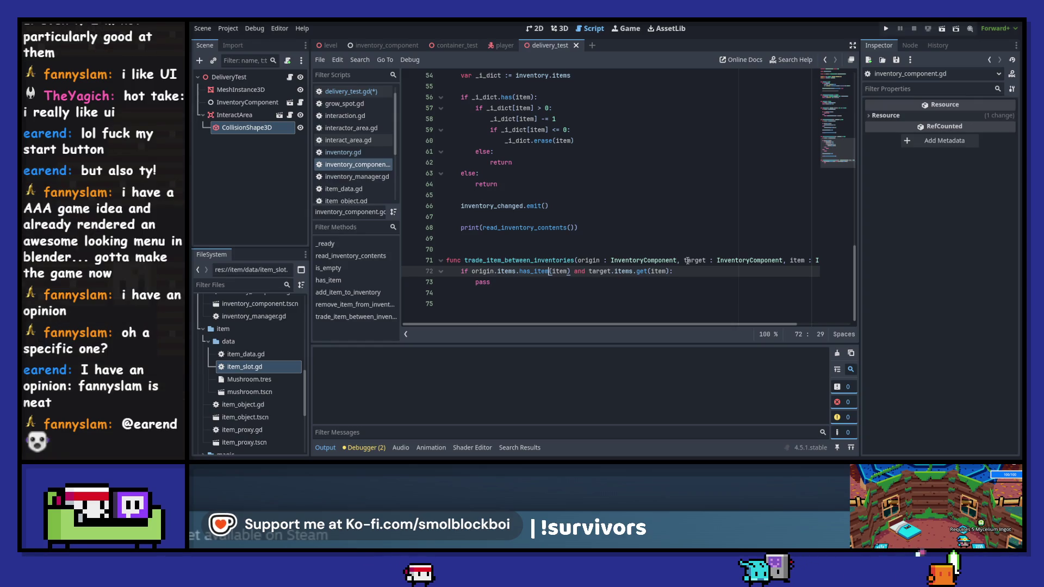
Step: Add a quantity : int = 1 parameter and pass quantity to the origin has_item check
{"action": "mouse_move", "coordinate": [765, 263]}
{"action": "left_mouse_down"}
{"action": "mouse_move", "coordinate": [818, 261]}
{"action": "mouse_move", "coordinate": [785, 261]}
{"action": "left_mouse_up"}
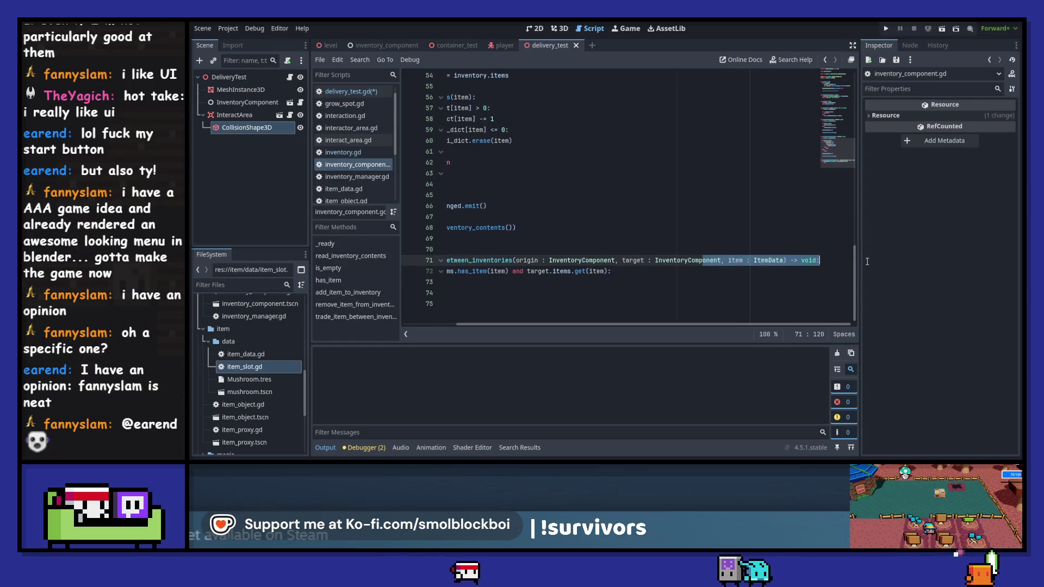
{"action": "left_click", "coordinate": [784, 260]}
{"action": "type", "text": ", quanti"}
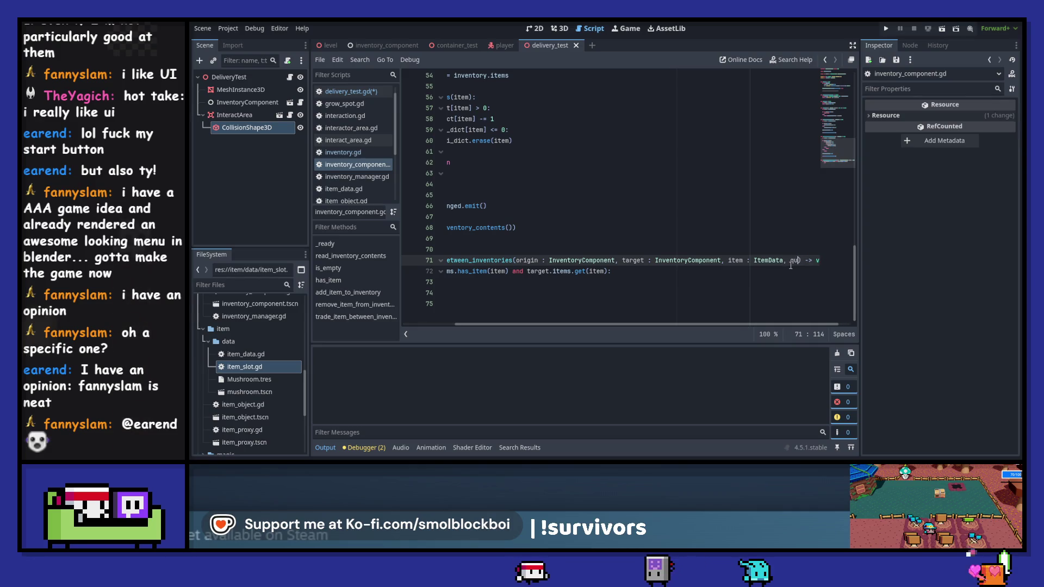
{"action": "type", "text": "ty : "}
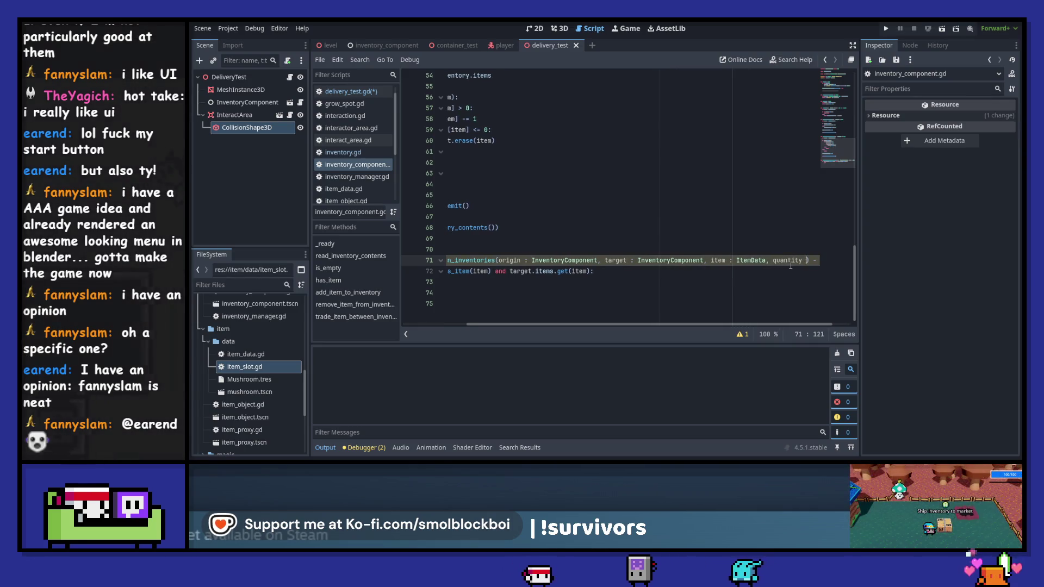
{"action": "type", "text": "int = 1"}
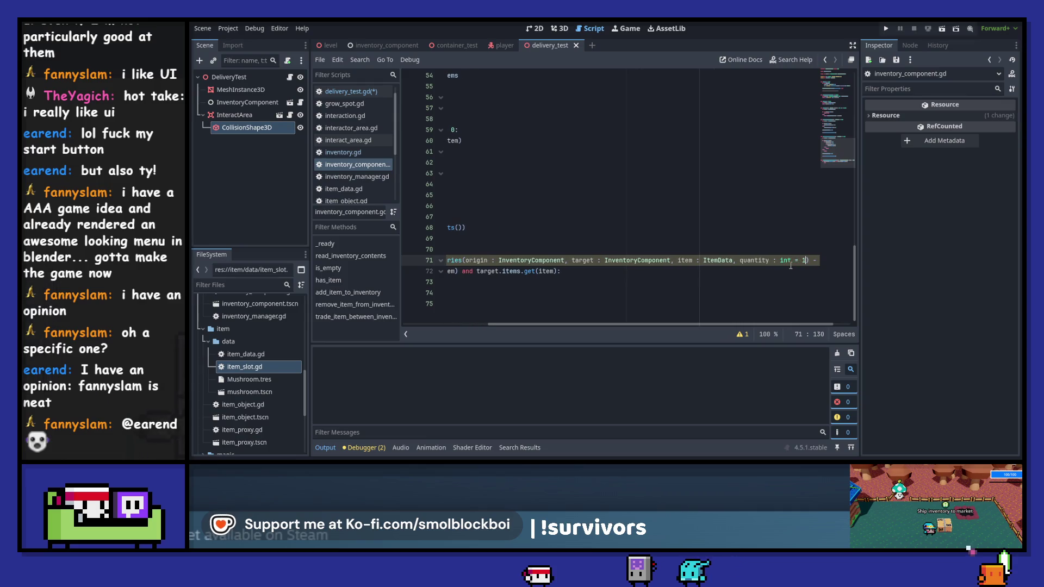
{"action": "left_click_drag", "start_coordinate": [693, 325], "coordinate": [547, 330]}
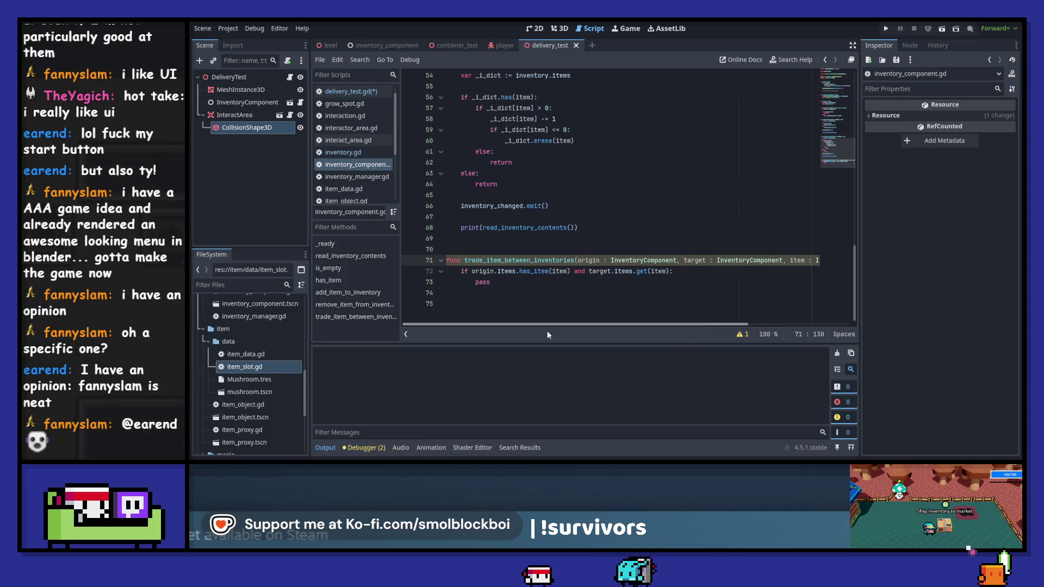
{"action": "left_click", "coordinate": [567, 273]}
{"action": "type", "text": ", qu"}
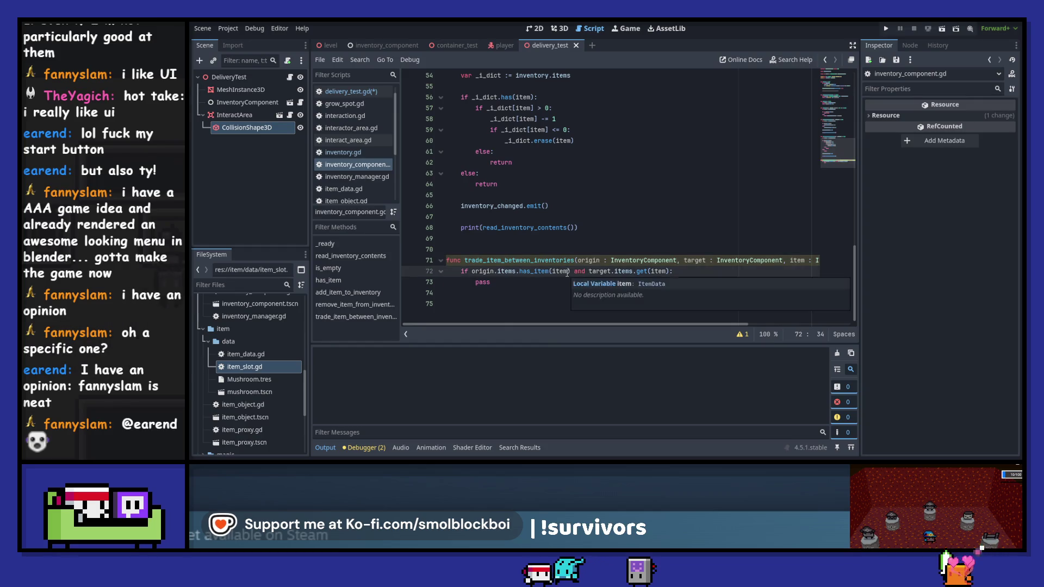
{"action": "key", "text": "Return"}
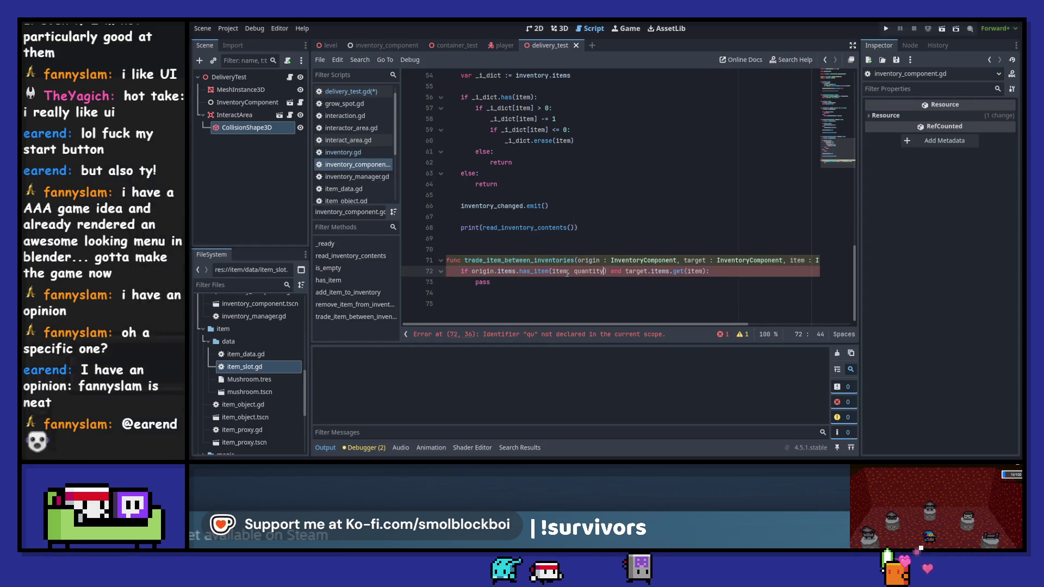
{"action": "key", "text": "ctrl+shift+Left"}
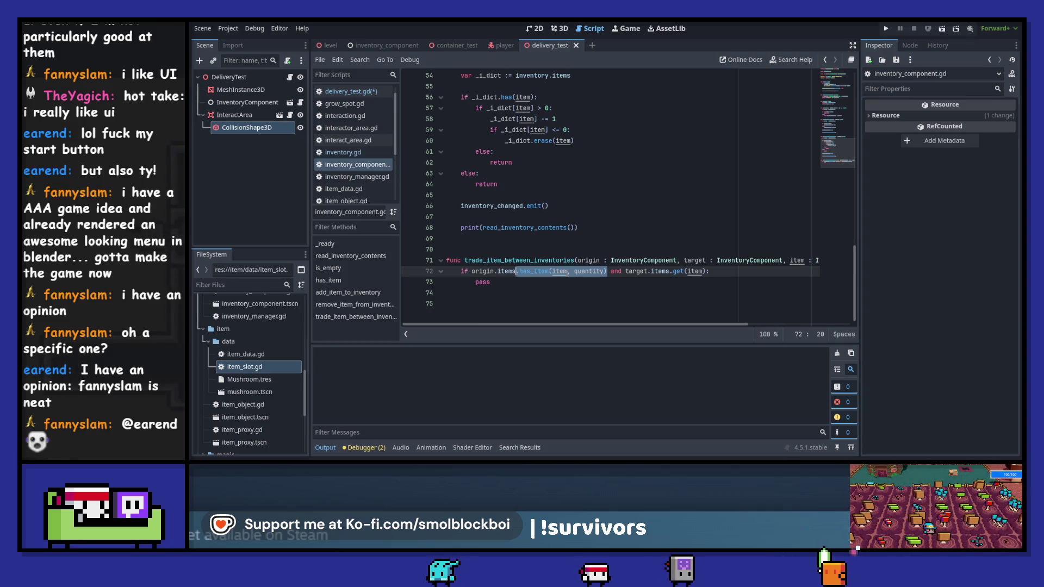
{"action": "left_click", "coordinate": [567, 273]}
Step: Remove the items. prefix, make the target check has_item(item, quantity), and save
{"action": "key", "text": "ctrl+Left"}
{"action": "key", "text": "ctrl+Left"}
{"action": "key", "text": "ctrl+Left"}
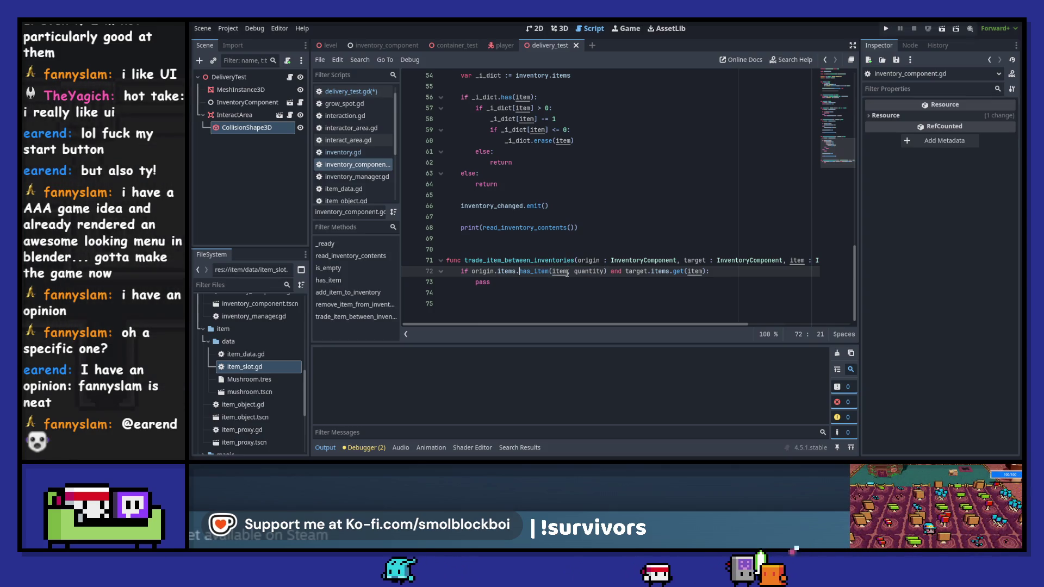
{"action": "key", "text": "ctrl+Delete"}
{"action": "key", "text": "Delete"}
{"action": "key", "text": "Left"}
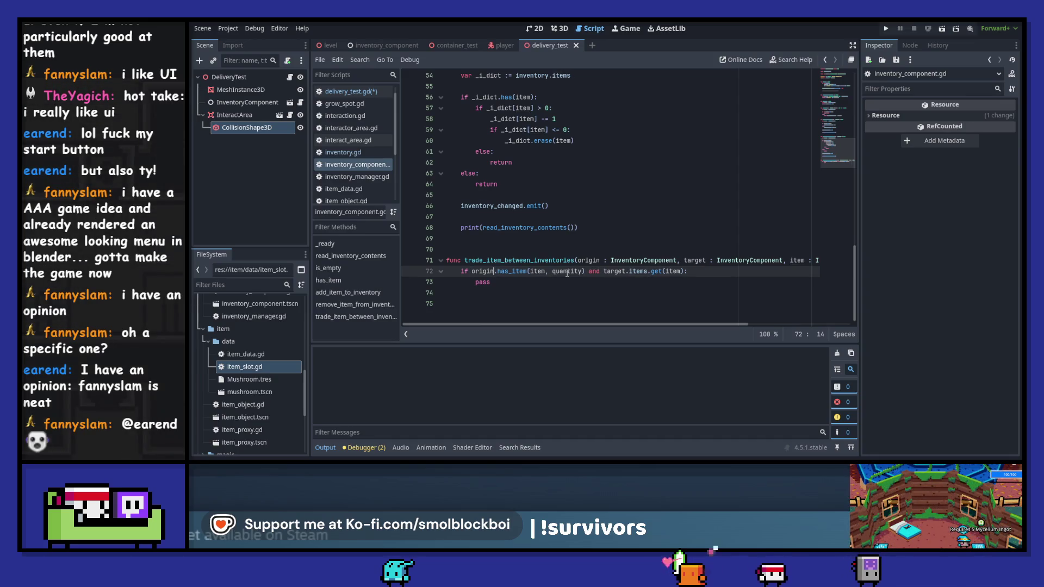
{"action": "key", "text": "ctrl+shift+Right"}
{"action": "key", "text": "ctrl+Right"}
{"action": "key", "text": "ctrl+shift+Right"}
{"action": "key", "text": "ctrl+shift+Right"}
{"action": "key", "text": "ctrl+shift+Right"}
{"action": "type", "text": "has_item(item, quantity)"}
{"action": "key", "text": "ctrl+s"}
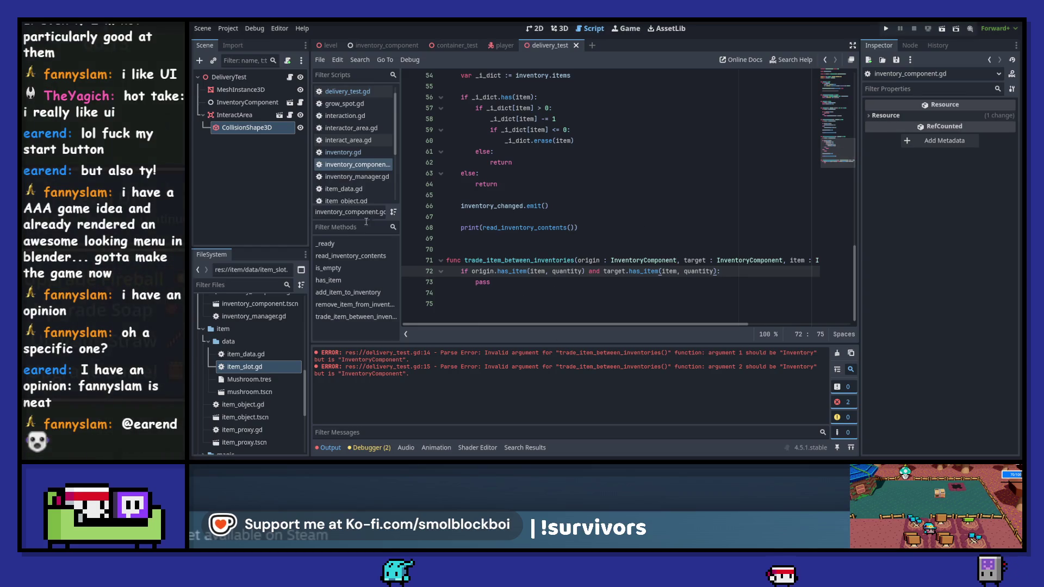
Step: Return to delivery_test.gd and delete the old multi-line trade call
{"action": "left_click", "coordinate": [825, 60]}
{"action": "left_click", "coordinate": [825, 60]}
{"action": "left_click", "coordinate": [825, 61]}
{"action": "left_click", "coordinate": [825, 60]}
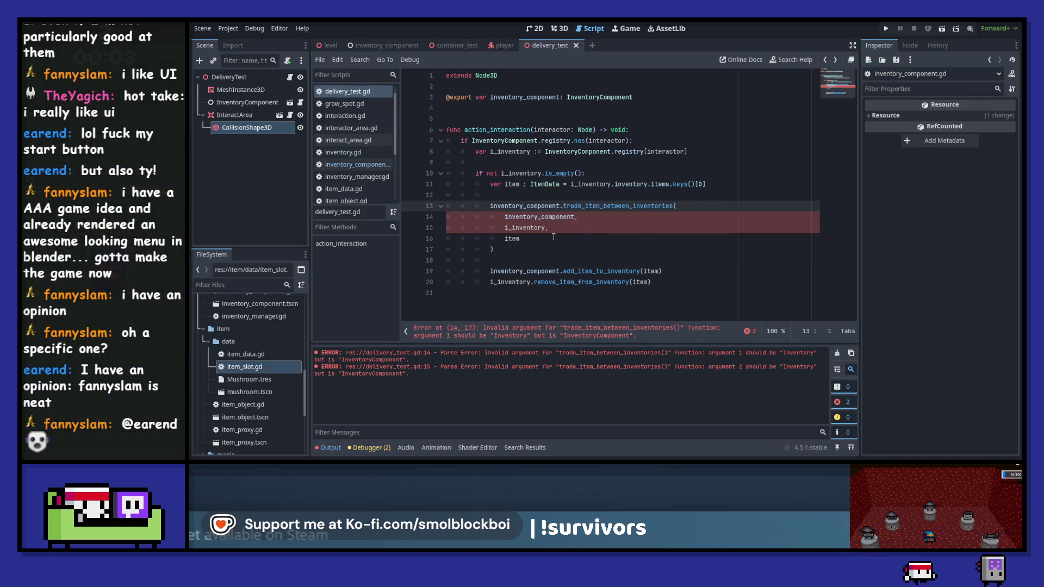
{"action": "left_click", "coordinate": [553, 237]}
{"action": "left_click_drag", "start_coordinate": [545, 249], "coordinate": [407, 201]}
{"action": "key", "text": "BackSpace"}
{"action": "key", "text": "BackSpace"}
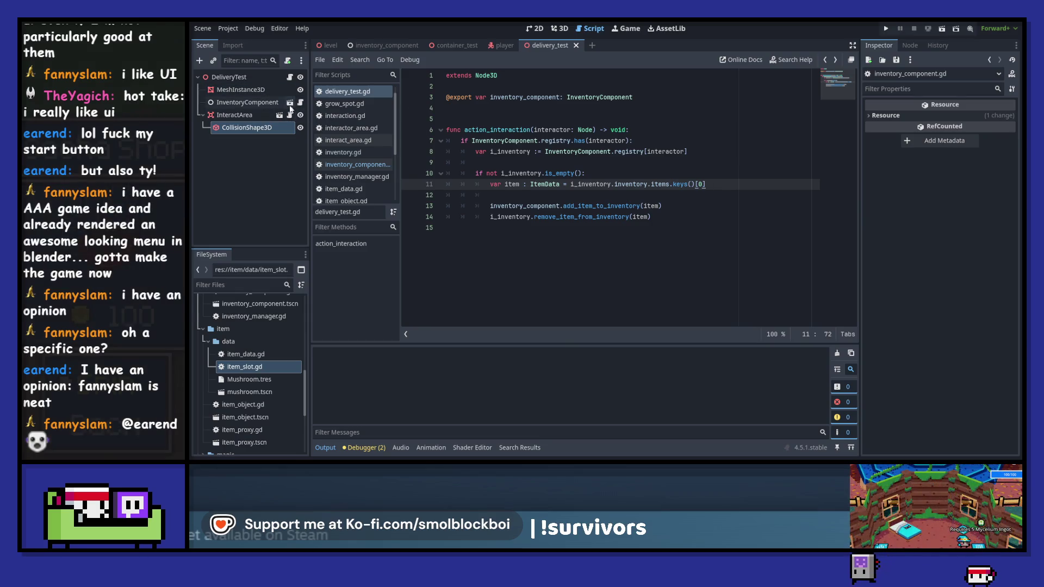
Step: Check inventory_component.gd and step back through earlier edit locations to delivery_test.gd
{"action": "left_click", "coordinate": [353, 164]}
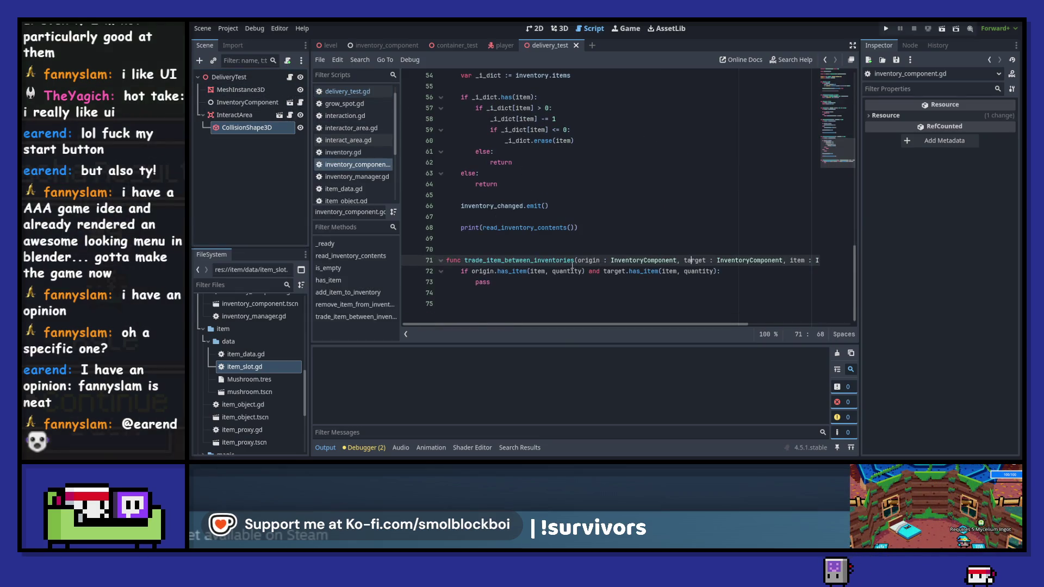
{"action": "left_click", "coordinate": [824, 60]}
{"action": "left_click", "coordinate": [824, 60]}
{"action": "left_click", "coordinate": [825, 61]}
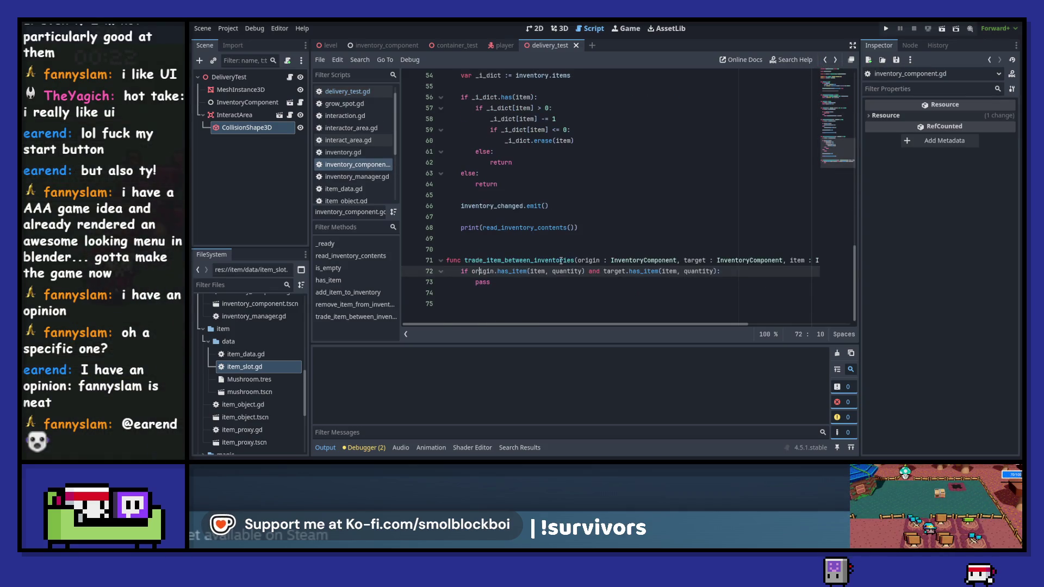
{"action": "left_click", "coordinate": [824, 61]}
{"action": "left_click", "coordinate": [824, 62]}
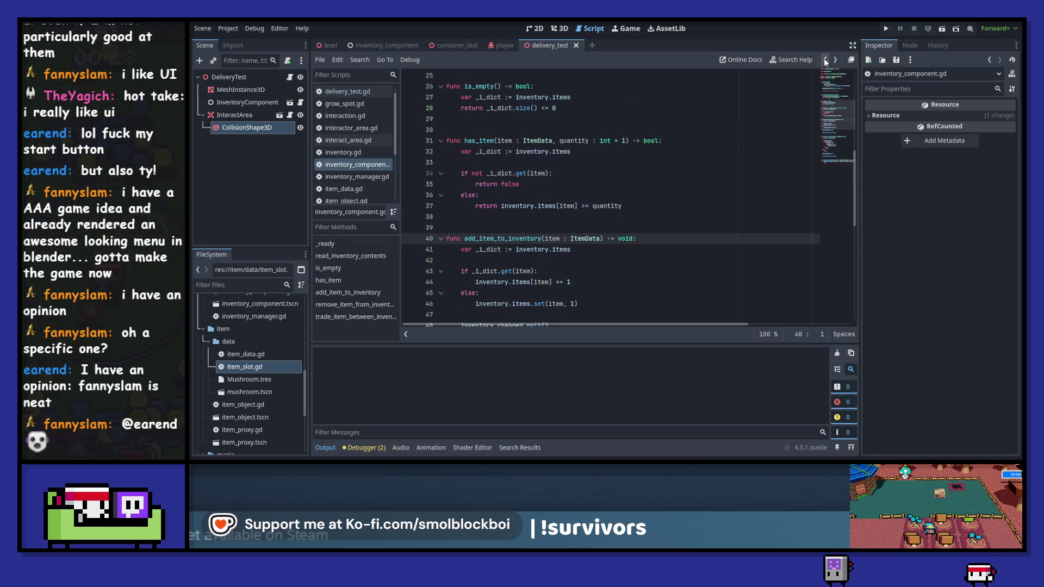
{"action": "left_click", "coordinate": [824, 62]}
Step: Type a new inventory_component.trade_item_between_inventories() call above the add-item call and view its definition
{"action": "key", "text": "ctrl+shift+Return"}
{"action": "key", "text": "ctrl+shift+Return"}
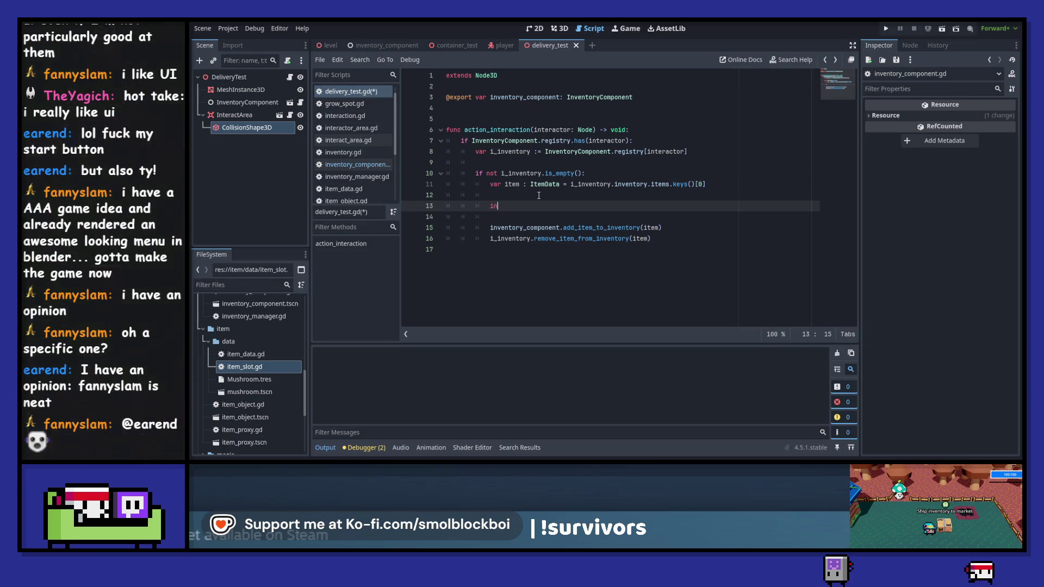
{"action": "type", "text": "ventory_component.trade_item_between_inventories"}
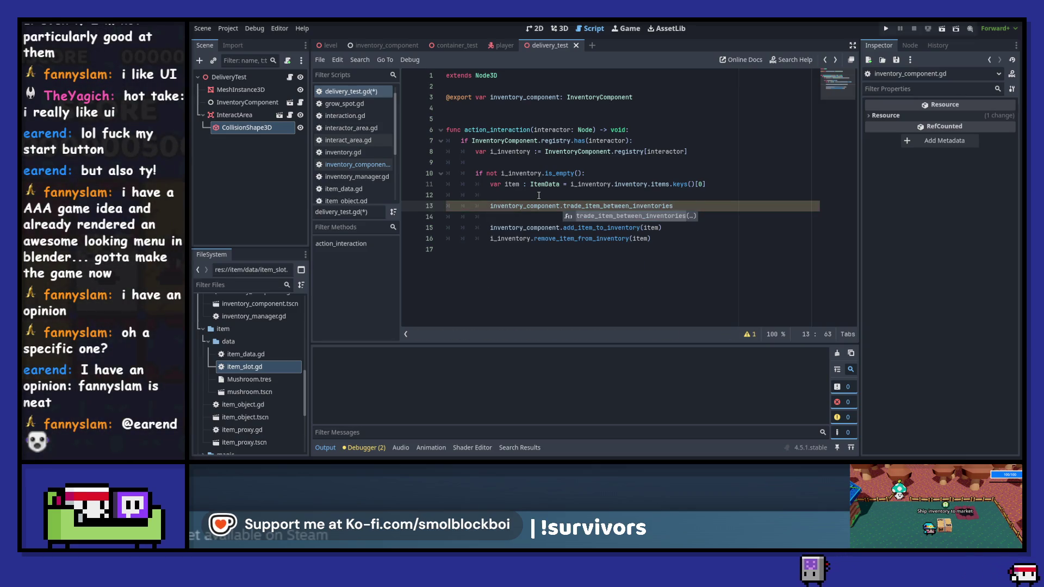
{"action": "type", "text": "("}
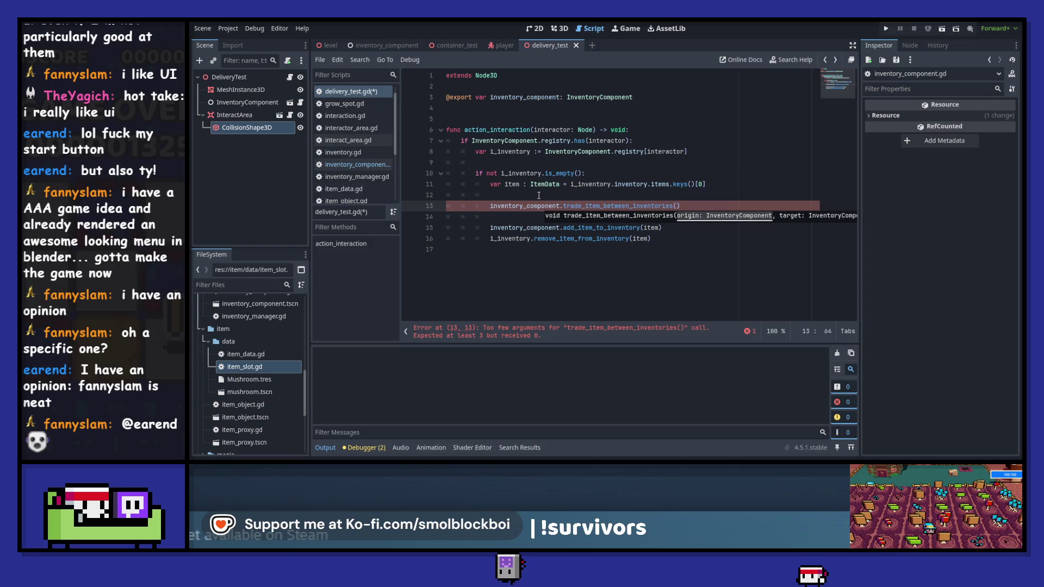
{"action": "key", "text": "Return"}
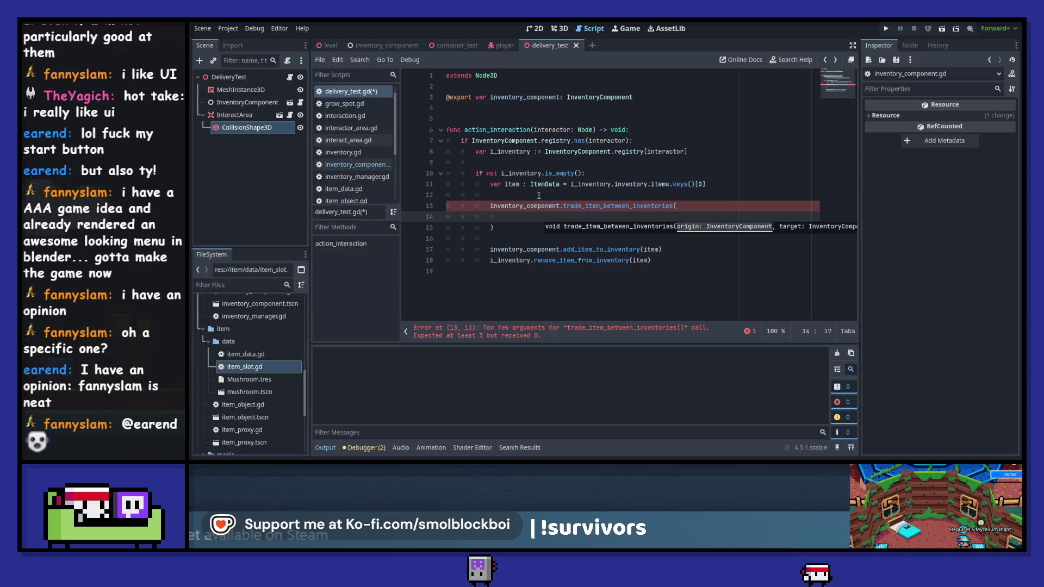
{"action": "left_click", "coordinate": [590, 210], "text": "ctrl"}
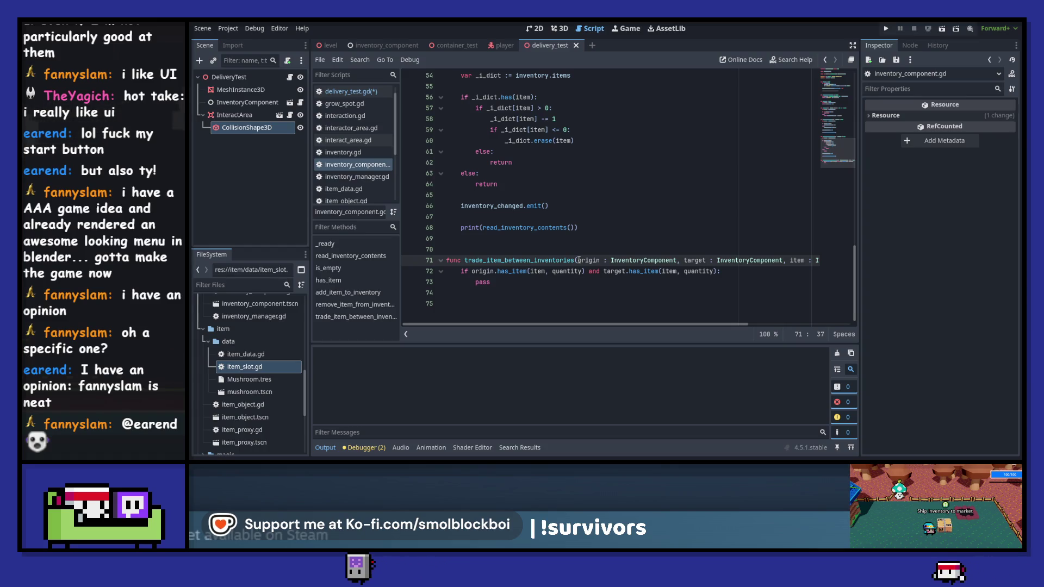
Step: Rename the function from trade_item_between_inventories to trade_item_to_inventory
{"action": "mouse_move", "coordinate": [578, 260]}
{"action": "left_mouse_down"}
{"action": "mouse_move", "coordinate": [685, 261]}
{"action": "mouse_move", "coordinate": [680, 252]}
{"action": "left_mouse_up"}
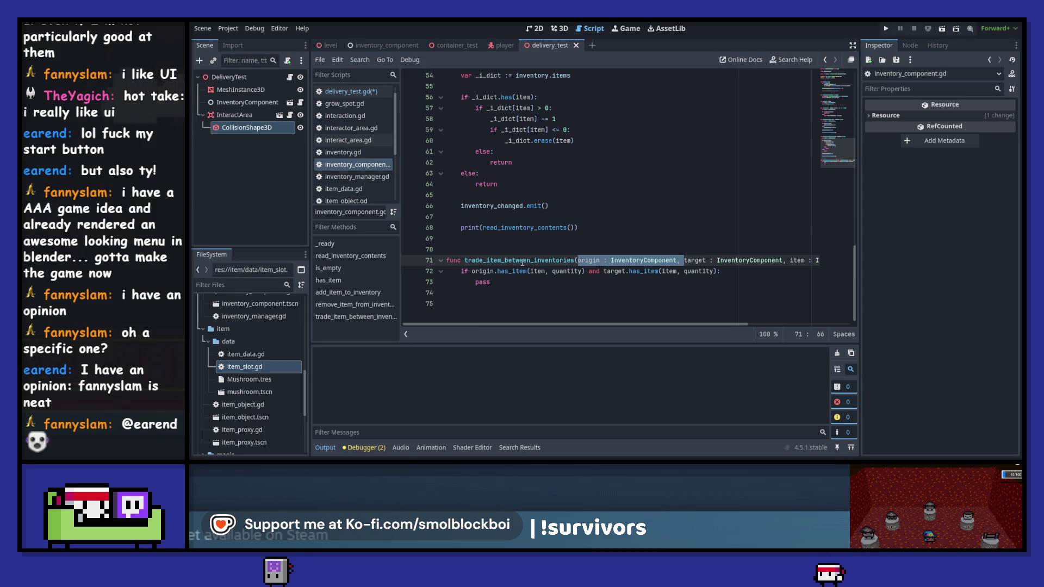
{"action": "left_click", "coordinate": [505, 262]}
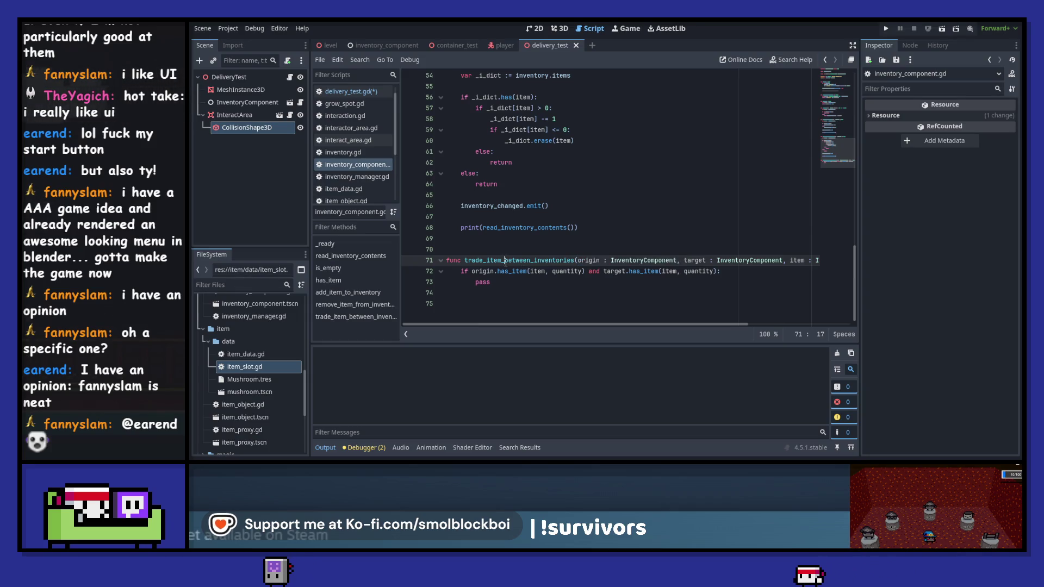
{"action": "left_click_drag", "start_coordinate": [505, 261], "coordinate": [528, 259]}
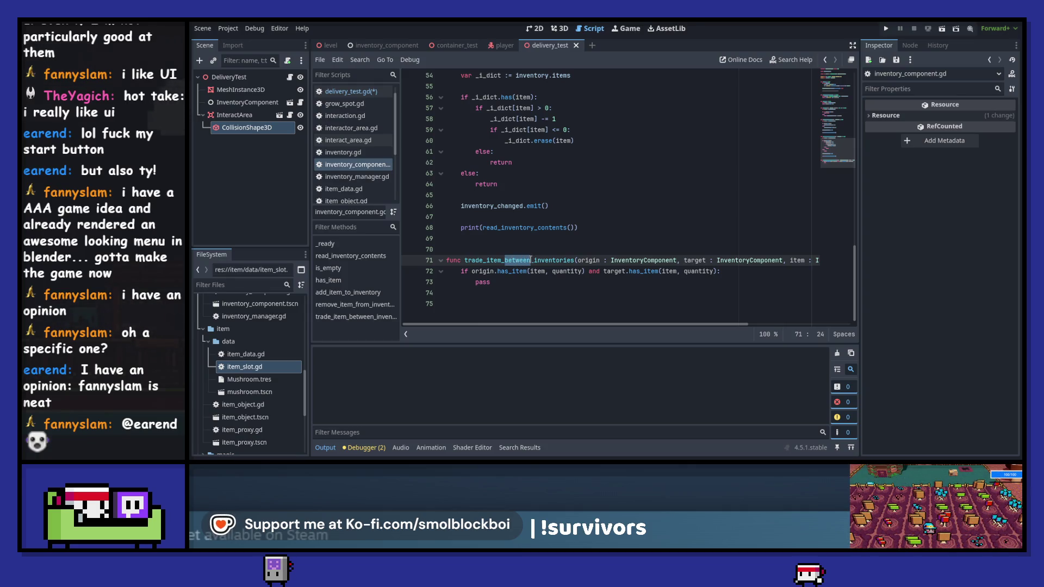
{"action": "type", "text": "to"}
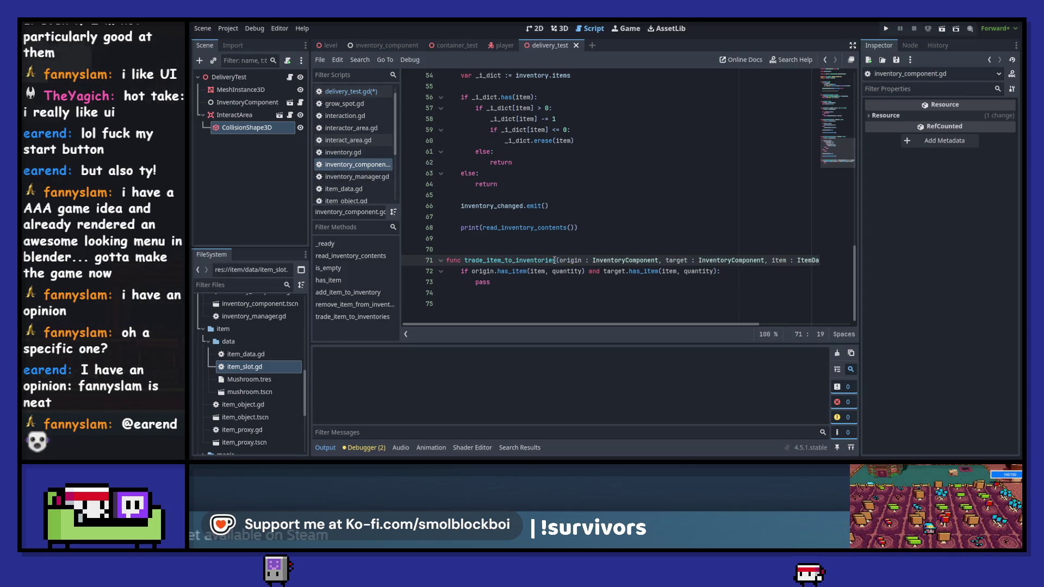
{"action": "left_click", "coordinate": [555, 260]}
{"action": "left_click_drag", "start_coordinate": [547, 260], "coordinate": [545, 261]}
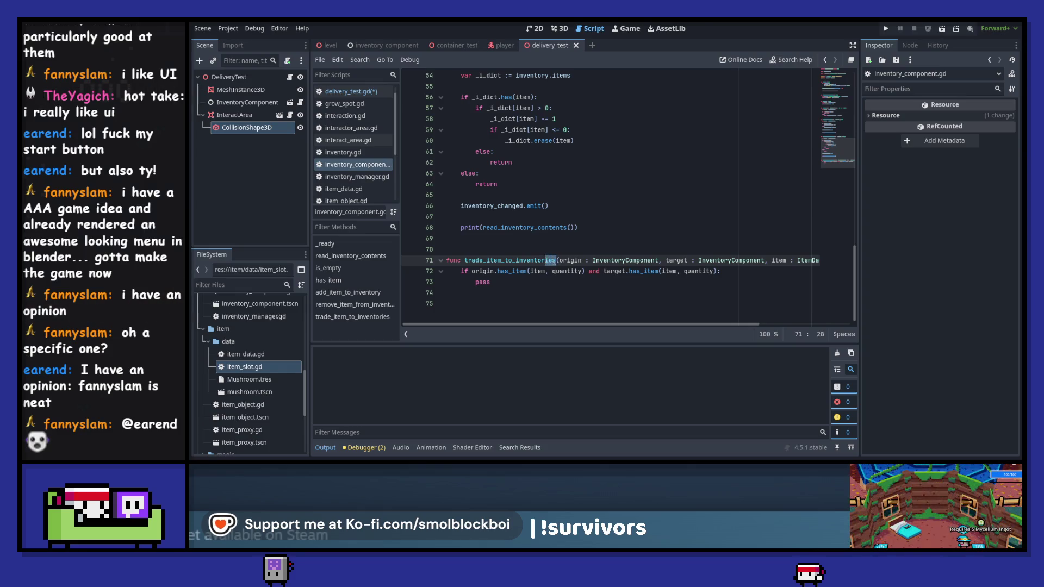
{"action": "type", "text": "y"}
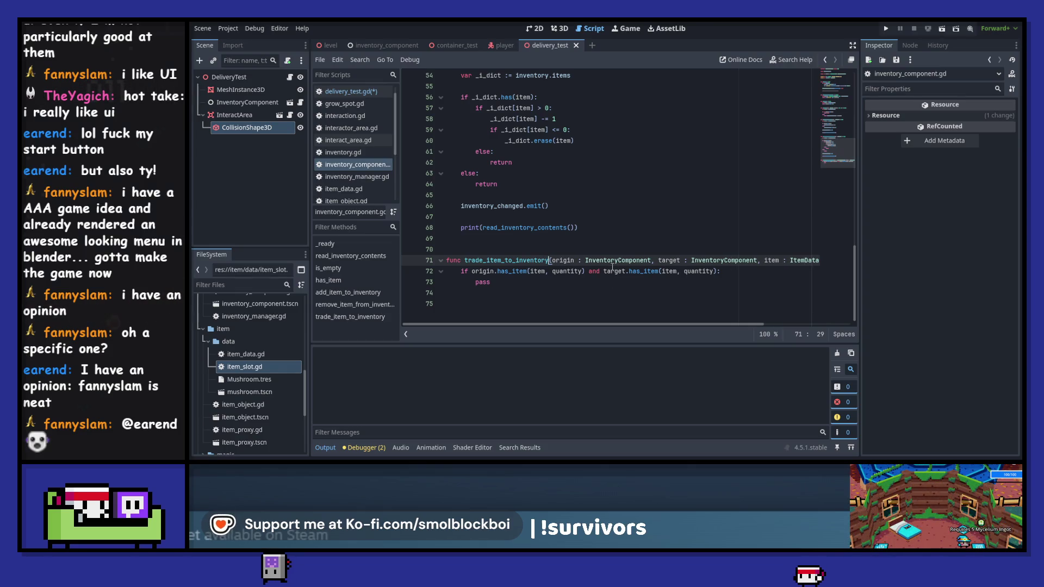
Step: Remove the origin parameter and the origin. prefix before has_item, then save
{"action": "left_click_drag", "start_coordinate": [552, 260], "coordinate": [658, 261]}
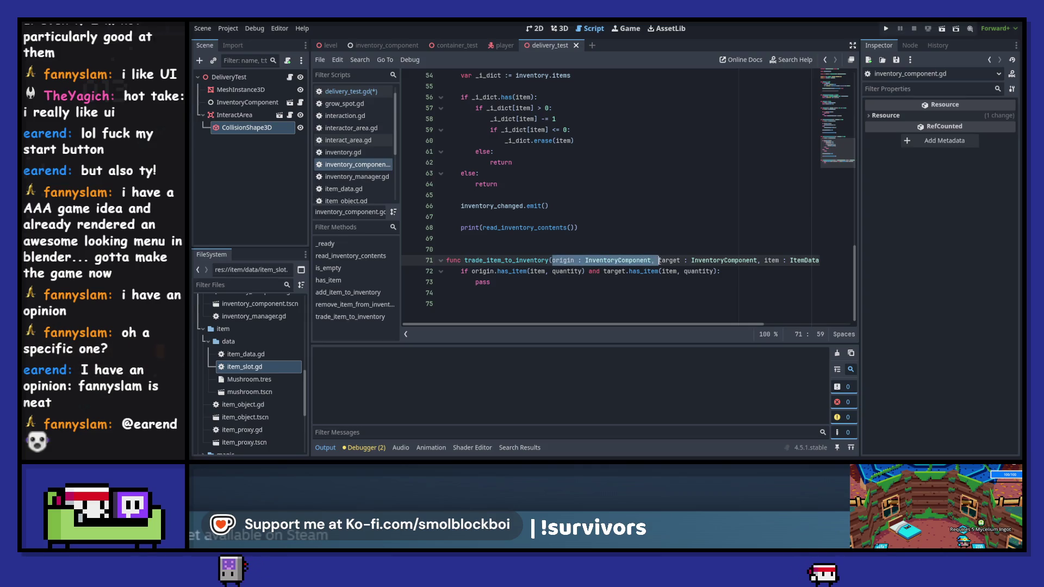
{"action": "key", "text": "BackSpace"}
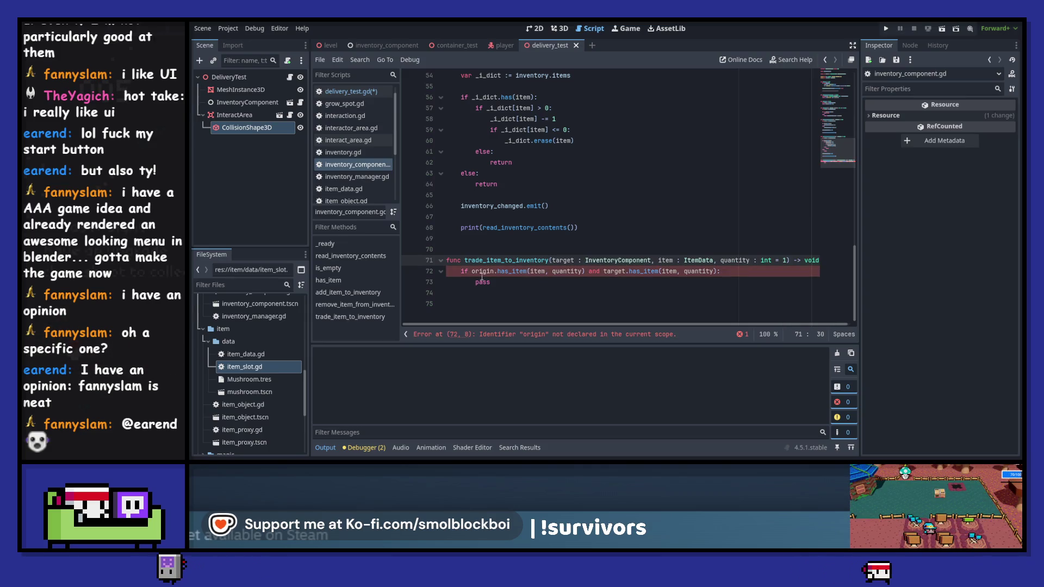
{"action": "left_click_drag", "start_coordinate": [495, 271], "coordinate": [471, 271]}
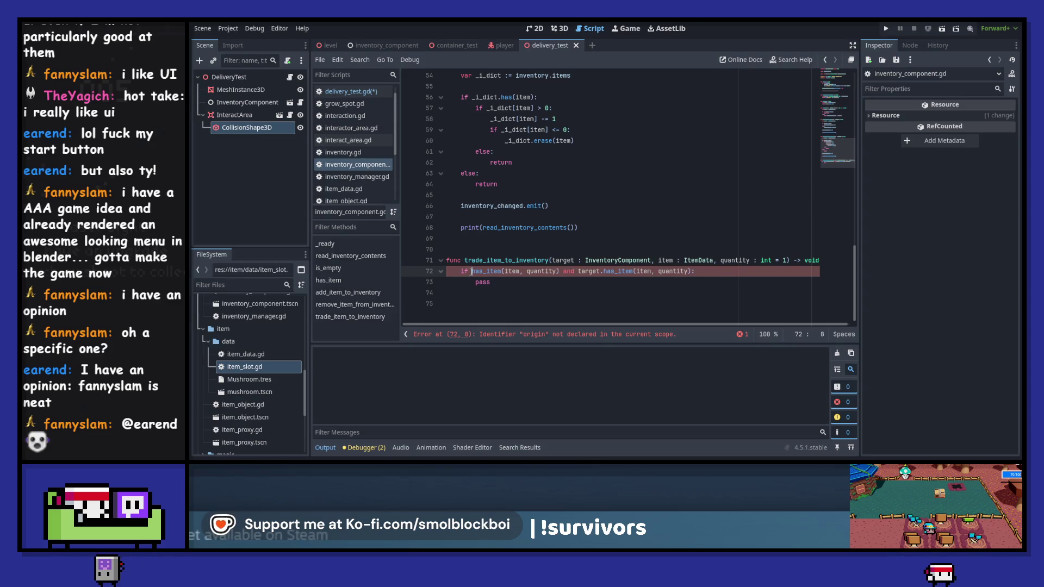
{"action": "key", "text": "BackSpace"}
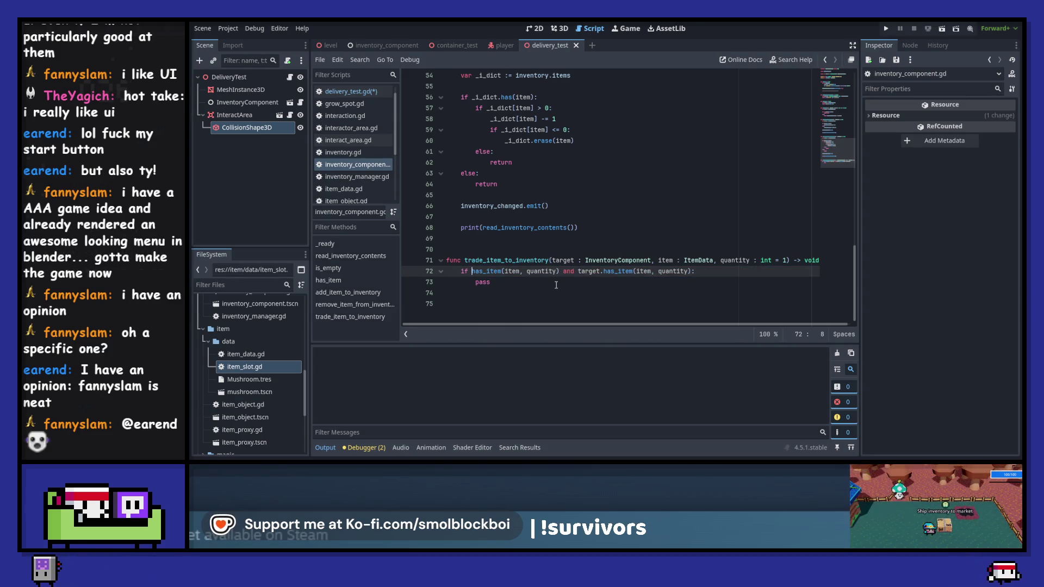
{"action": "key", "text": "ctrl+s"}
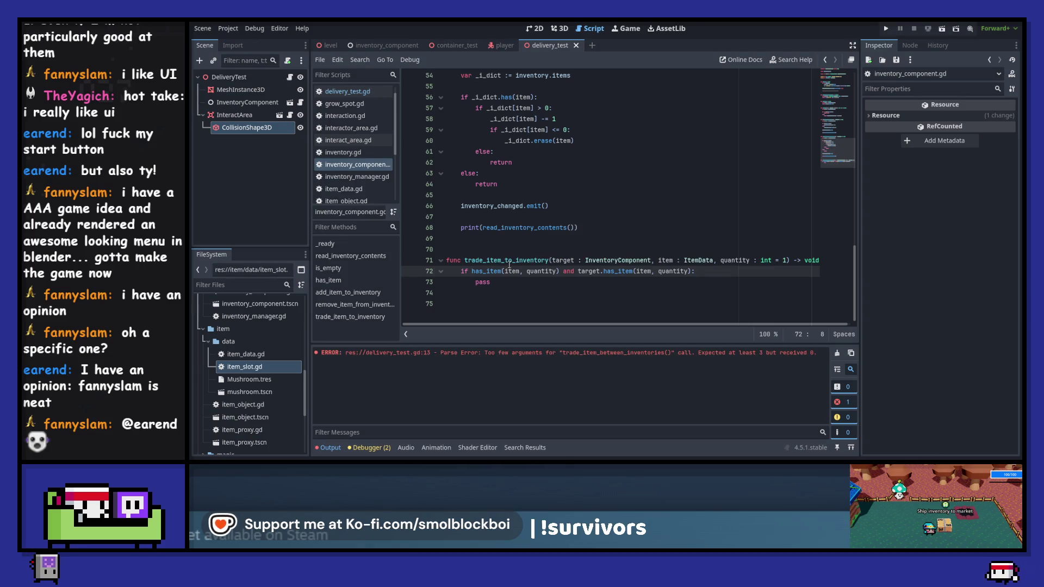
{"action": "double_click", "coordinate": [509, 260]}
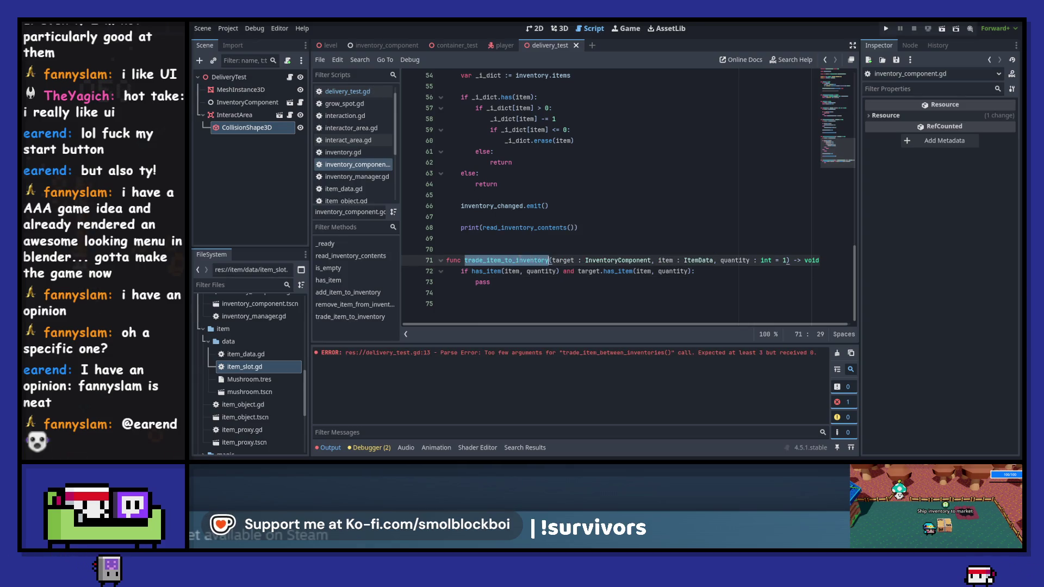
Step: Pass i_inventory and item as arguments to the trade call in delivery_test.gd
{"action": "left_click", "coordinate": [357, 92]}
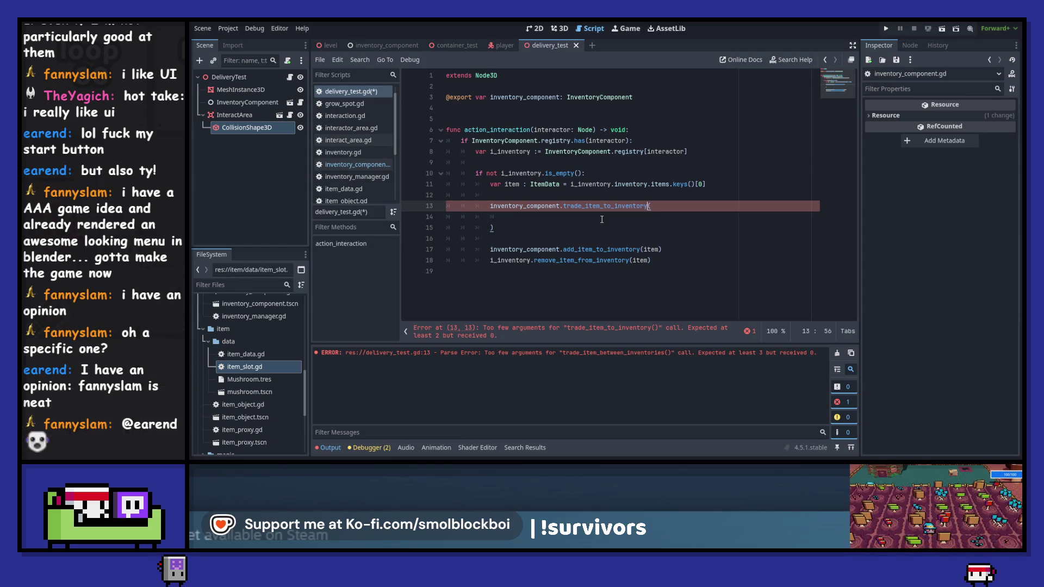
{"action": "left_click", "coordinate": [602, 219]}
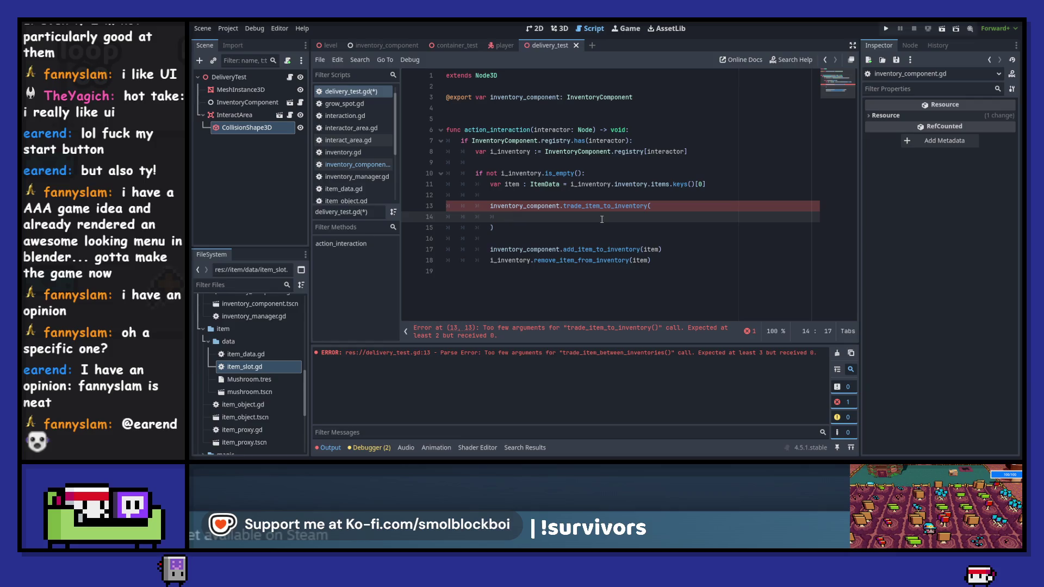
{"action": "type", "text": "i"}
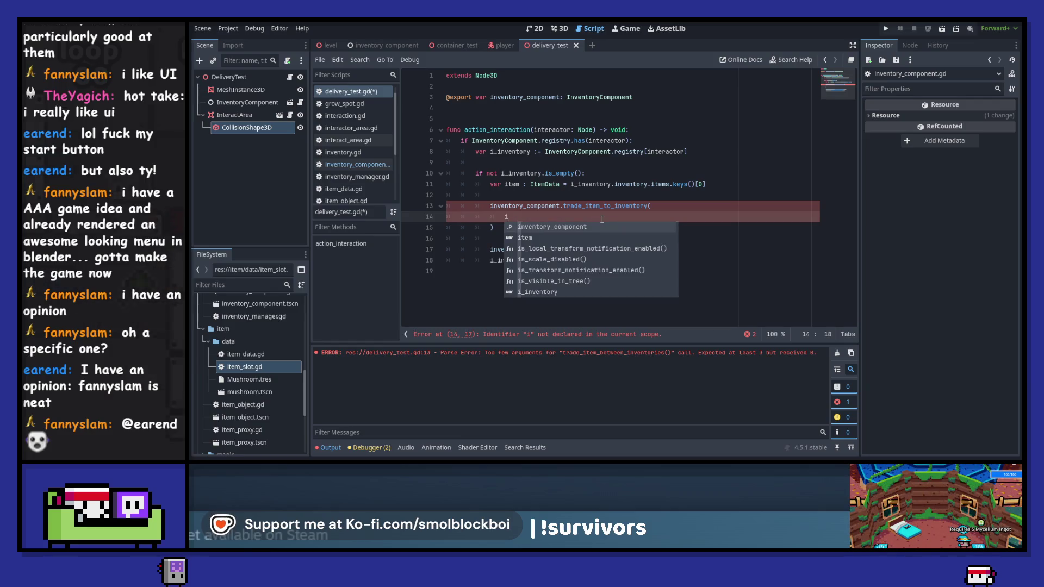
{"action": "type", "text": "_inventory,"}
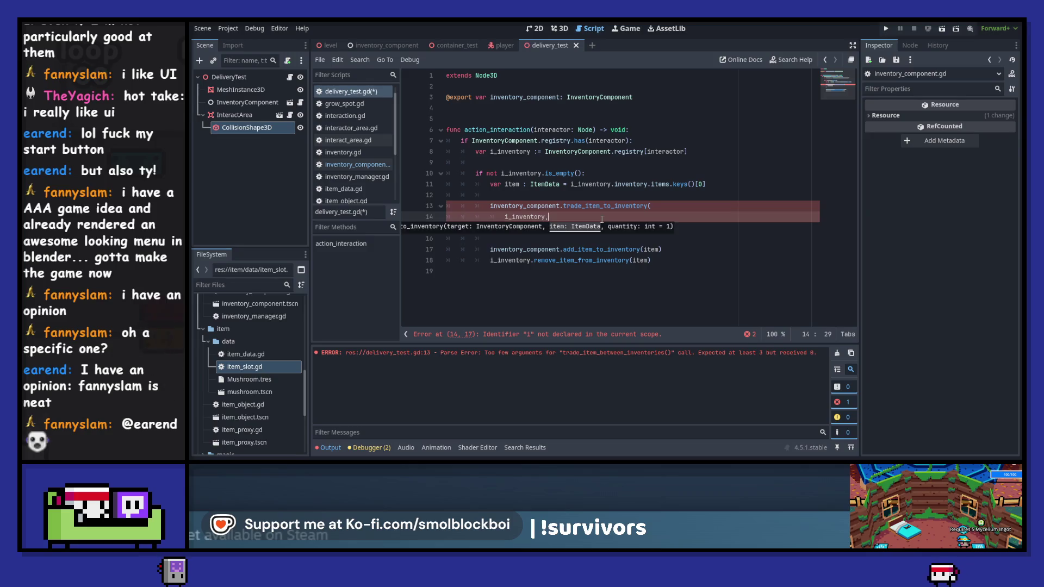
{"action": "key", "text": "Return"}
{"action": "type", "text": "item,"}
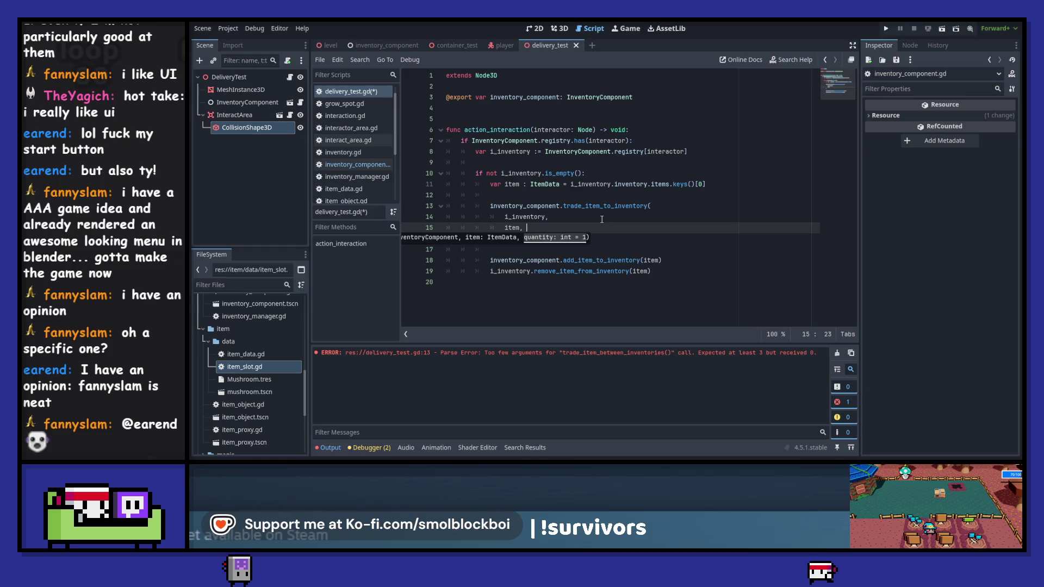
{"action": "key", "text": "Down"}
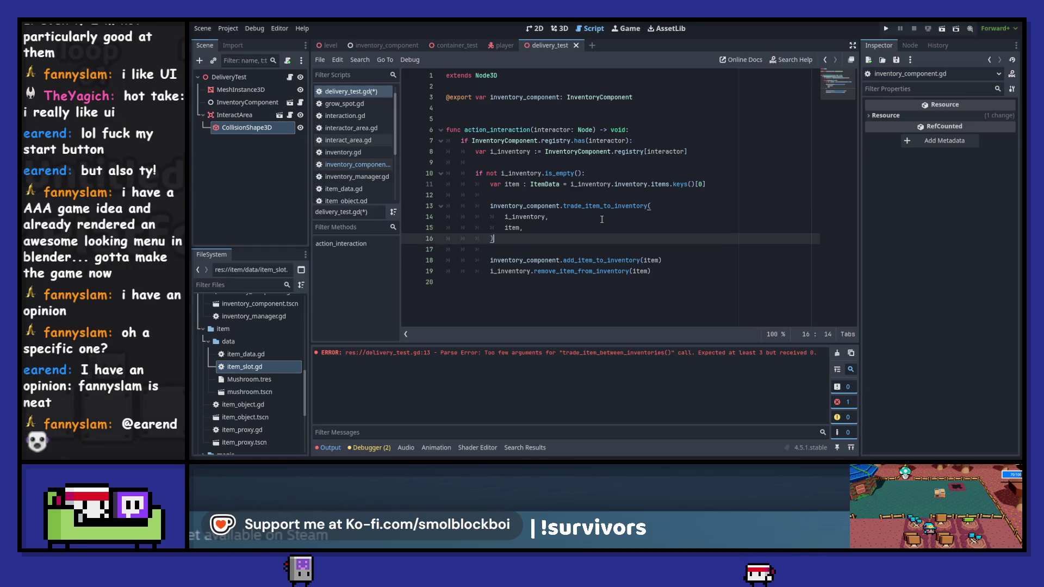
{"action": "key", "text": "ctrl+s"}
{"action": "key", "text": "Home"}
{"action": "key", "text": "Home"}
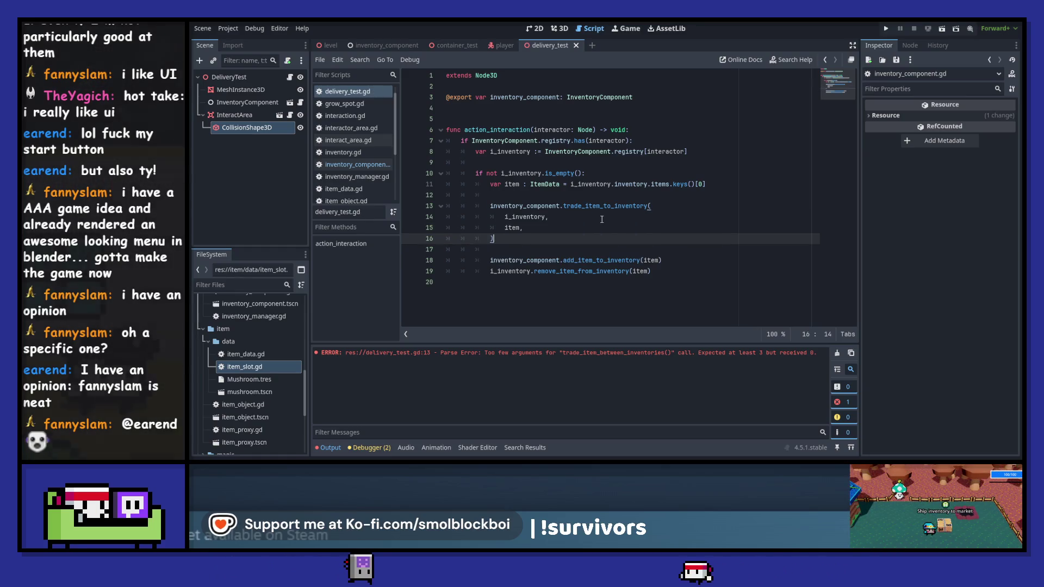
Step: Remove the trailing comma after item, delete the old add and remove calls, and save
{"action": "key", "text": "Left"}
{"action": "key", "text": "BackSpace"}
{"action": "key", "text": "BackSpace"}
{"action": "key", "text": "Down"}
{"action": "key", "text": "Down"}
{"action": "key", "text": "Down"}
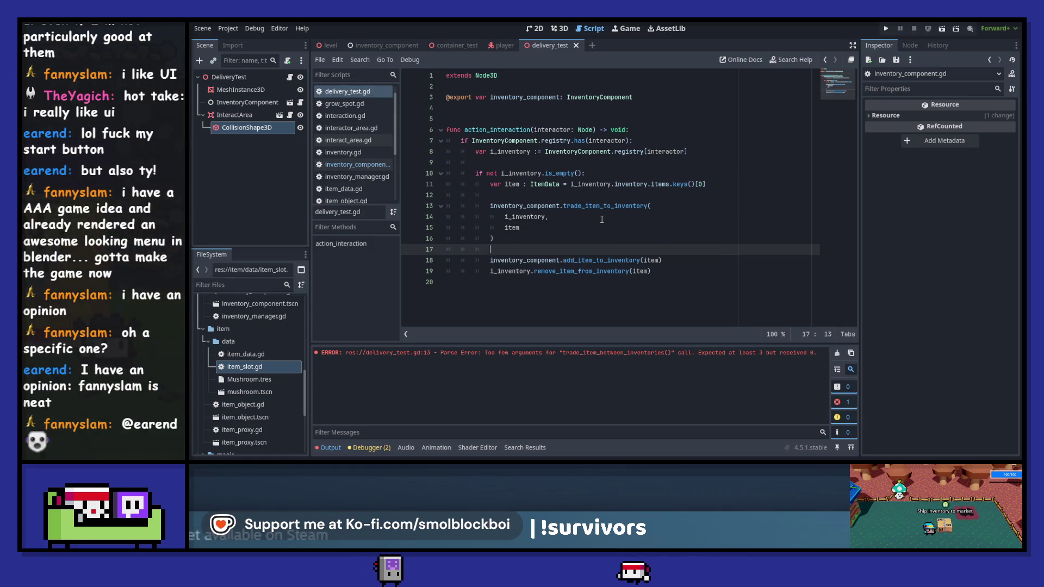
{"action": "key", "text": "shift+Up"}
{"action": "key", "text": "shift+Up"}
{"action": "key", "text": "shift+Up"}
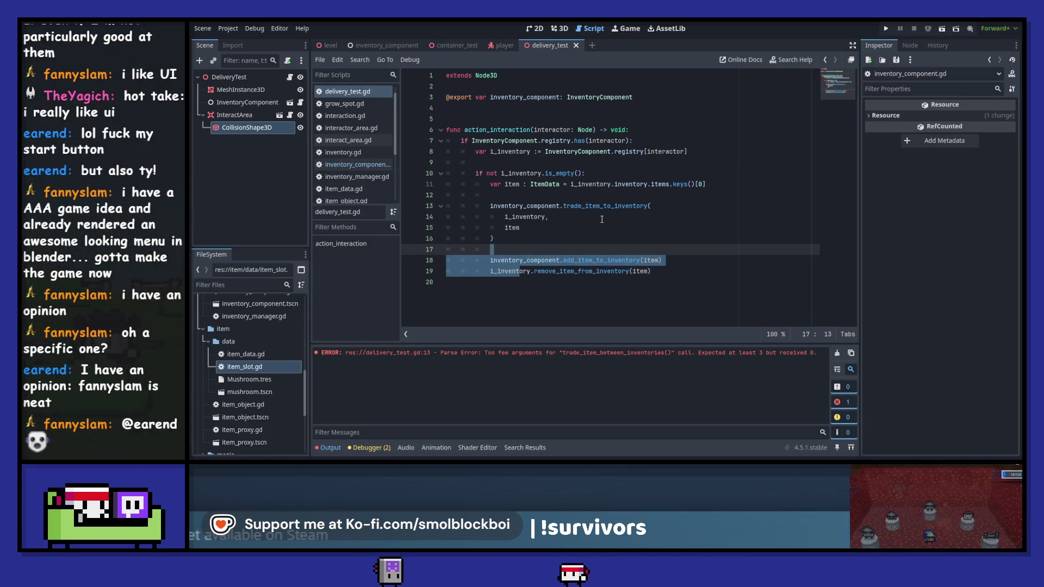
{"action": "key", "text": "BackSpace"}
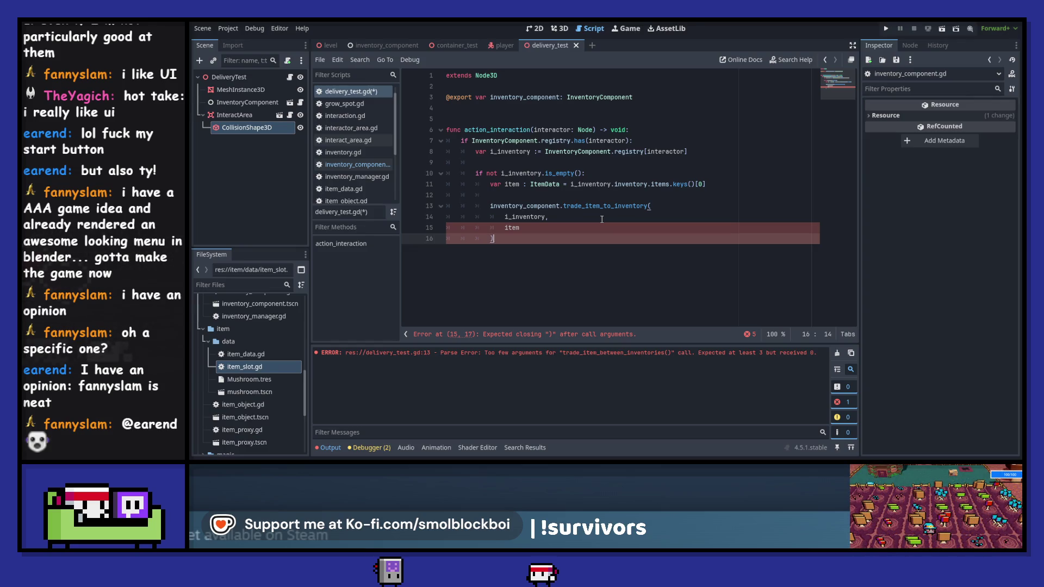
{"action": "key", "text": "ctrl+s"}
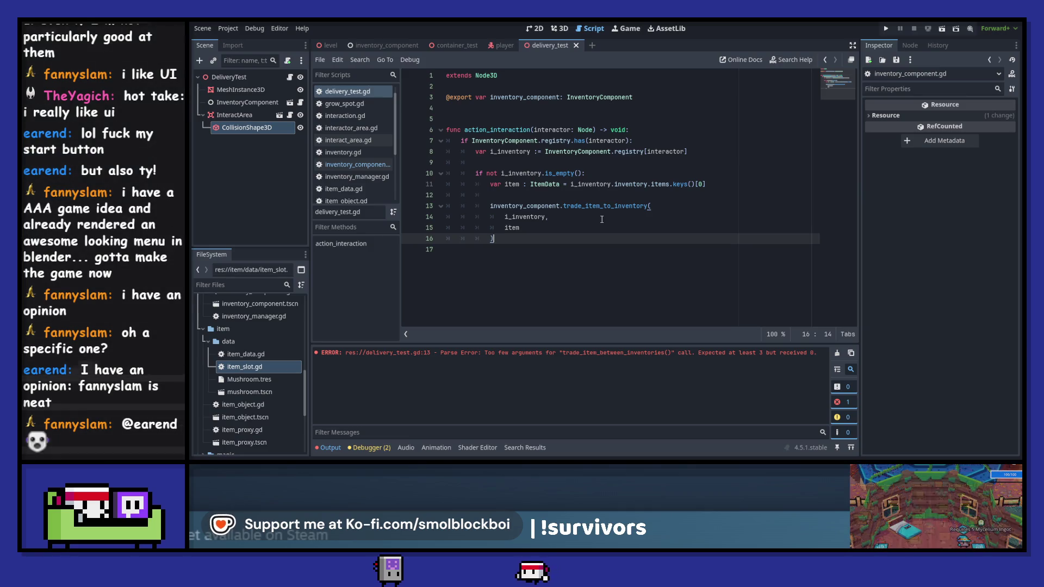
{"action": "left_click", "coordinate": [601, 206], "text": "ctrl"}
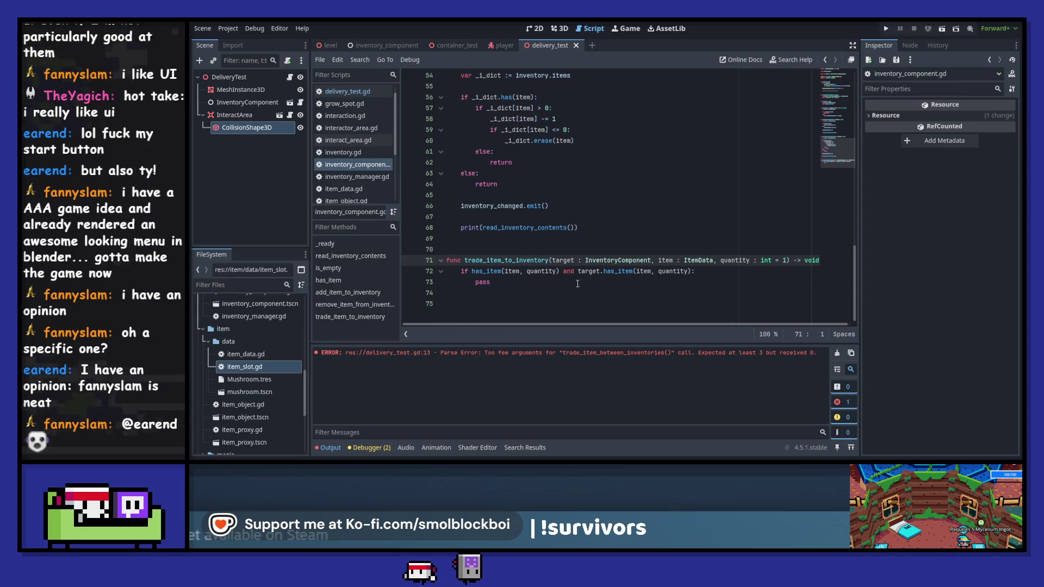
Step: Replace the placeholder pass with a remove_item_from_inventory(item) call
{"action": "scroll", "coordinate": [581, 232], "scroll_direction": "up", "scroll_amount": 4}
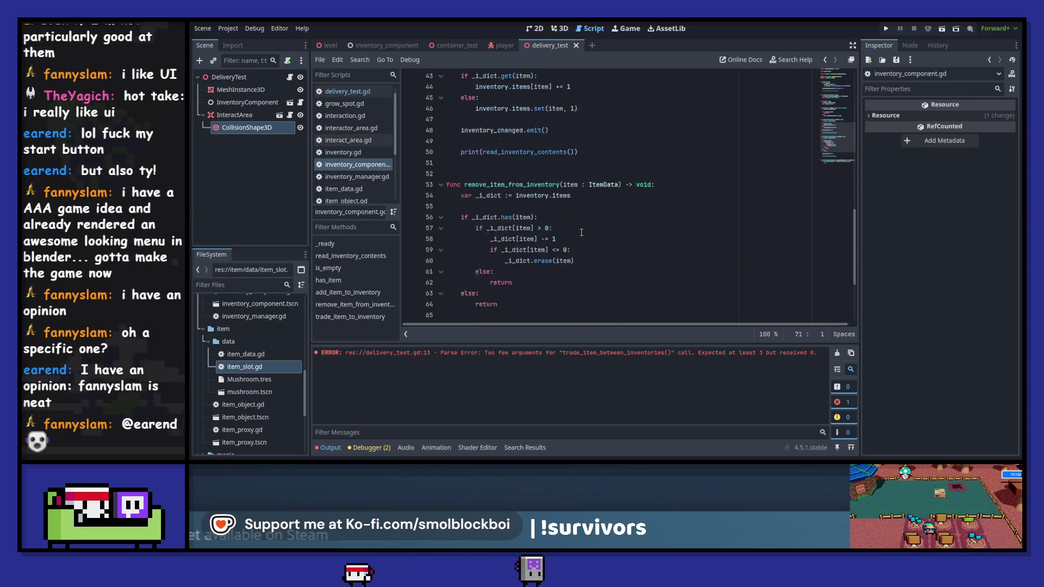
{"action": "double_click", "coordinate": [505, 194]}
{"action": "key", "text": "ctrl+c"}
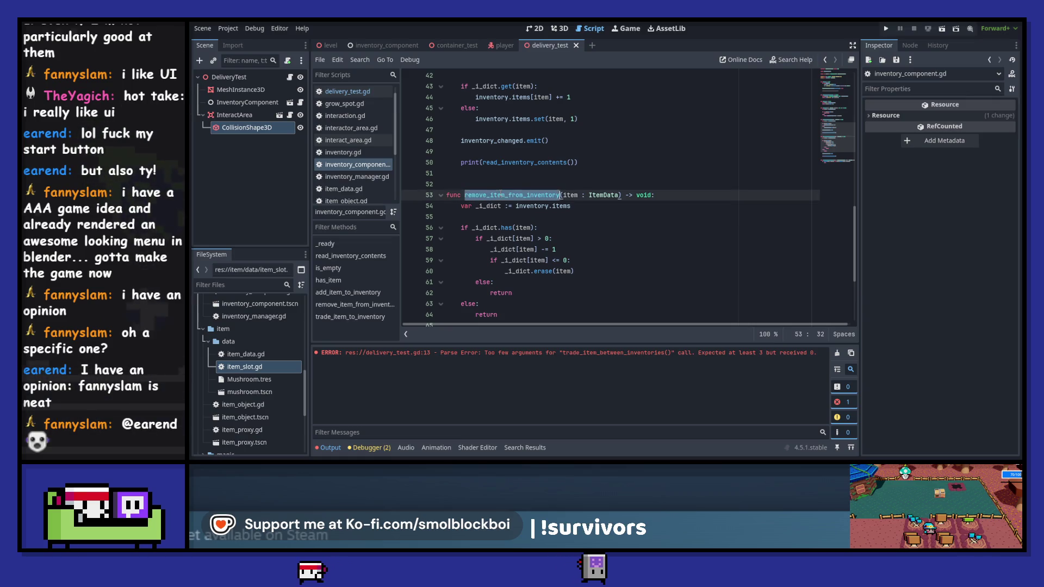
{"action": "scroll", "coordinate": [510, 280], "scroll_direction": "down", "scroll_amount": 4}
{"action": "double_click", "coordinate": [509, 280]}
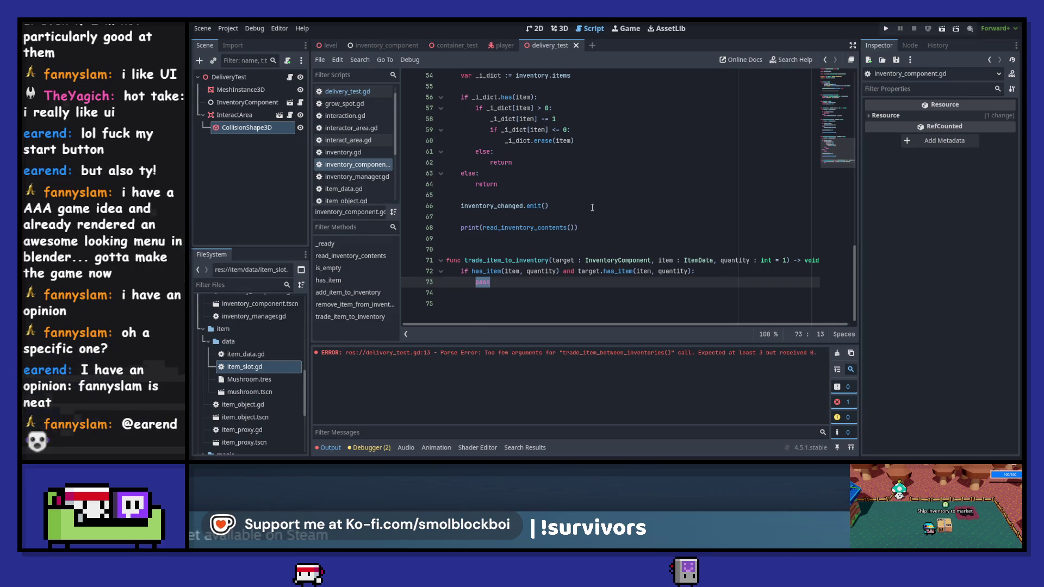
{"action": "key", "text": "ctrl+v"}
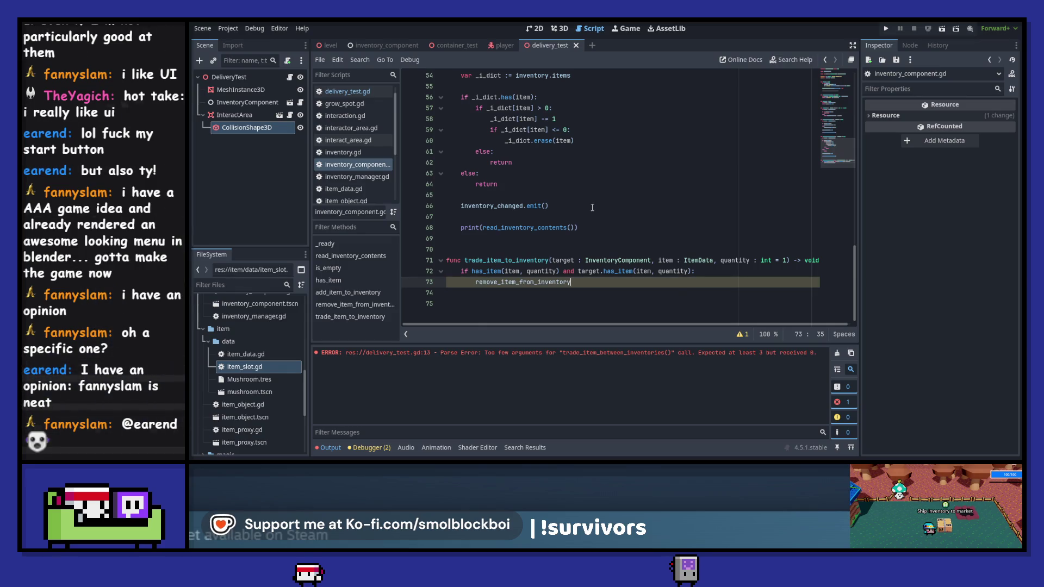
{"action": "type", "text": "(item"}
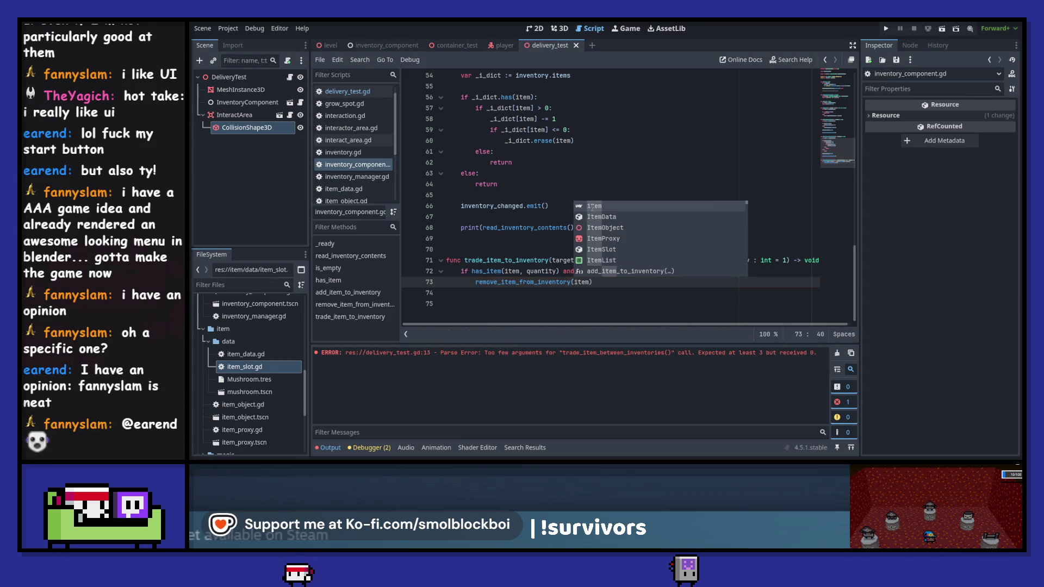
{"action": "key", "text": "Escape"}
Step: Add a quantity : int = 1 parameter to remove_item_from_inventory's signature
{"action": "scroll", "coordinate": [592, 207], "scroll_direction": "up", "scroll_amount": 1}
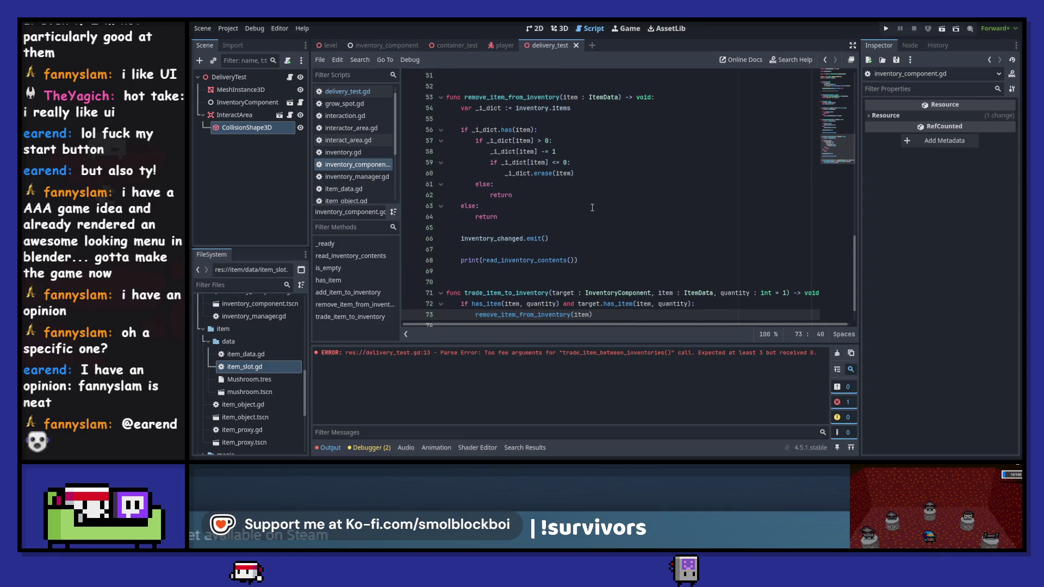
{"action": "left_click", "coordinate": [619, 98]}
{"action": "type", "text": ", quantity "}
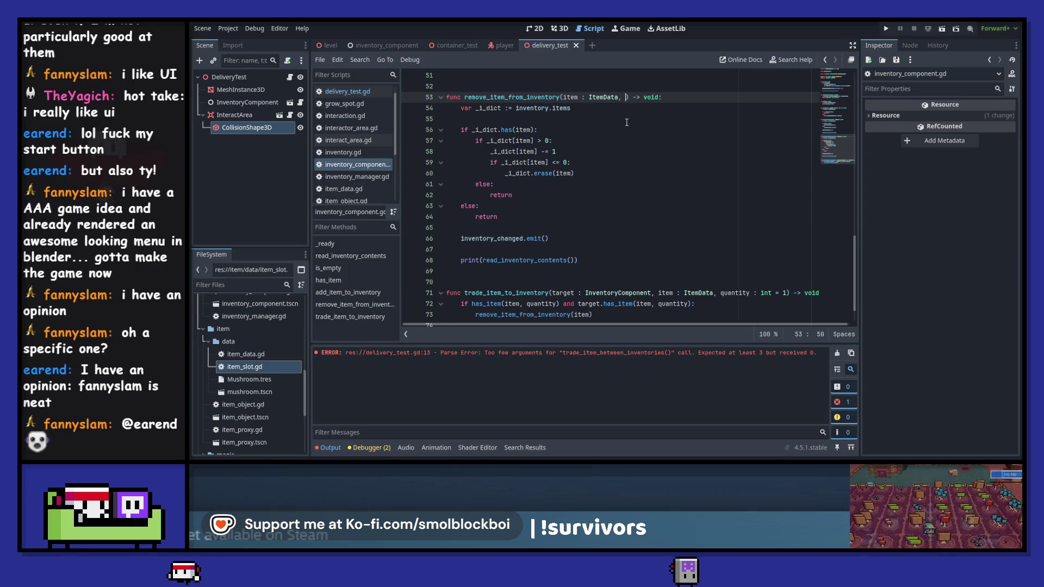
{"action": "type", "text": ": 1"}
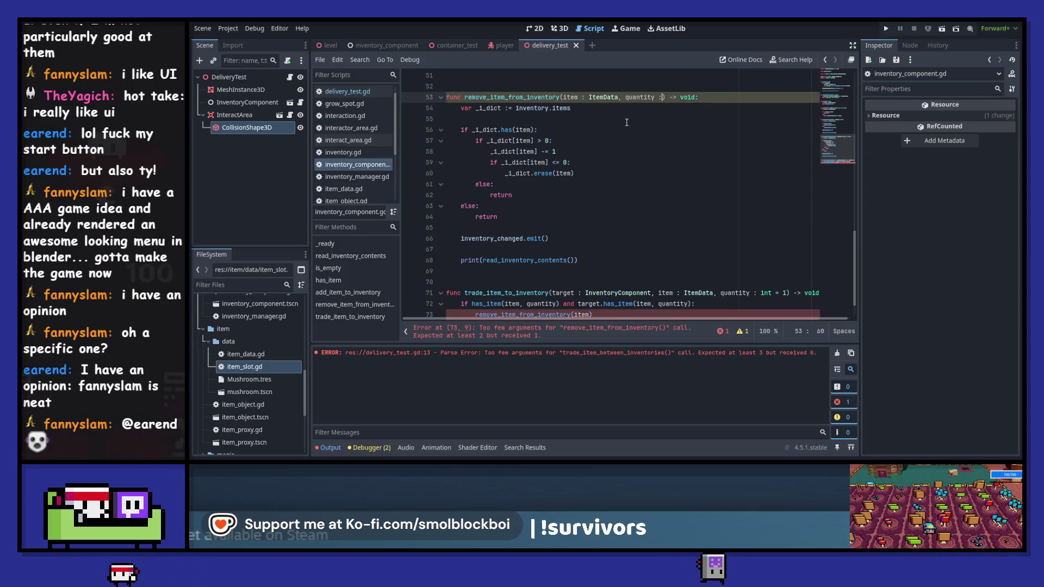
{"action": "key", "text": "BackSpace"}
{"action": "type", "text": "int = 1"}
Step: Pass quantity to the remove call and add a target.add_item_to_inventory() call below it
{"action": "scroll", "coordinate": [626, 122], "scroll_direction": "down", "scroll_amount": 1}
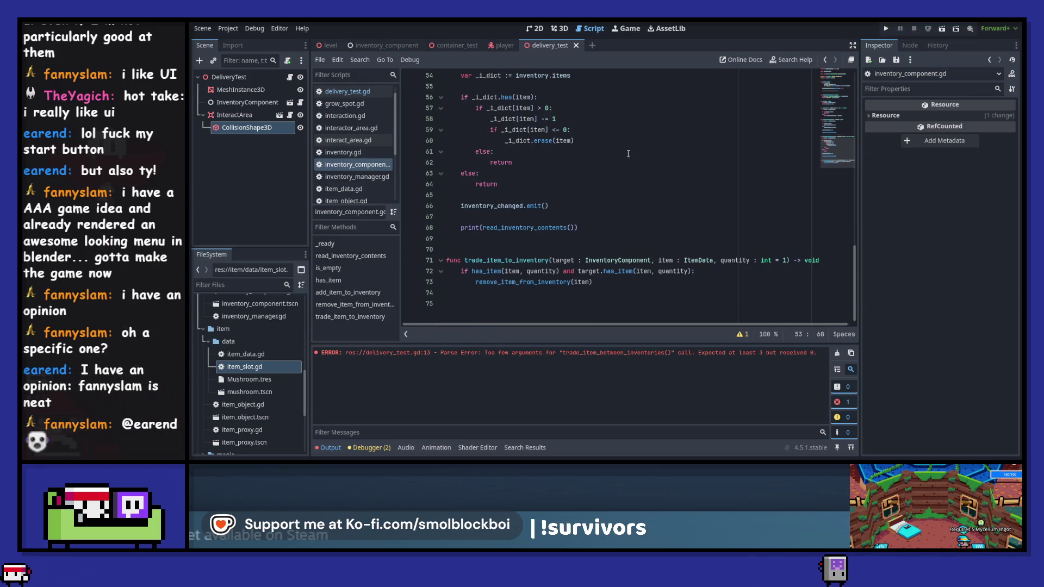
{"action": "left_click", "coordinate": [591, 285]}
{"action": "type", "text": ", quan"}
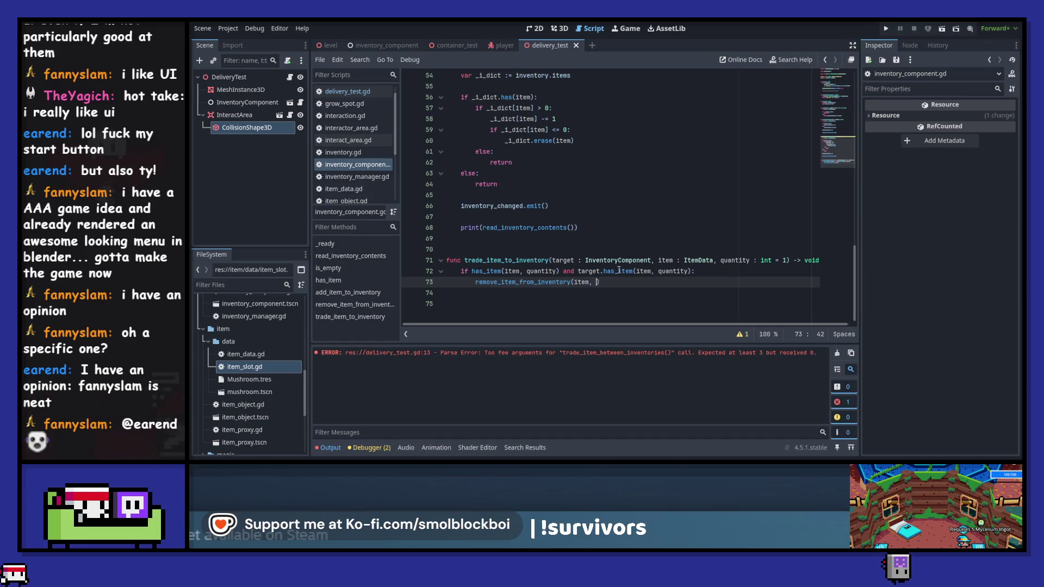
{"action": "key", "text": "Return"}
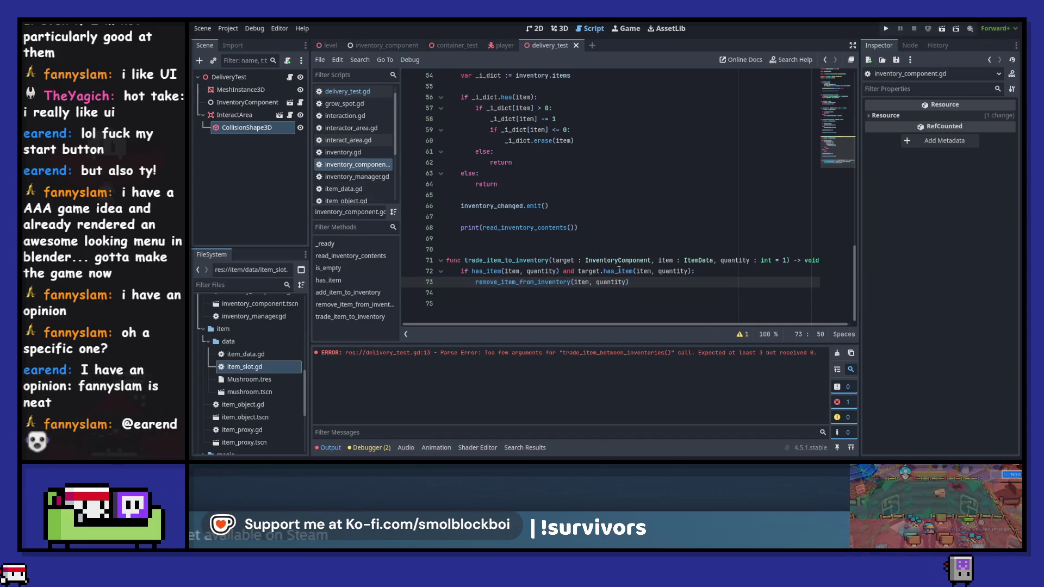
{"action": "key", "text": "Return"}
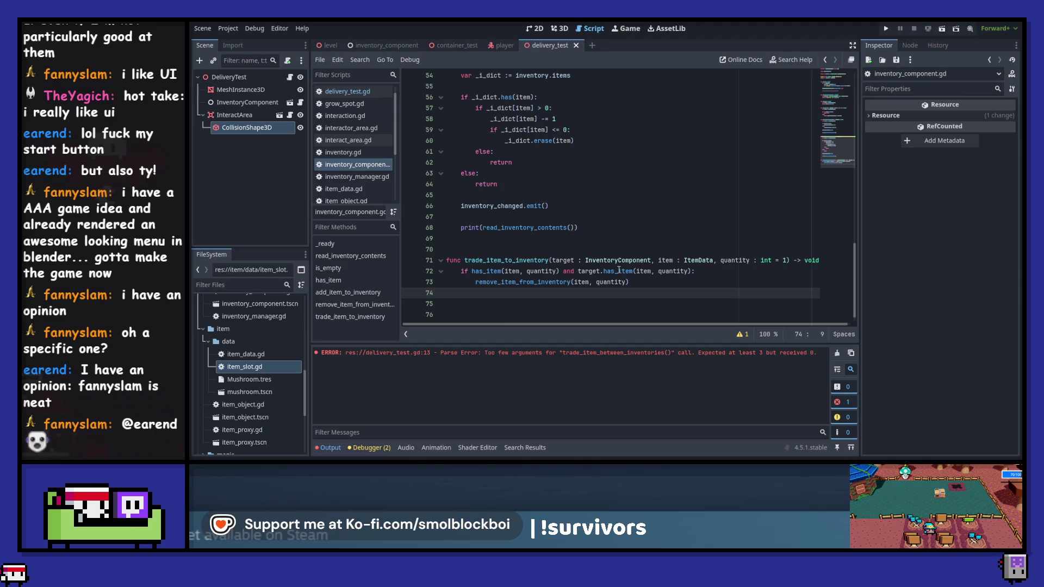
{"action": "type", "text": "get.add"}
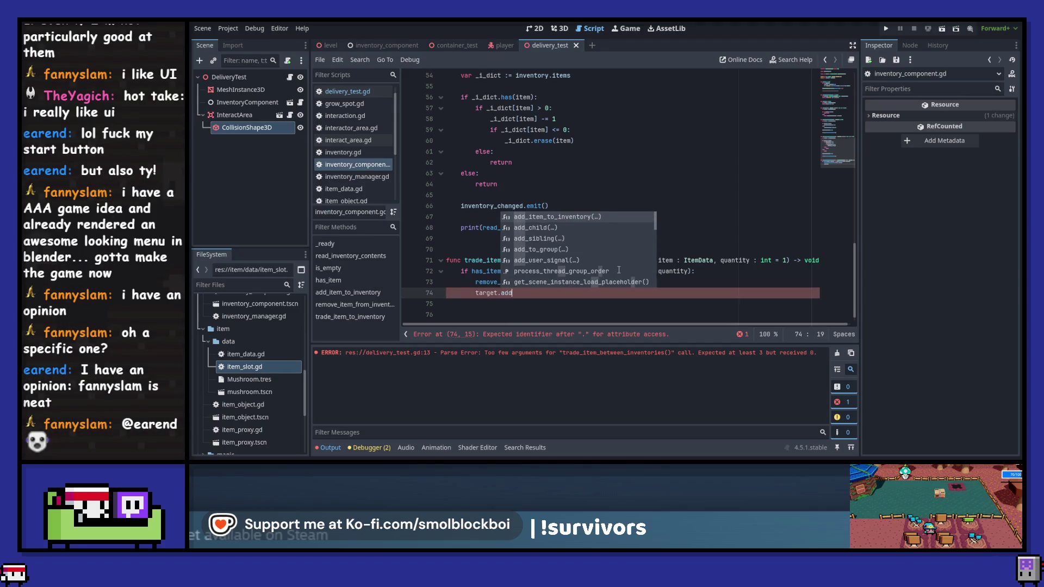
{"action": "key", "text": "Return"}
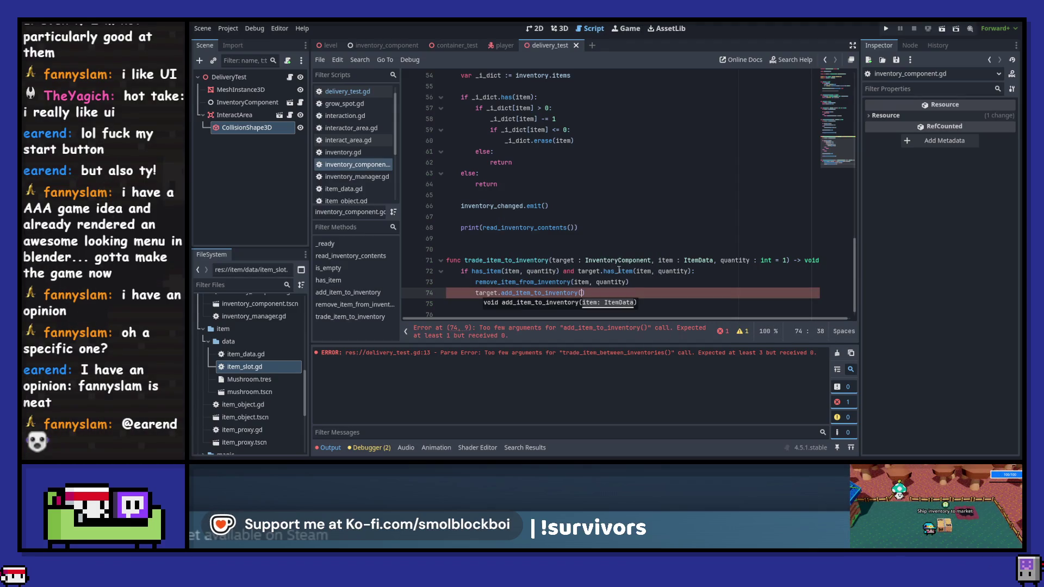
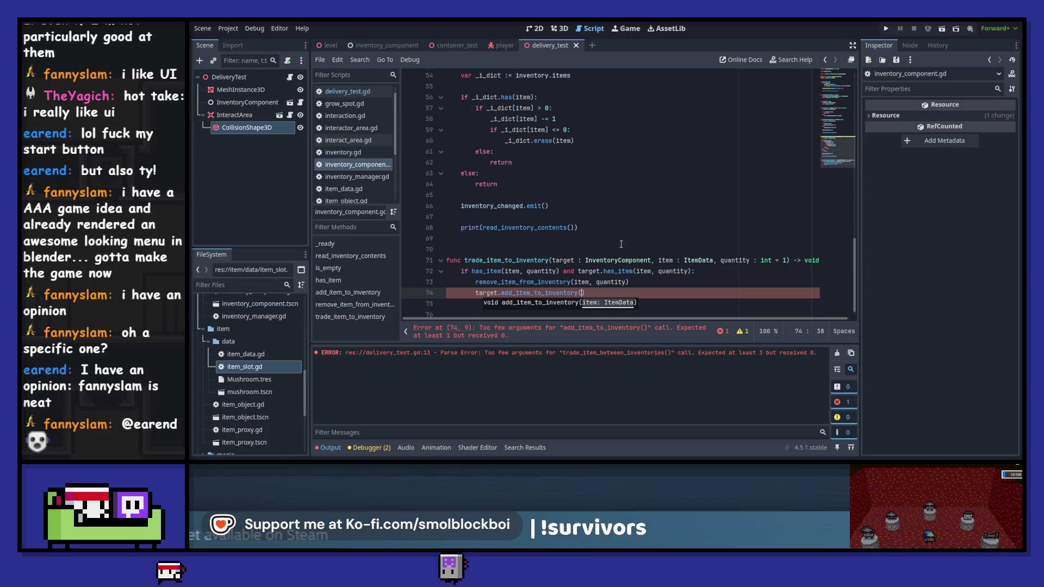
Step: Add a 'quantity' parameter to add_item_to_inventory and use it instead of the hard-coded 1s
{"action": "scroll", "coordinate": [618, 250], "scroll_direction": "up", "scroll_amount": 8}
{"action": "left_click", "coordinate": [601, 185]}
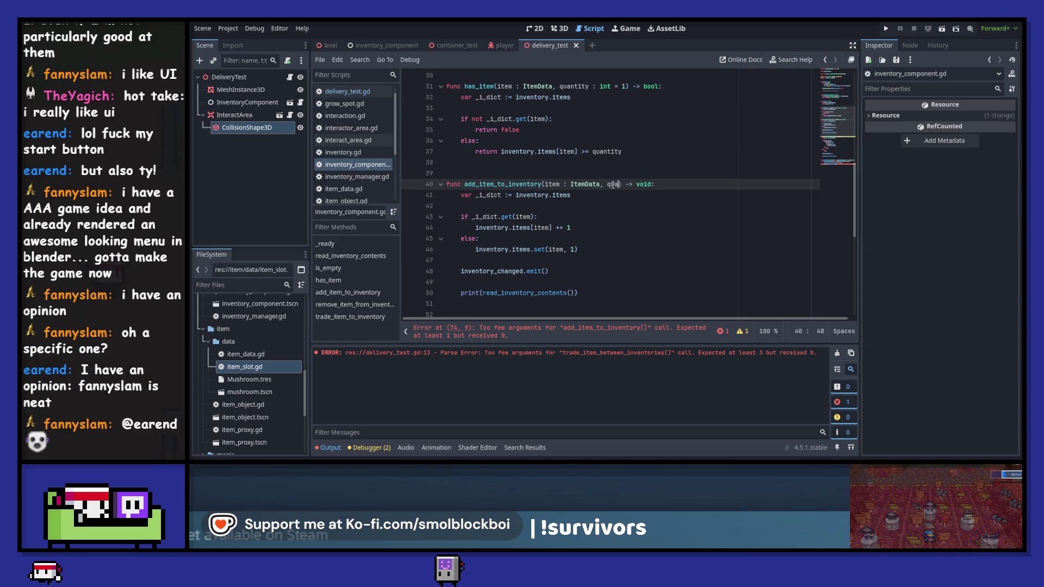
{"action": "type", "text": "quantity : i"}
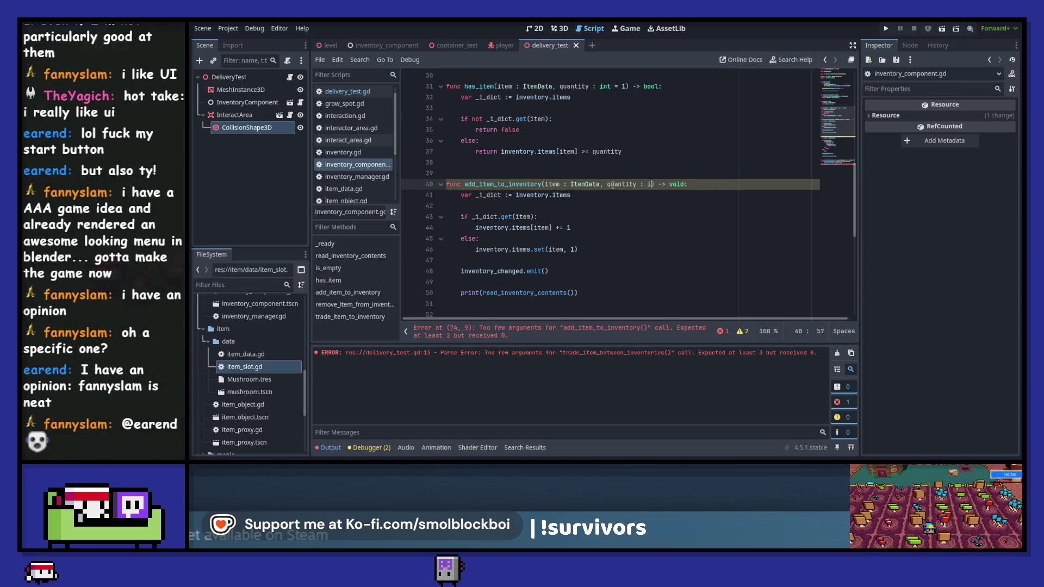
{"action": "key", "text": "Down"}
{"action": "key", "text": "Down"}
{"action": "key", "text": "Down"}
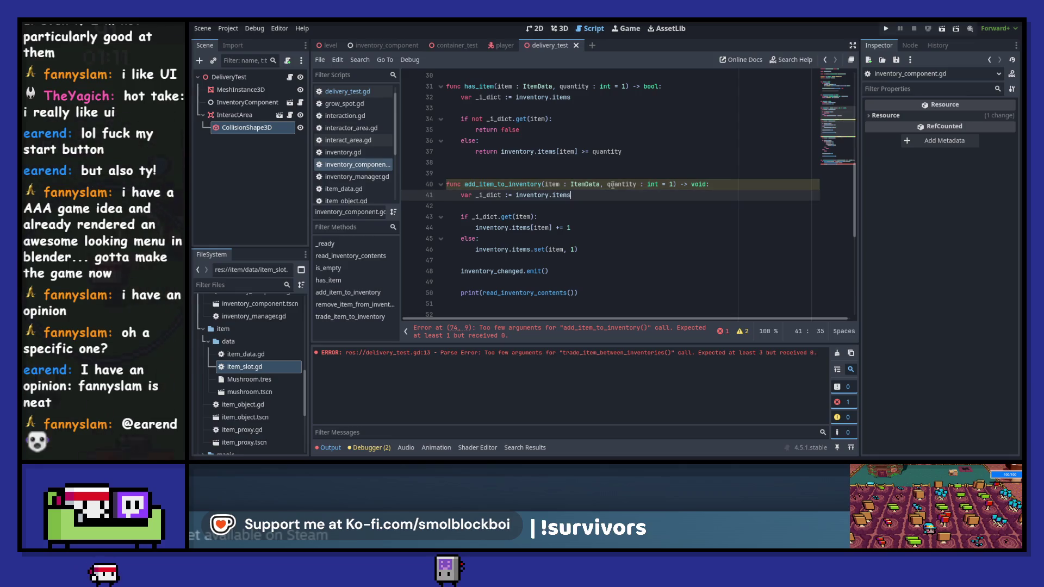
{"action": "key", "text": "BackSpace"}
{"action": "type", "text": "quanti"}
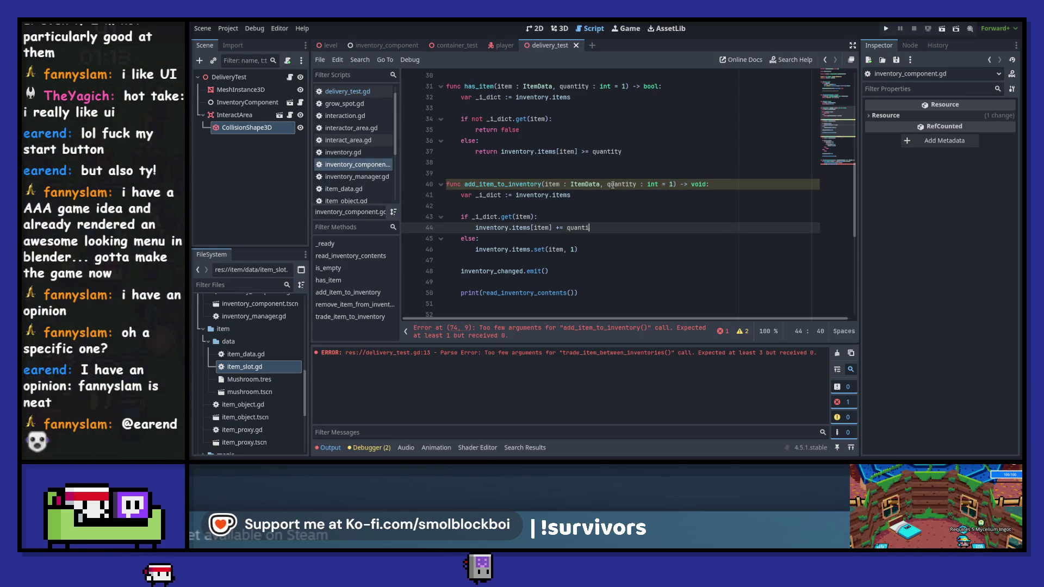
{"action": "key", "text": "Return"}
{"action": "key", "text": "Down"}
{"action": "key", "text": "Down"}
{"action": "key", "text": "End"}
{"action": "key", "text": "Left"}
{"action": "key", "text": "Left"}
{"action": "key", "text": "Left"}
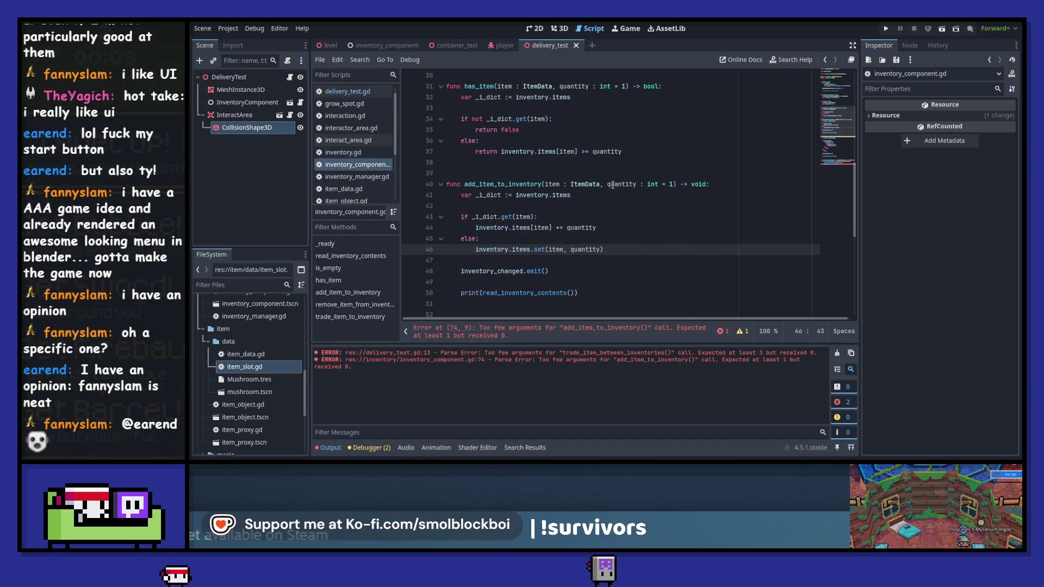
Step: Make remove_item_from_inventory compare the count with '>= quantity' and subtract quantity
{"action": "scroll", "coordinate": [613, 185], "scroll_direction": "down", "scroll_amount": 3}
{"action": "scroll", "coordinate": [613, 185], "scroll_direction": "down", "scroll_amount": 1}
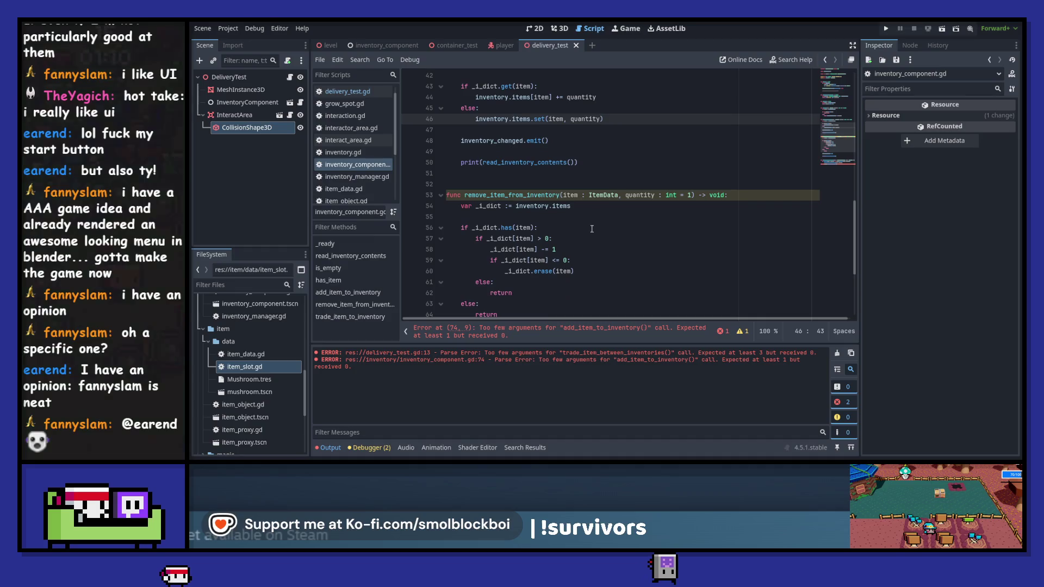
{"action": "left_click", "coordinate": [553, 249]}
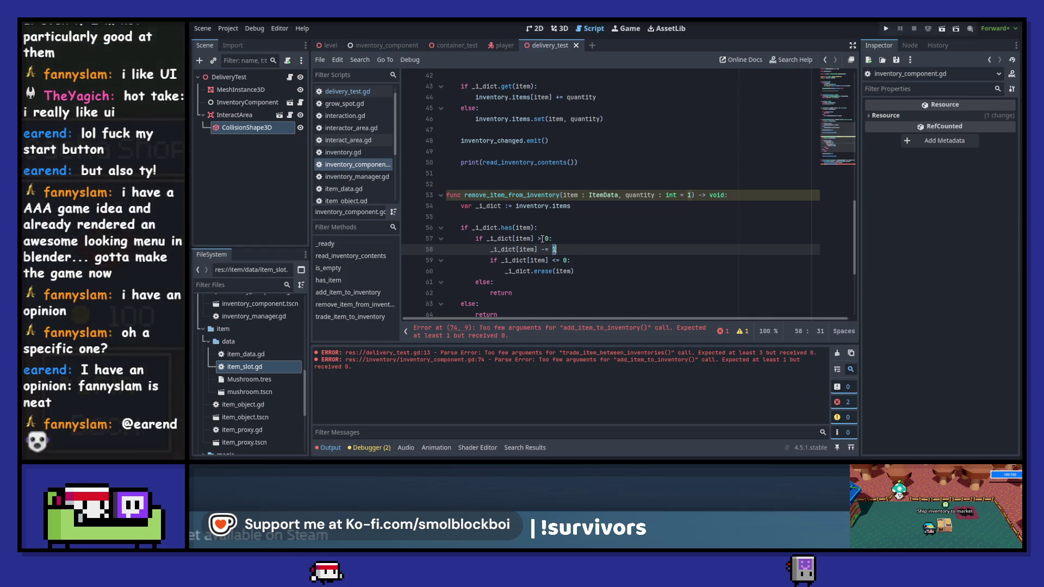
{"action": "left_click", "coordinate": [543, 238]}
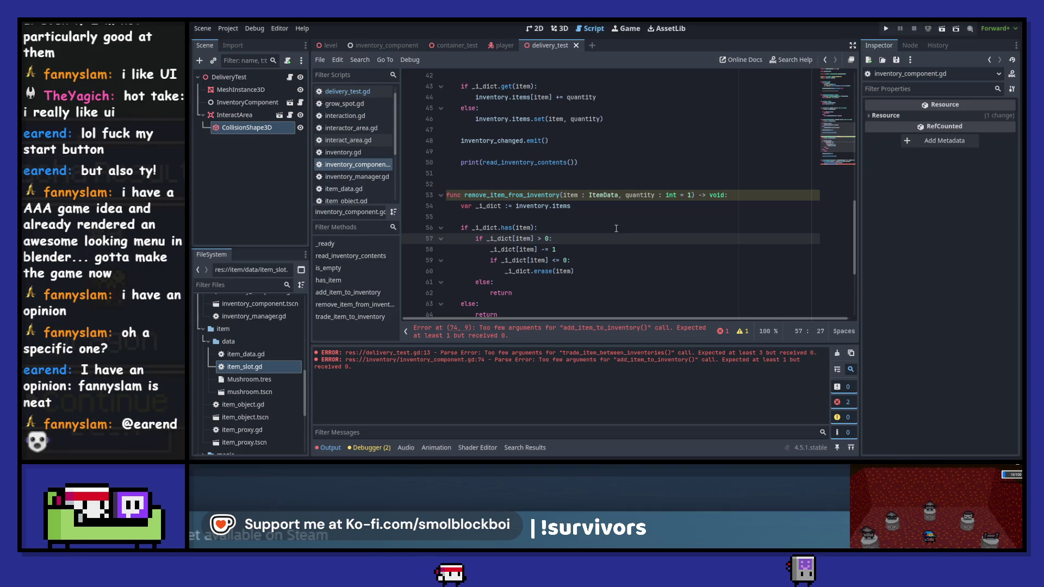
{"action": "type", "text": "= quantity"}
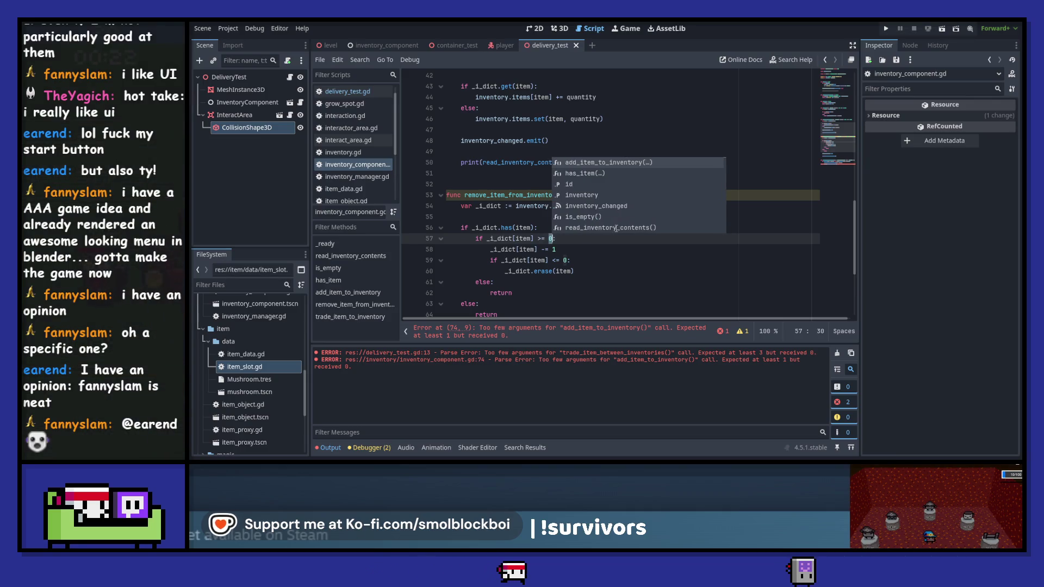
{"action": "key", "text": "Delete"}
{"action": "key", "text": "Delete"}
{"action": "key", "text": "Escape"}
{"action": "key", "text": "Down"}
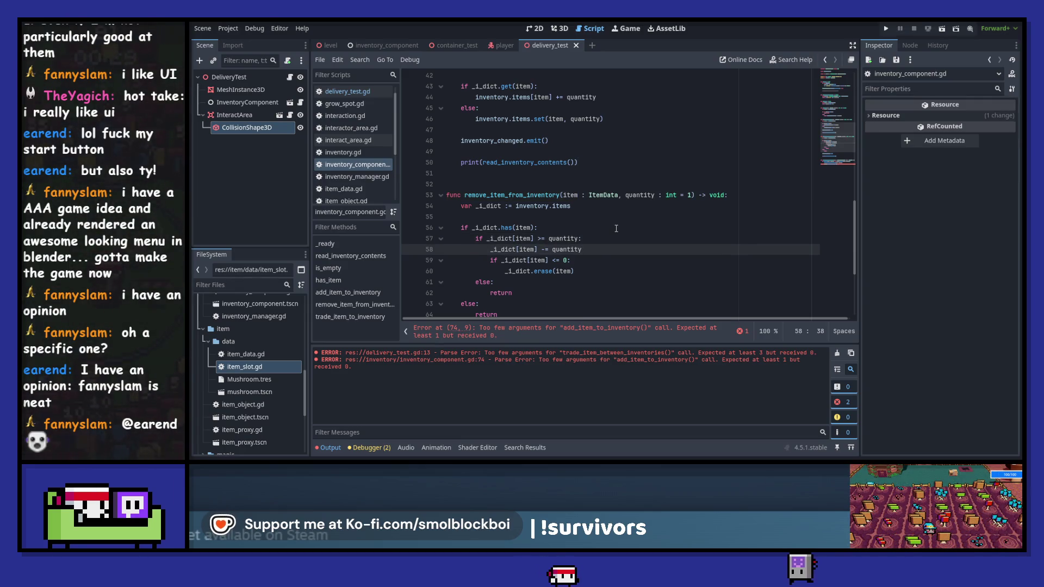
{"action": "scroll", "coordinate": [615, 228], "scroll_direction": "down", "scroll_amount": 4}
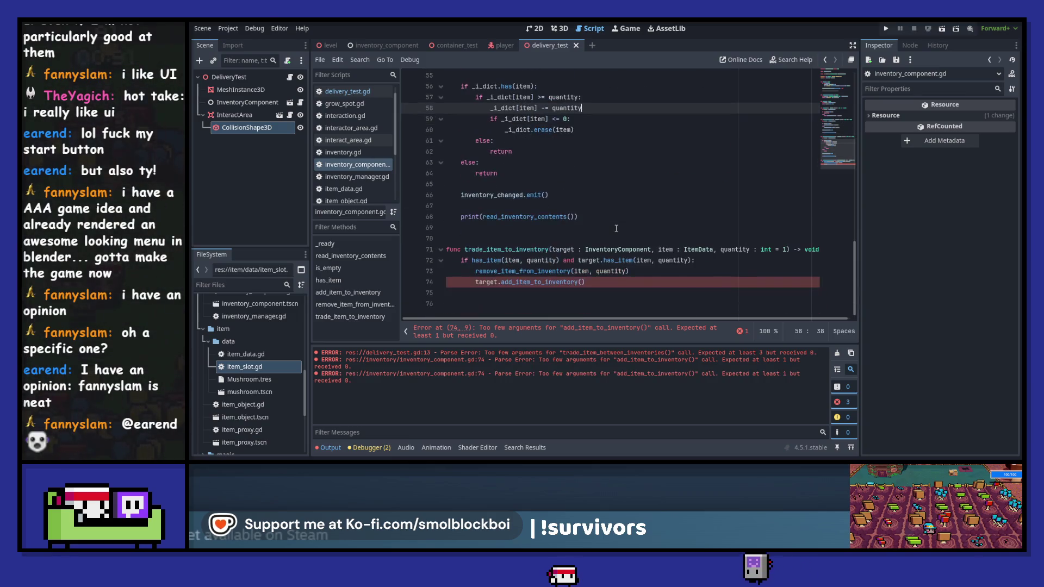
Step: Pass 'item, quantity' into target.add_item_to_inventory on line 74 and save the script
{"action": "left_click", "coordinate": [582, 283]}
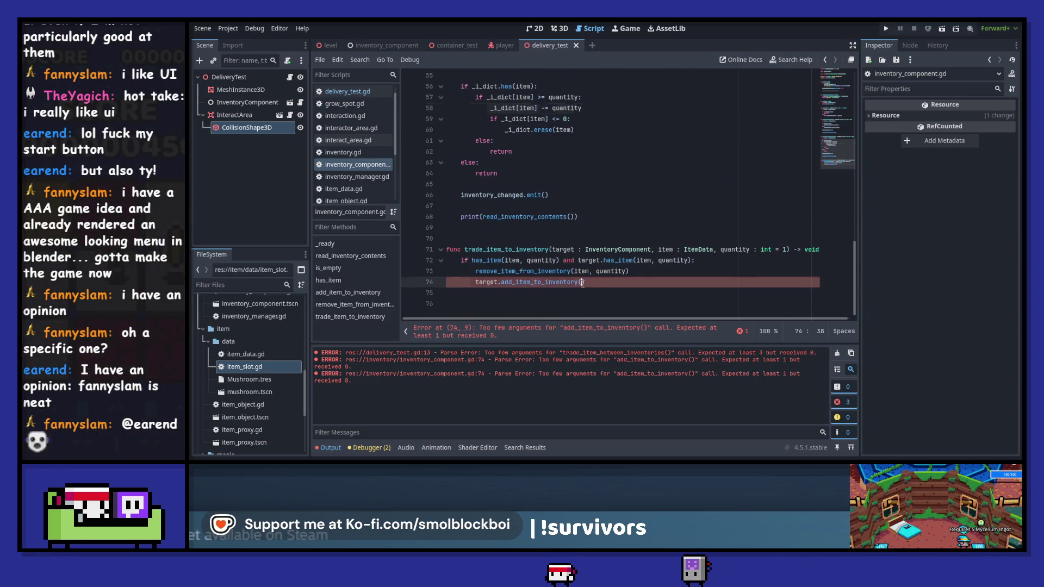
{"action": "type", "text": "ite"}
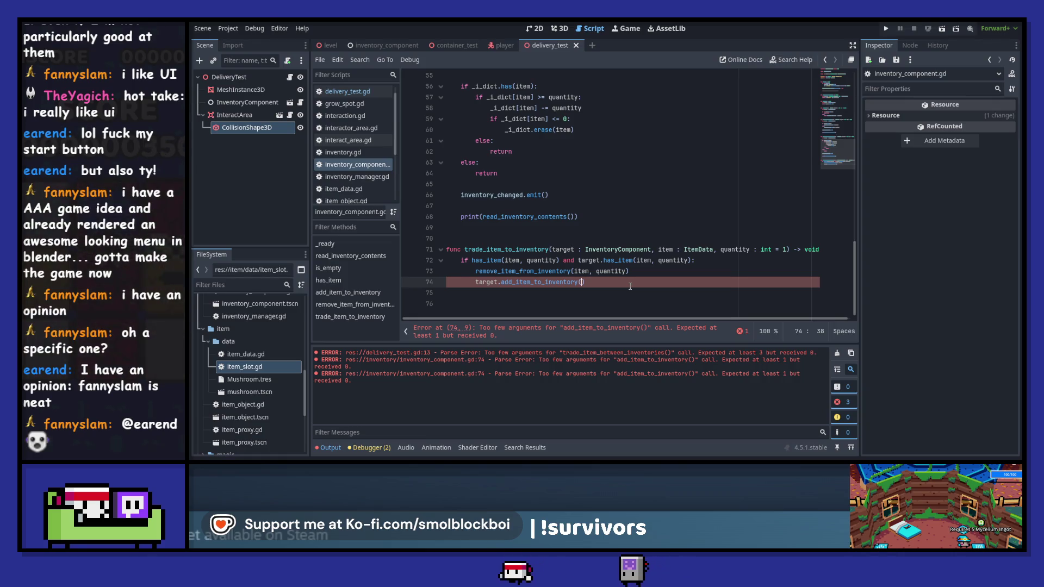
{"action": "type", "text": "m, quan"}
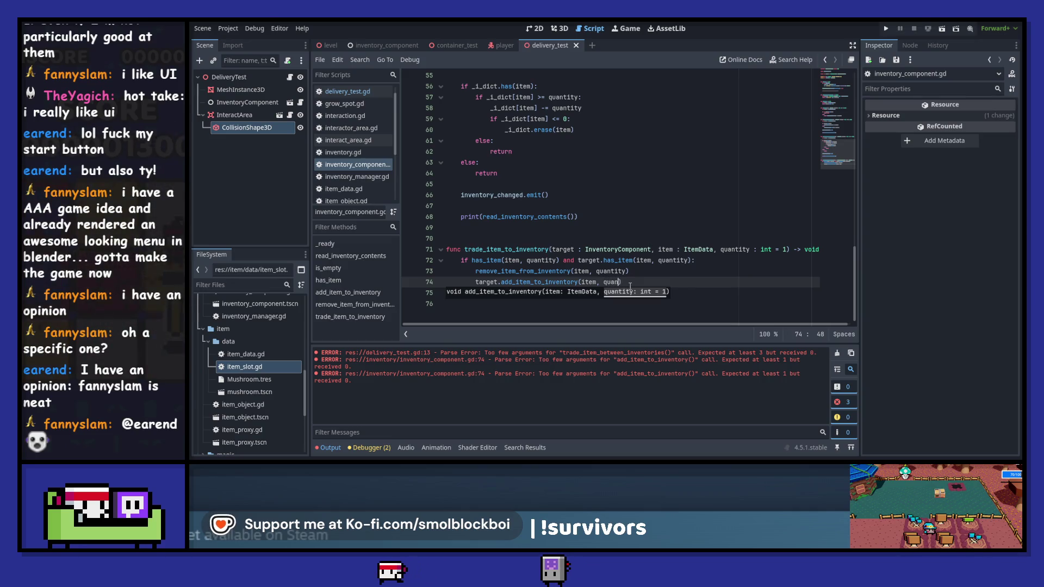
{"action": "type", "text": "tity"}
{"action": "key", "text": "ctrl+s"}
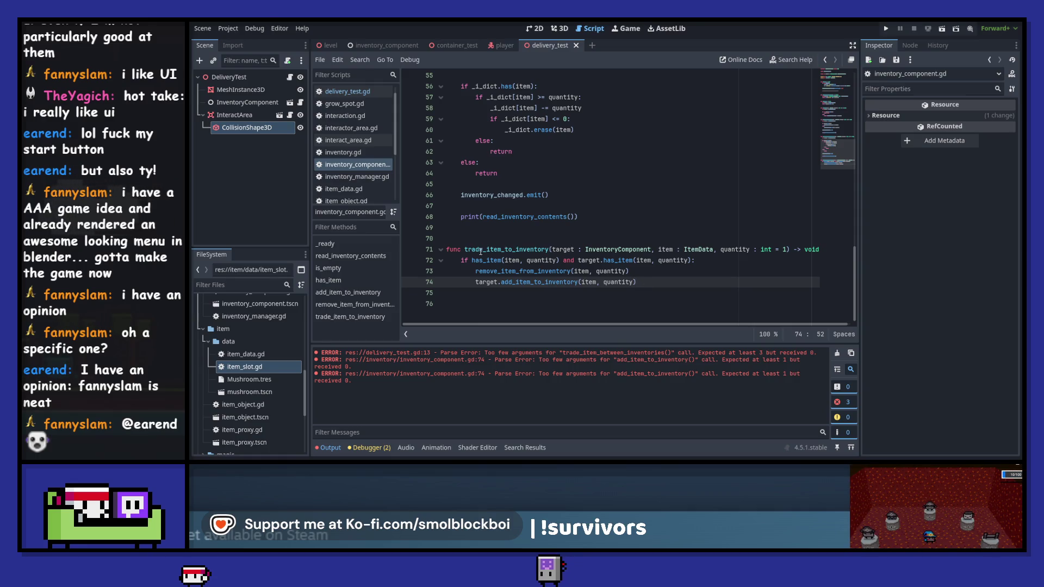
{"action": "left_click_drag", "start_coordinate": [482, 249], "coordinate": [465, 249]}
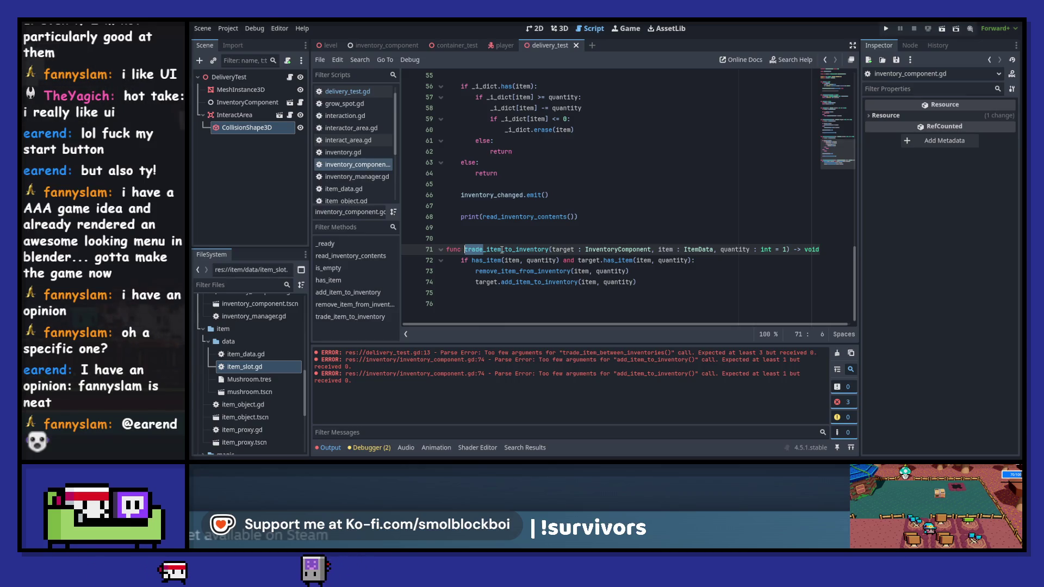
{"action": "left_click", "coordinate": [836, 353]}
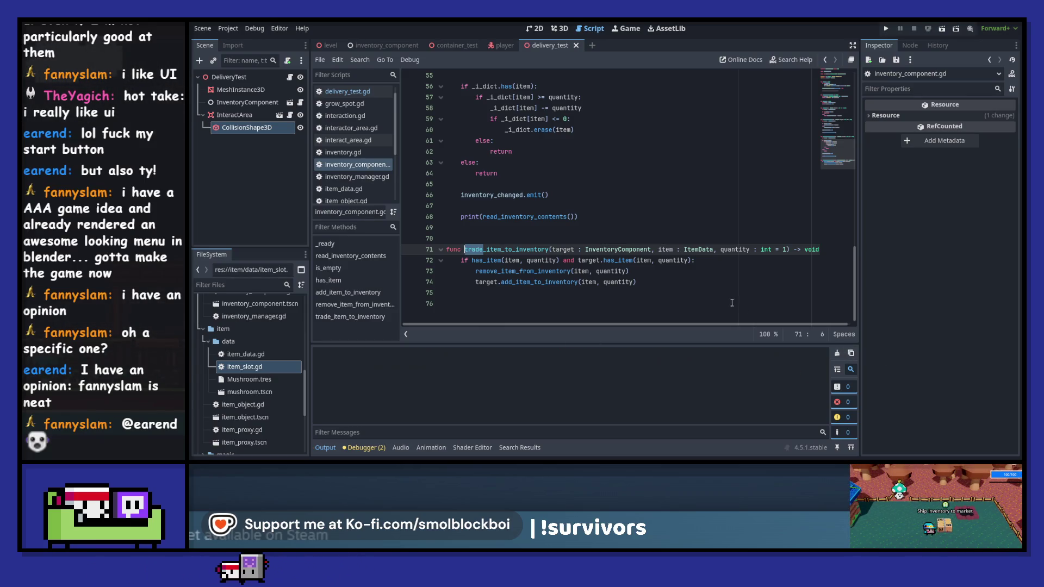
Step: Replace 'trade' with 'send' in the function name on line 71, giving send_item_to_inventory
{"action": "left_click", "coordinate": [647, 284]}
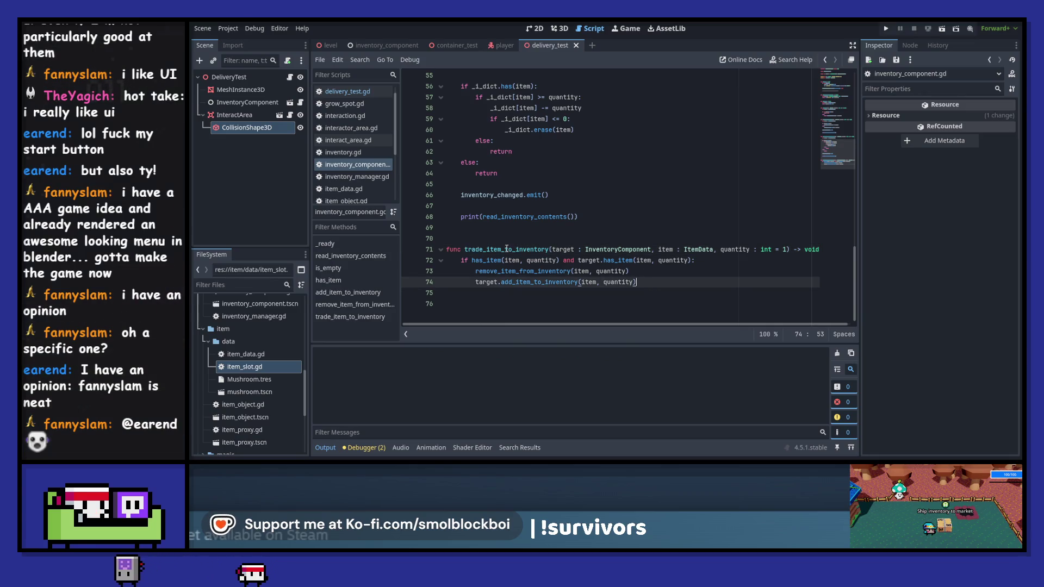
{"action": "left_click_drag", "start_coordinate": [506, 249], "coordinate": [511, 249]}
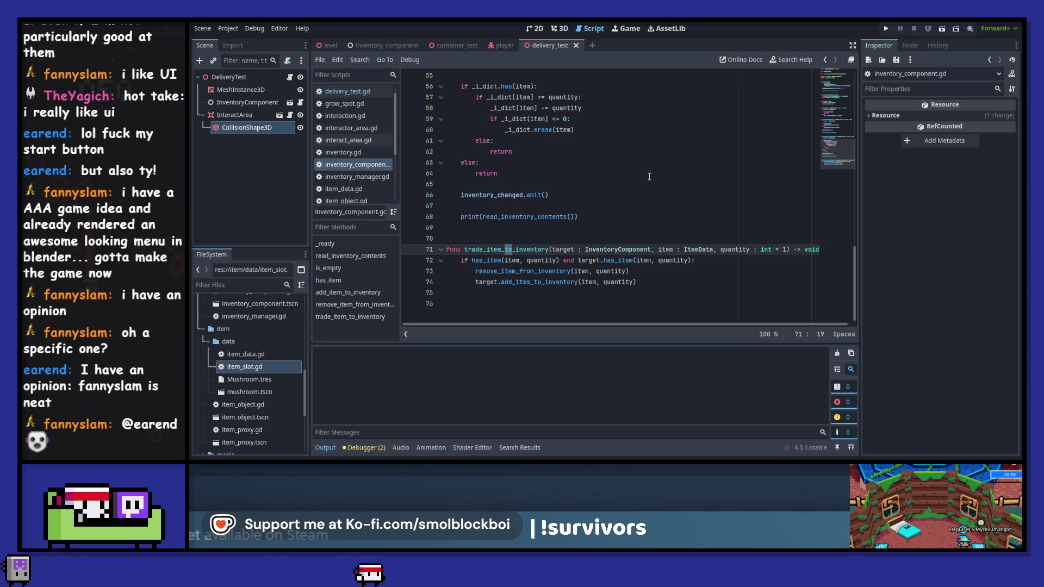
{"action": "type", "text": "b"}
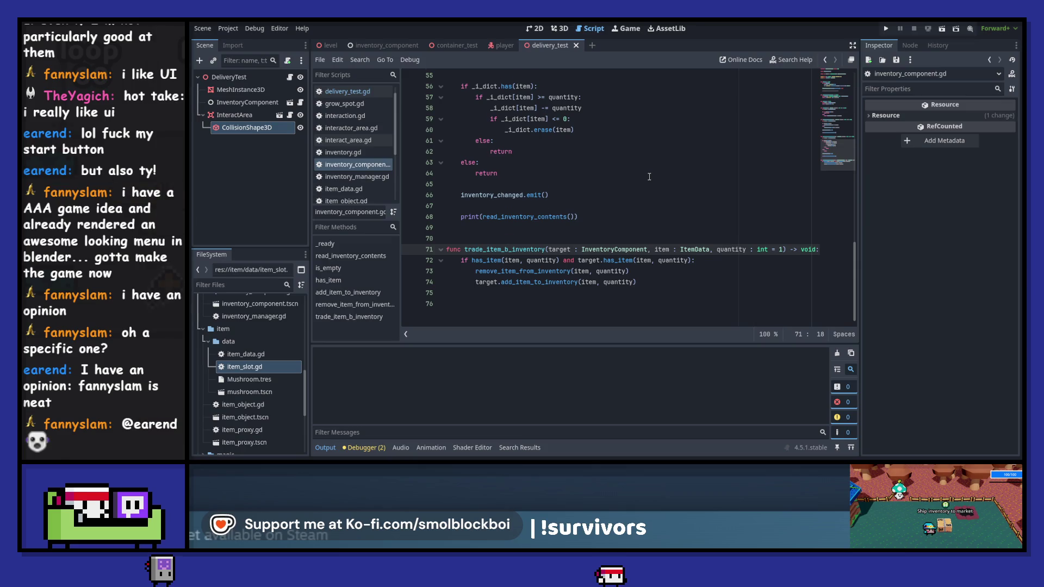
{"action": "key", "text": "ctrl+z"}
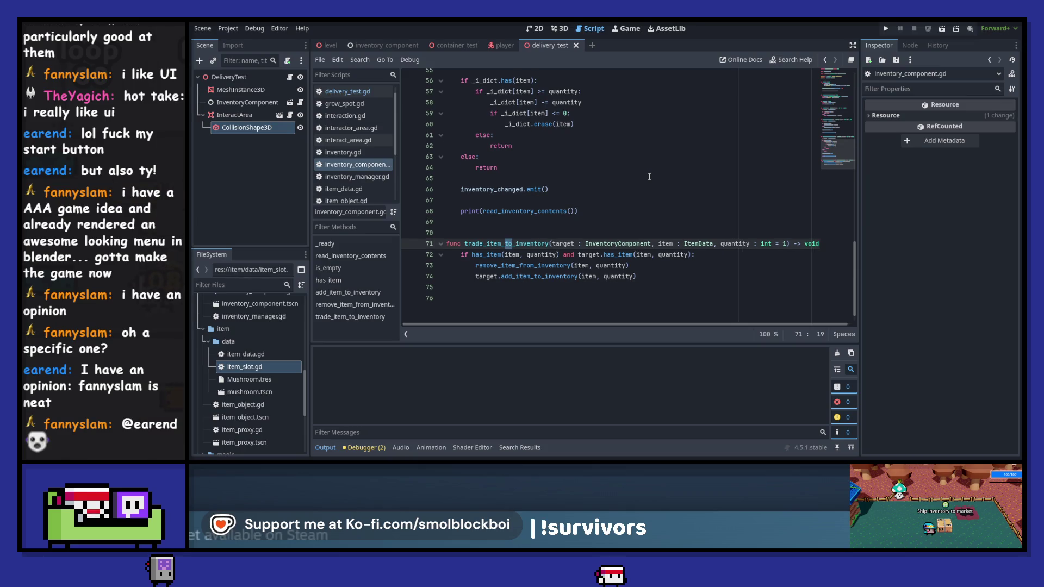
{"action": "key", "text": "Left"}
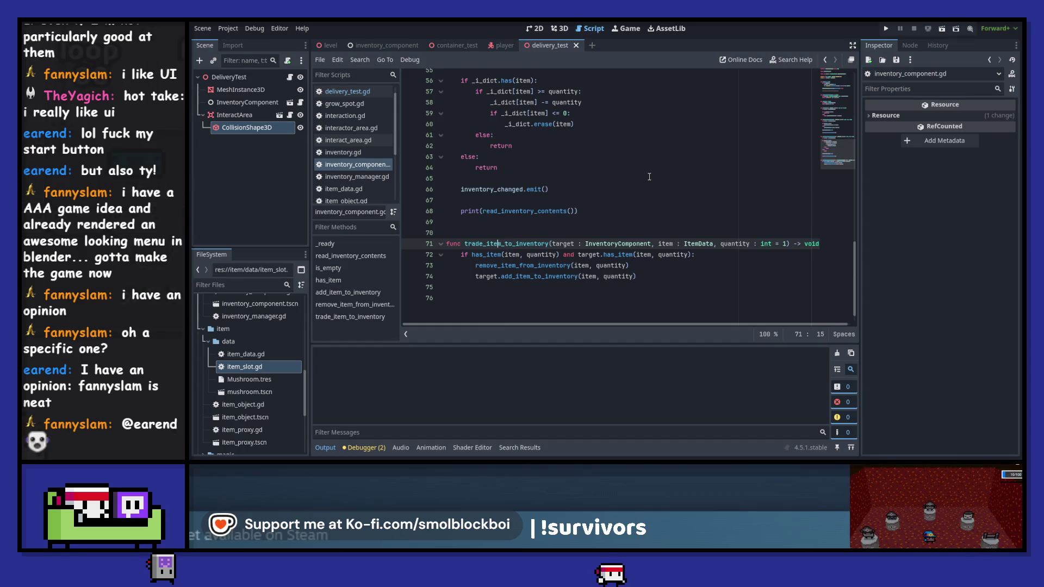
{"action": "key", "text": "Left"}
{"action": "key", "text": "Left"}
{"action": "key", "text": "Left"}
{"action": "key", "text": "ctrl+shift+Left"}
{"action": "type", "text": "send"}
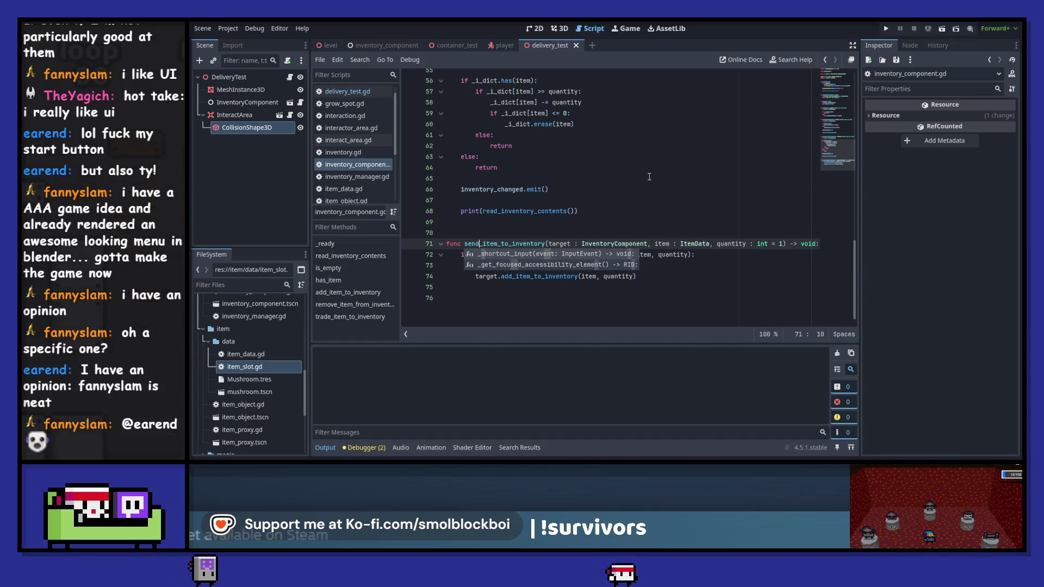
{"action": "key", "text": "Escape"}
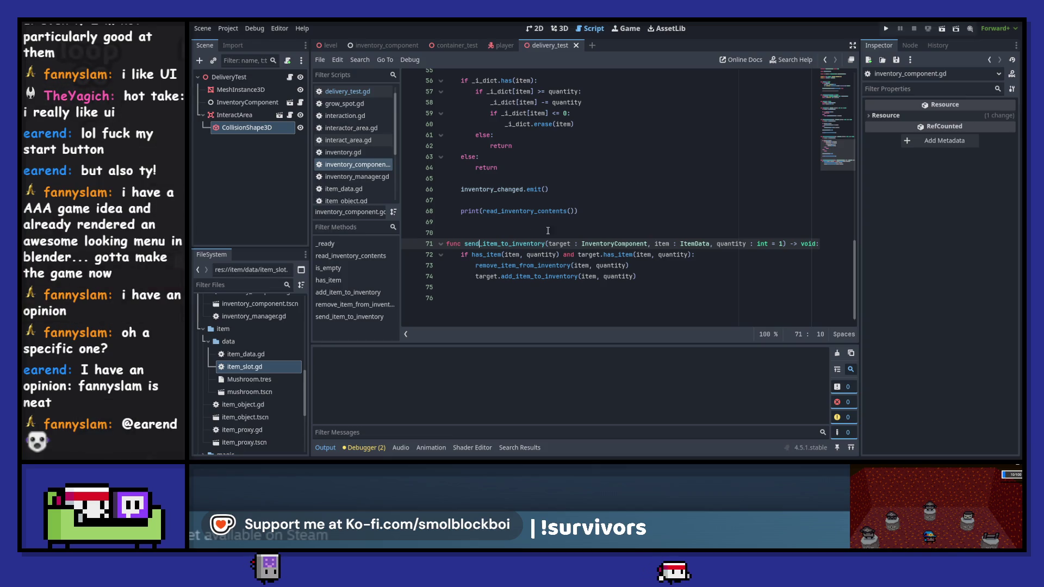
Step: Remove the target.has_item check, move the add call above the removal, and save
{"action": "left_click_drag", "start_coordinate": [564, 255], "coordinate": [693, 259]}
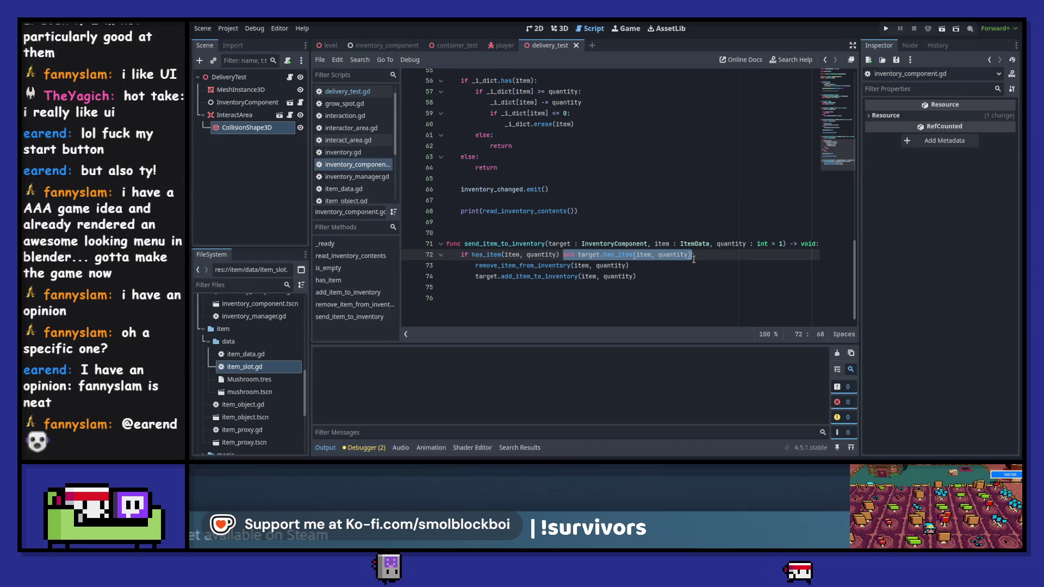
{"action": "key", "text": "BackSpace"}
{"action": "key", "text": "BackSpace"}
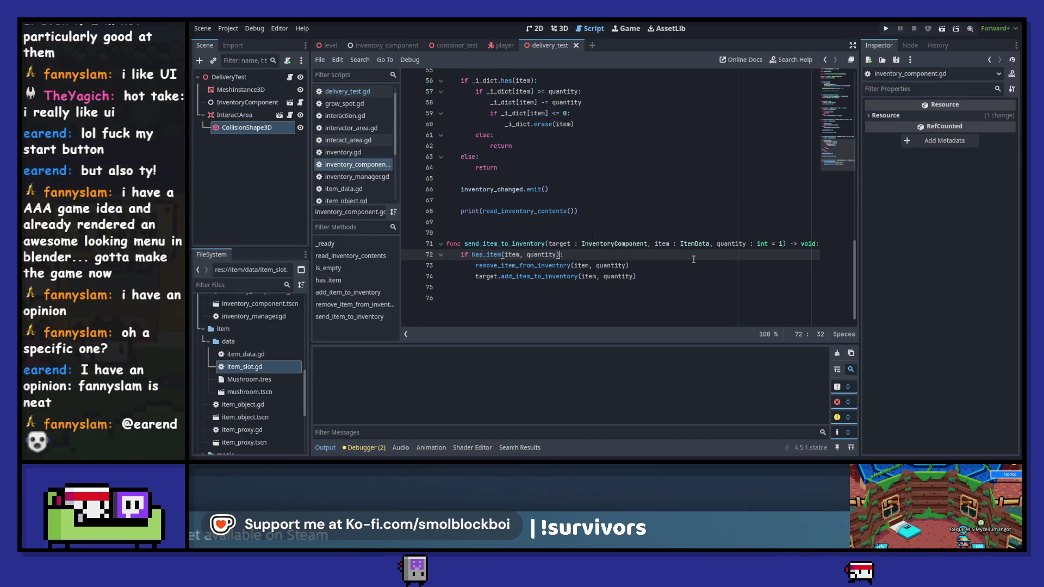
{"action": "left_click", "coordinate": [523, 276]}
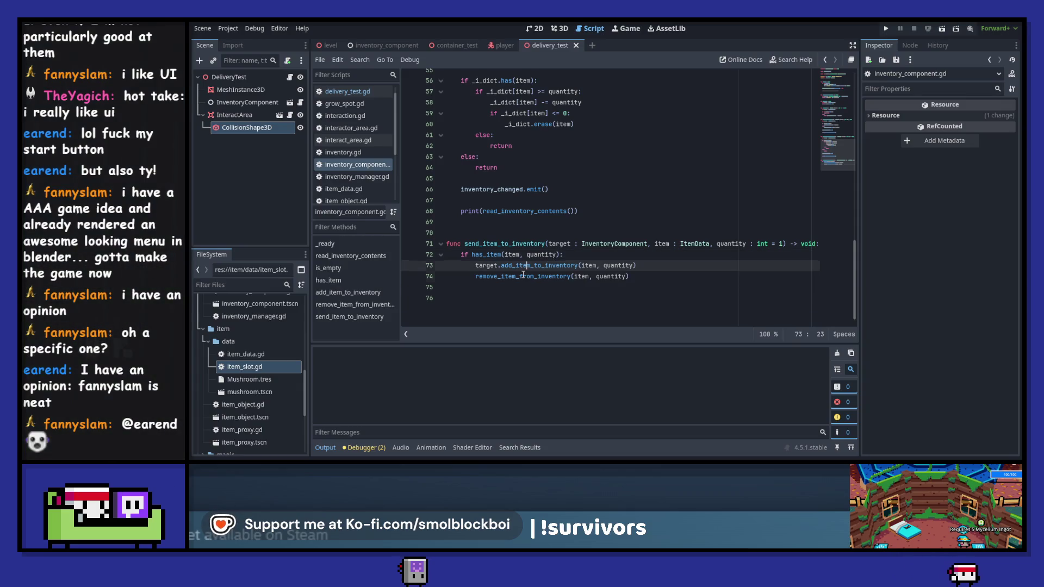
{"action": "key", "text": "alt+Up"}
{"action": "key", "text": "Down"}
{"action": "key", "text": "Down"}
{"action": "key", "text": "Down"}
{"action": "key", "text": "Up"}
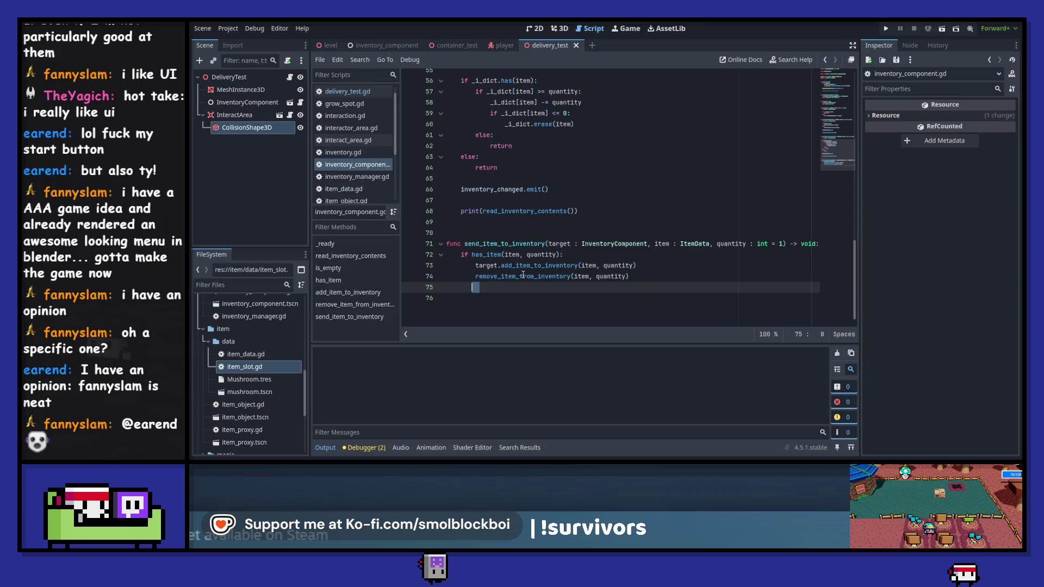
{"action": "key", "text": "BackSpace"}
{"action": "key", "text": "BackSpace"}
{"action": "key", "text": "BackSpace"}
{"action": "key", "text": "ctrl+s"}
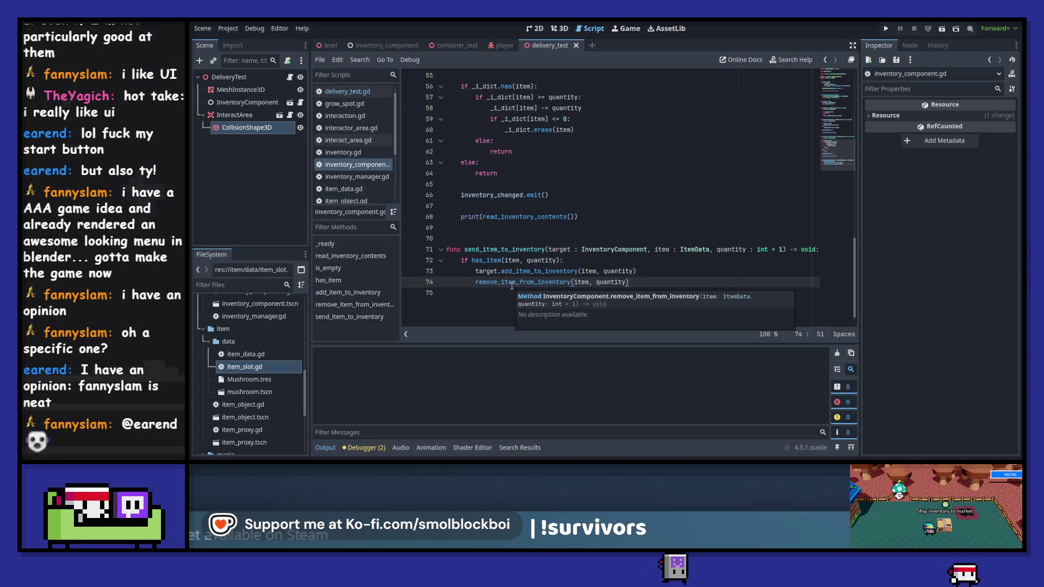
Step: Replace the trade_item_to_inventory call in delivery_test.gd with send_item_to_inventory
{"action": "double_click", "coordinate": [505, 250]}
{"action": "key", "text": "ctrl+c"}
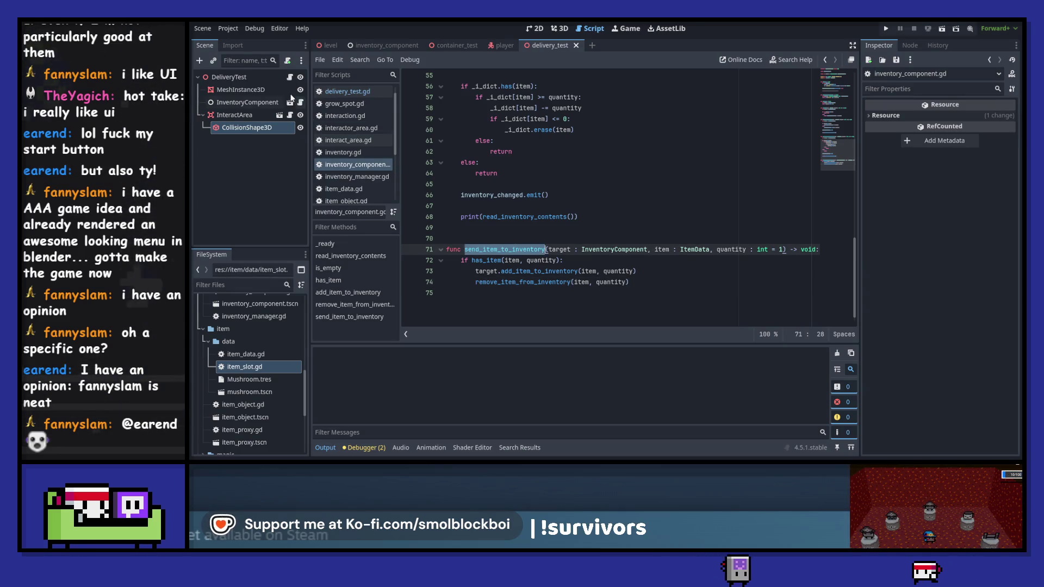
{"action": "key", "text": "alt+Left"}
{"action": "double_click", "coordinate": [603, 205]}
{"action": "key", "text": "ctrl+v"}
Step: Save delivery_test.gd, run the game, plant and harvest mushrooms, reach the pink crate, then stop
{"action": "key", "text": "ctrl+s"}
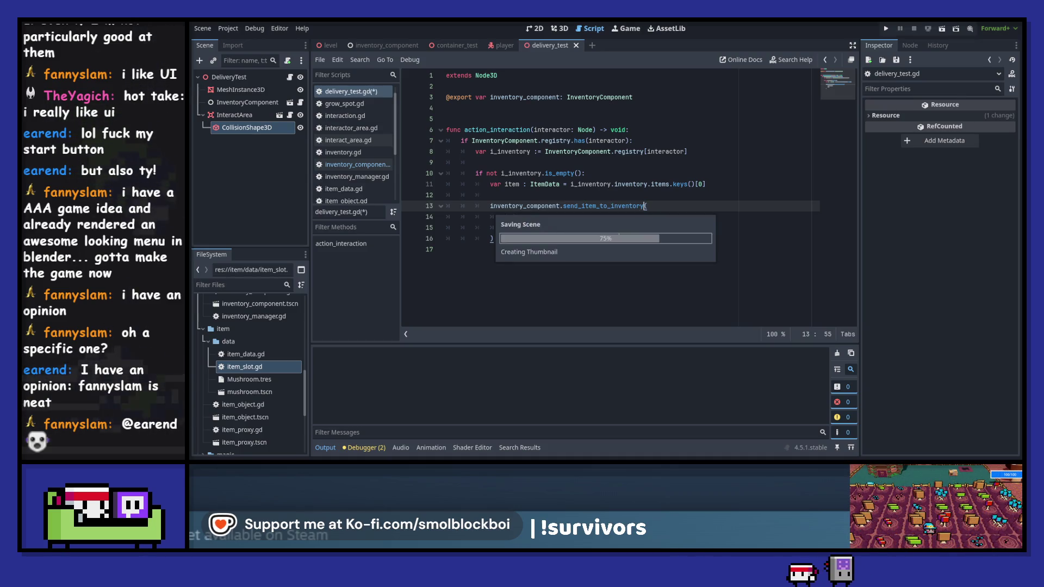
{"action": "key", "text": "F5"}
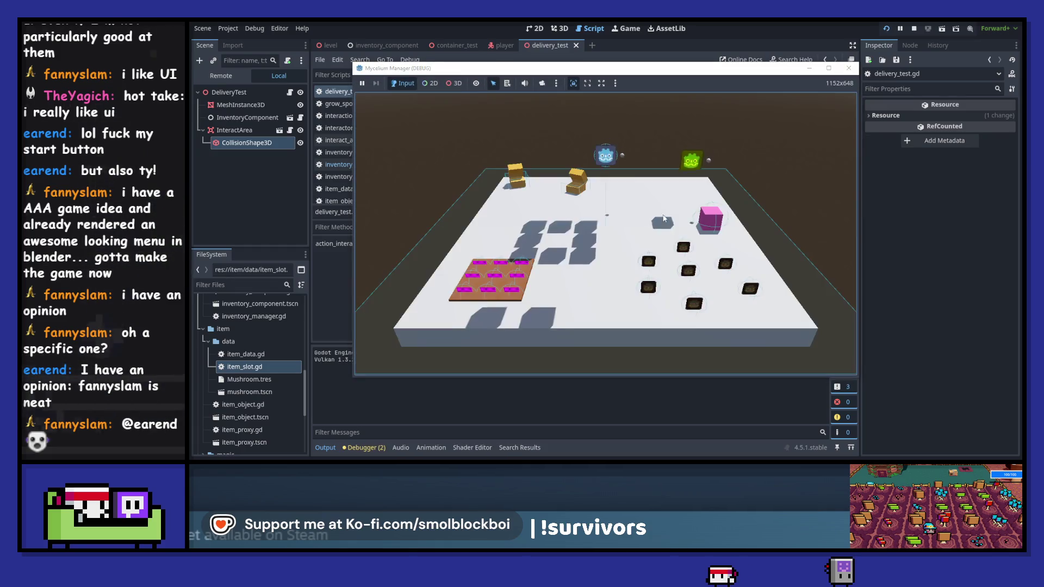
{"action": "key", "text": "s"}
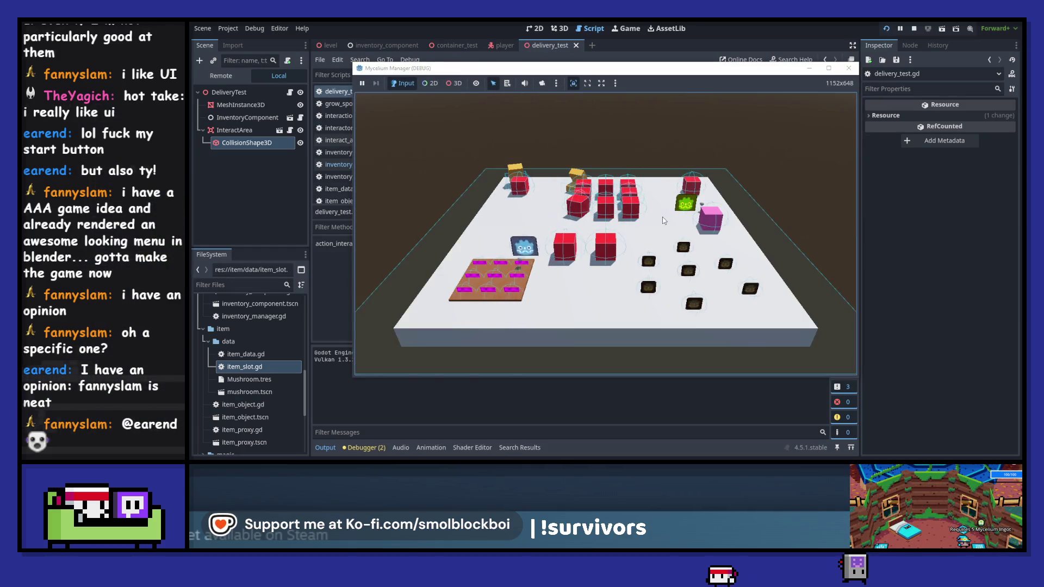
{"action": "key", "text": "e"}
{"action": "key", "text": "e"}
{"action": "key", "text": "e"}
{"action": "key", "text": "d"}
{"action": "key", "text": "w"}
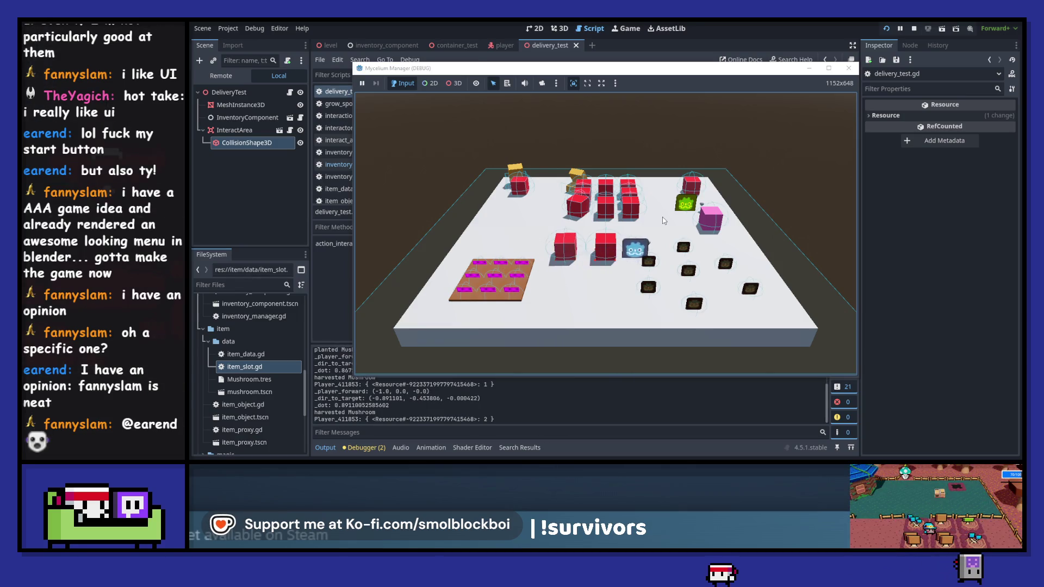
{"action": "key", "text": "e"}
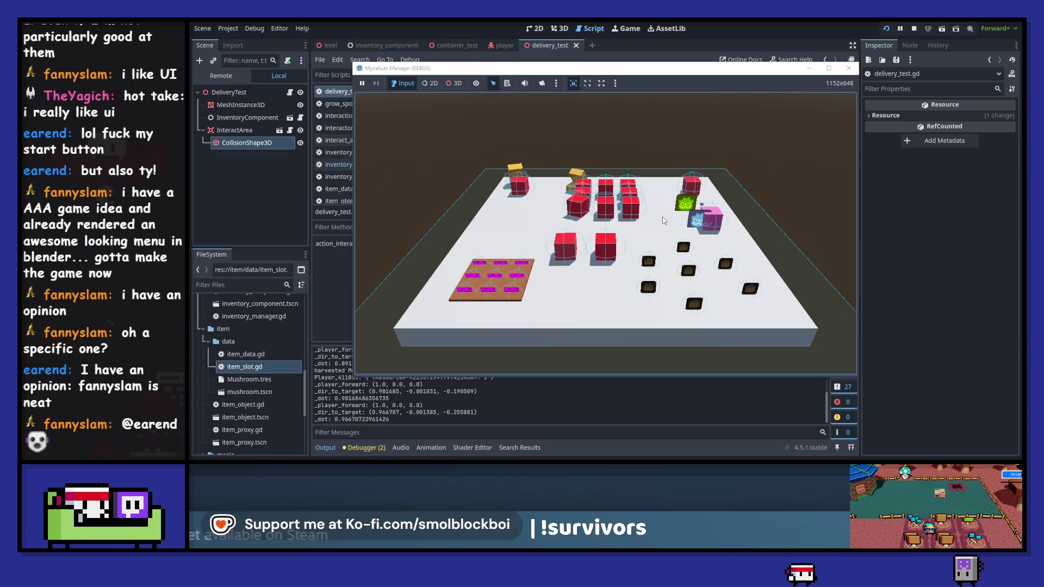
{"action": "left_click", "coordinate": [848, 68]}
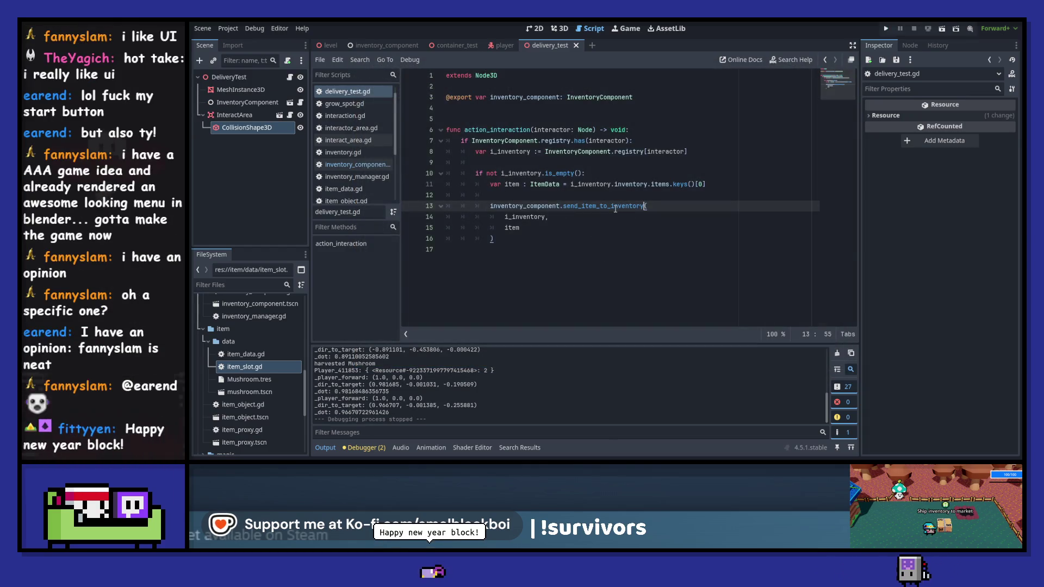
Step: Jump from the send_item_to_inventory call on line 13 to its definition in inventory_component.gd
{"action": "mouse_move", "coordinate": [615, 209]}
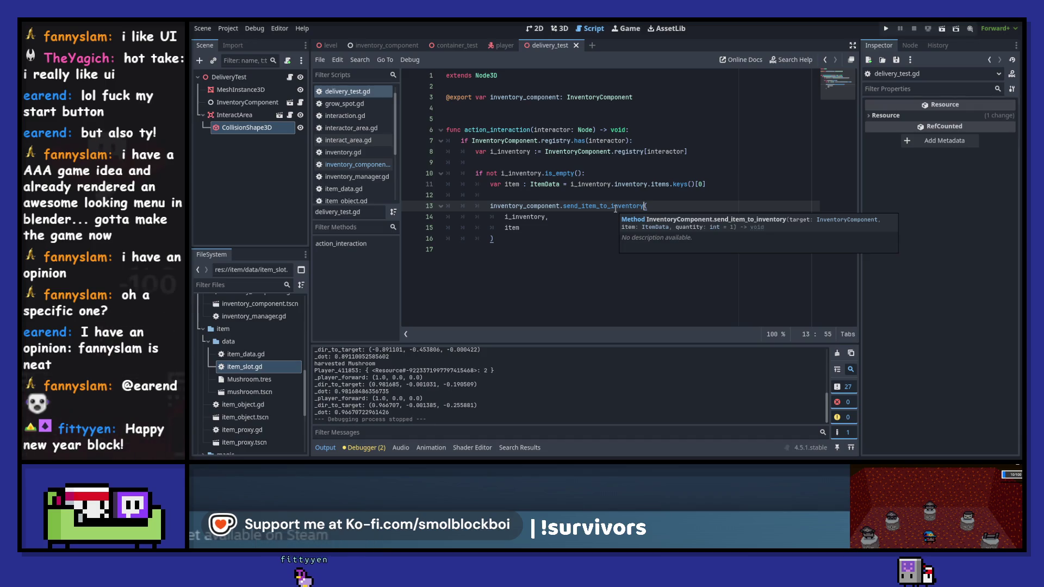
{"action": "left_click", "coordinate": [614, 209], "text": "ctrl"}
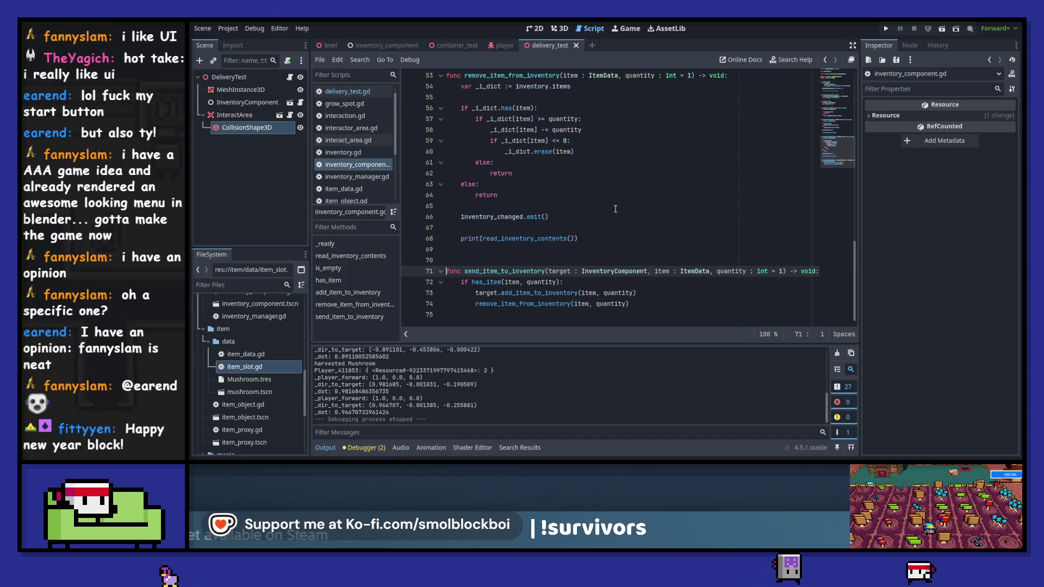
Step: Insert blank lines at empty line 55 at the top of remove_item_from_inventory
{"action": "scroll", "coordinate": [614, 209], "scroll_direction": "up", "scroll_amount": 2}
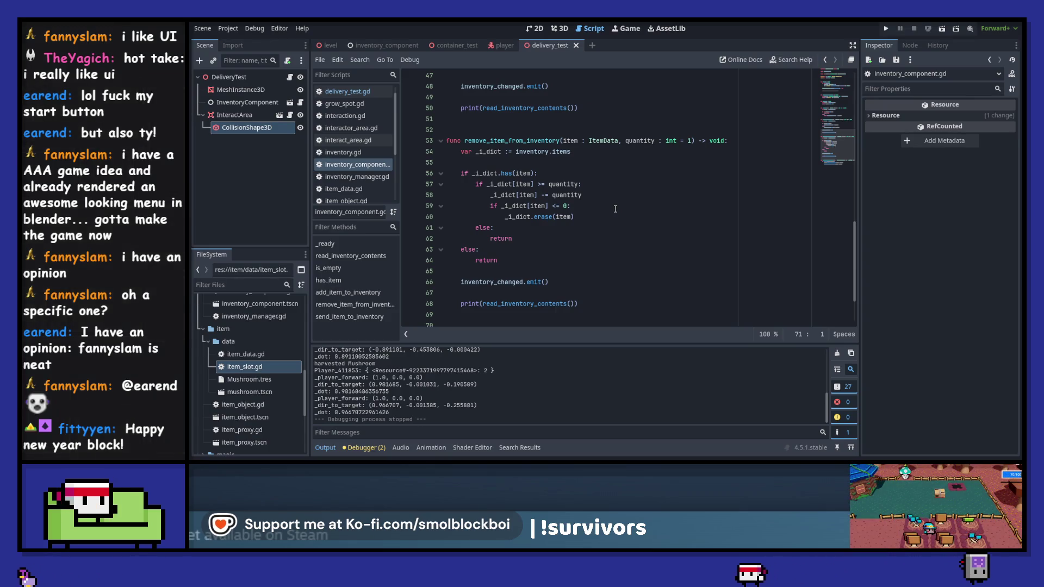
{"action": "left_click", "coordinate": [497, 184]}
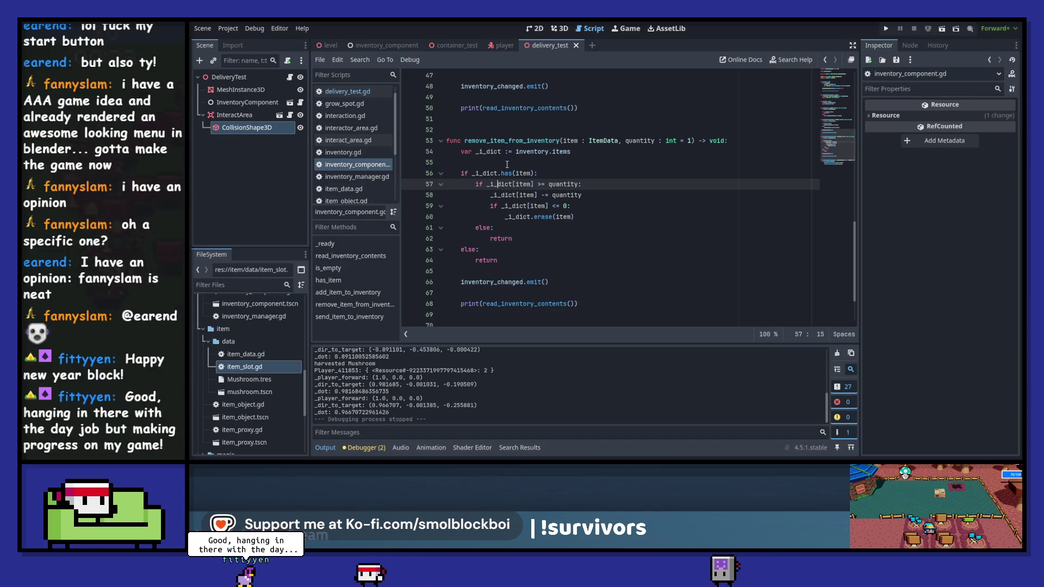
{"action": "left_click", "coordinate": [542, 165]}
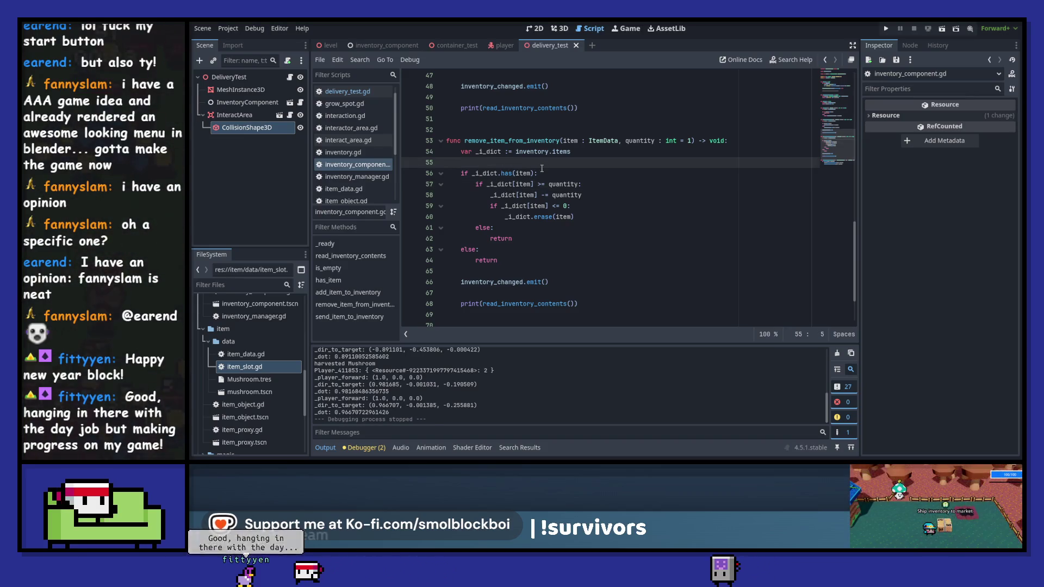
{"action": "key", "text": "Return"}
{"action": "key", "text": "Return"}
{"action": "key", "text": "Up"}
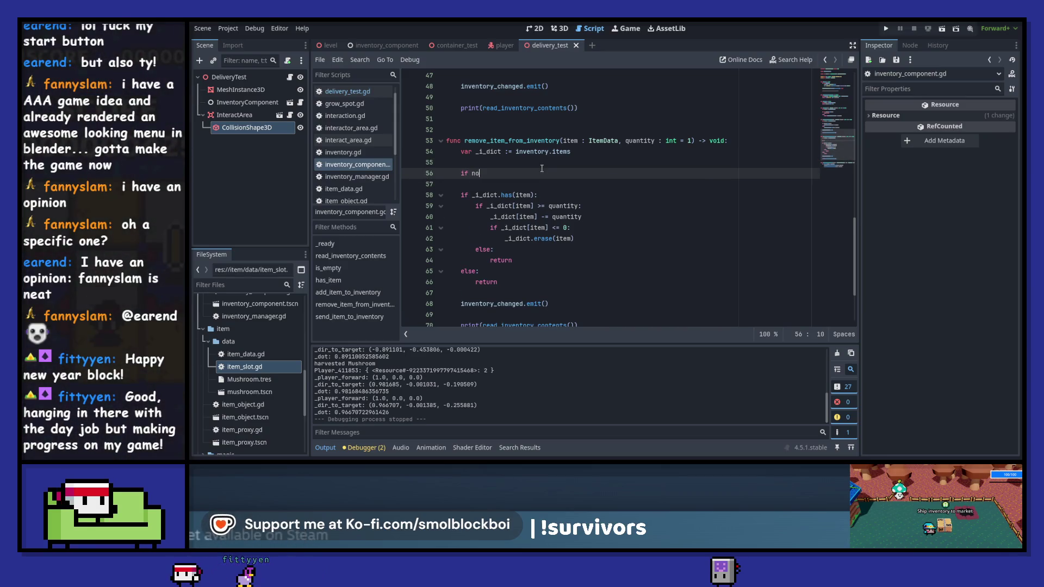
Step: Add 'if not _i_dict.has(item): return' at the top of remove_item_from_inventory
{"action": "type", "text": "ot _"}
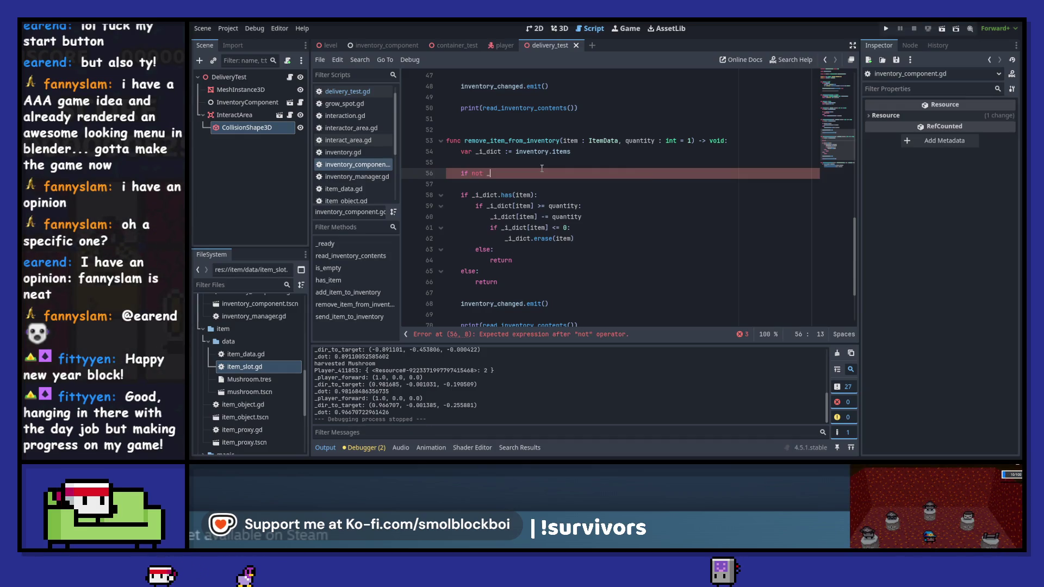
{"action": "type", "text": "i_dict."}
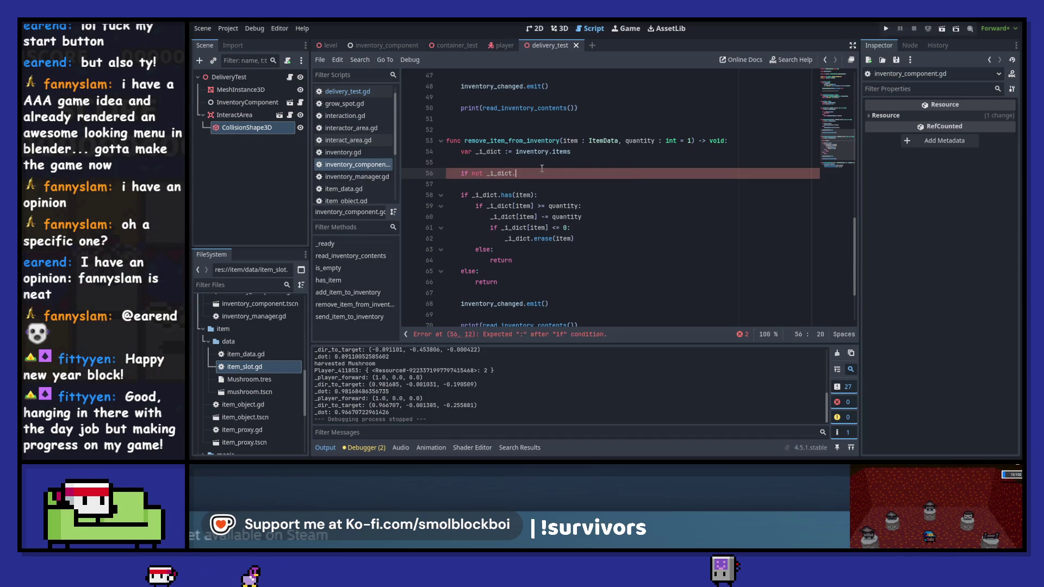
{"action": "type", "text": "has("}
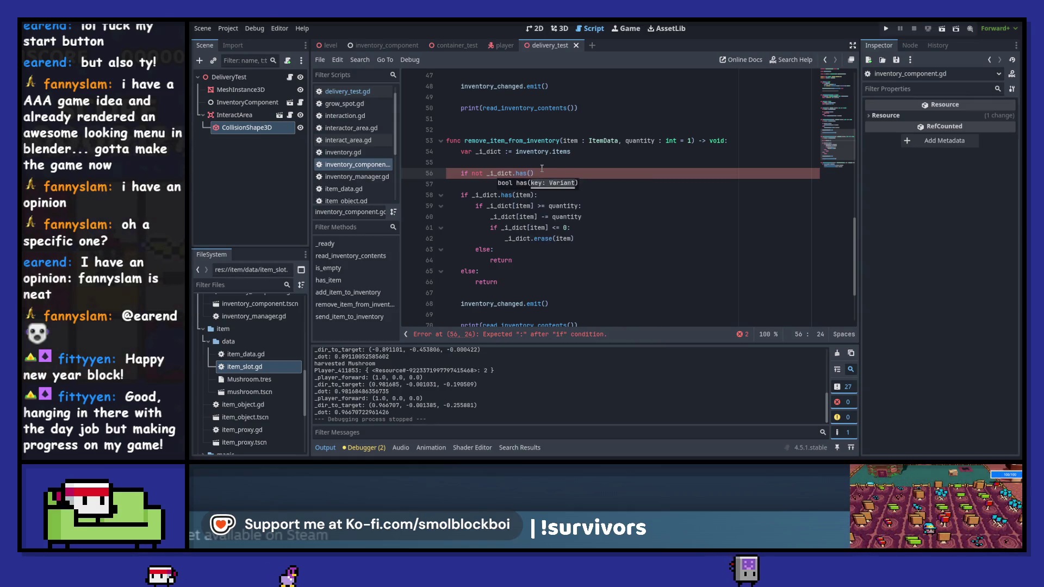
{"action": "type", "text": "item):"}
{"action": "key", "text": "Return"}
{"action": "type", "text": "retur"}
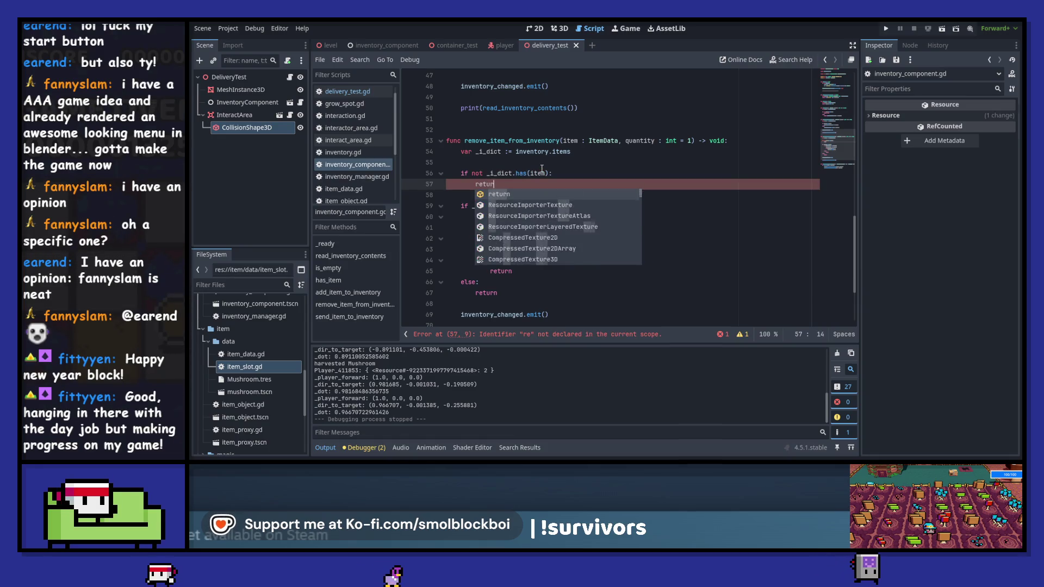
{"action": "type", "text": "n"}
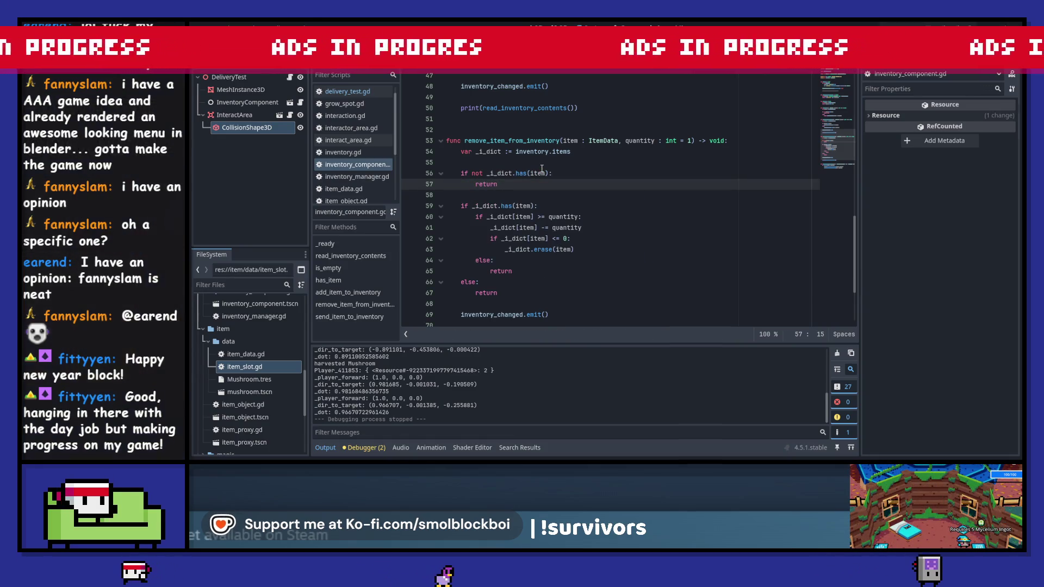
{"action": "key", "text": "Return"}
{"action": "type", "text": "else:"}
{"action": "key", "text": "Return"}
{"action": "type", "text": "pas"}
{"action": "key", "text": "BackSpace"}
{"action": "key", "text": "BackSpace"}
{"action": "key", "text": "BackSpace"}
Step: Add 'if _i_dict[item] < quantity: return' and open a new line below
{"action": "type", "text": "if _i_dict[item] < quantity:"}
{"action": "key", "text": "Return"}
{"action": "type", "text": "return"}
{"action": "key", "text": "Return"}
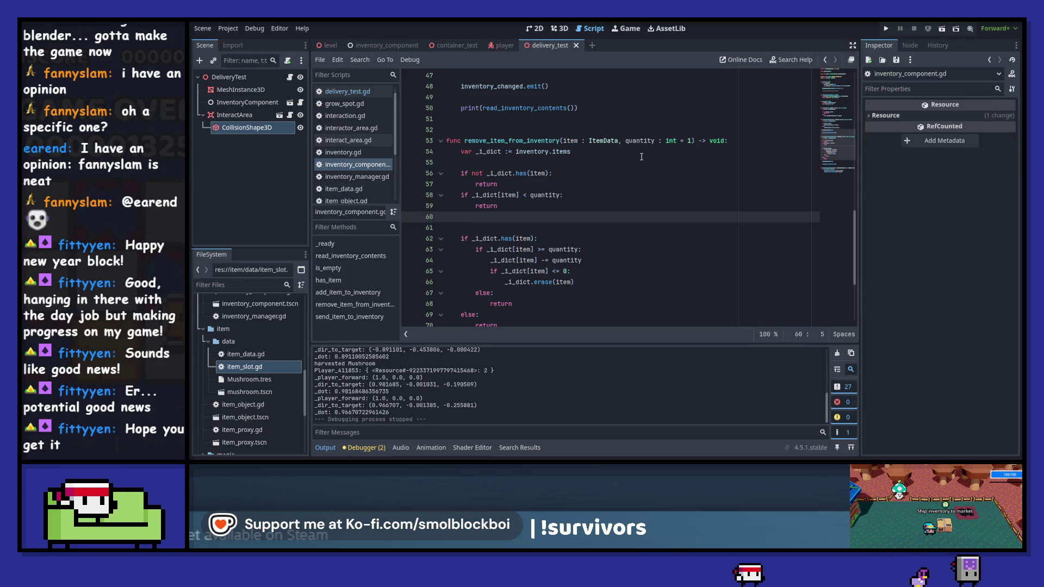
{"action": "scroll", "coordinate": [529, 188], "scroll_direction": "down", "scroll_amount": 1}
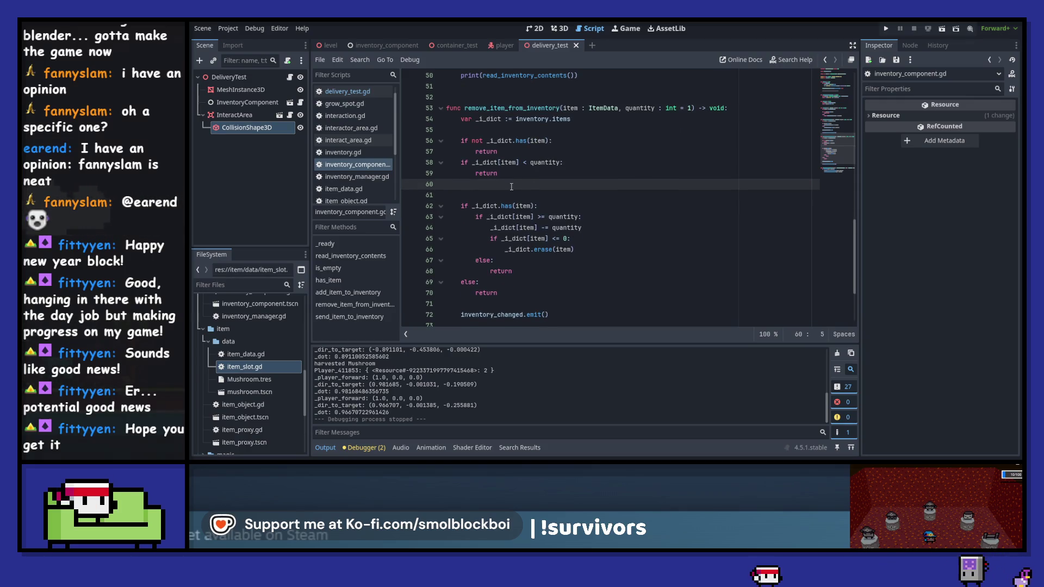
{"action": "left_click", "coordinate": [511, 152]}
{"action": "left_click", "coordinate": [519, 162]}
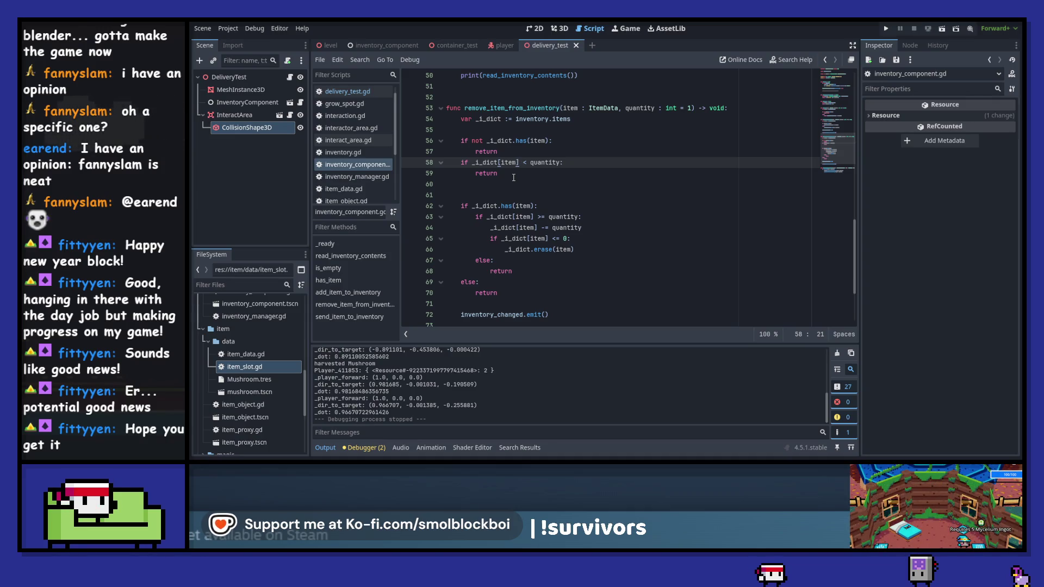
{"action": "left_click", "coordinate": [506, 185]}
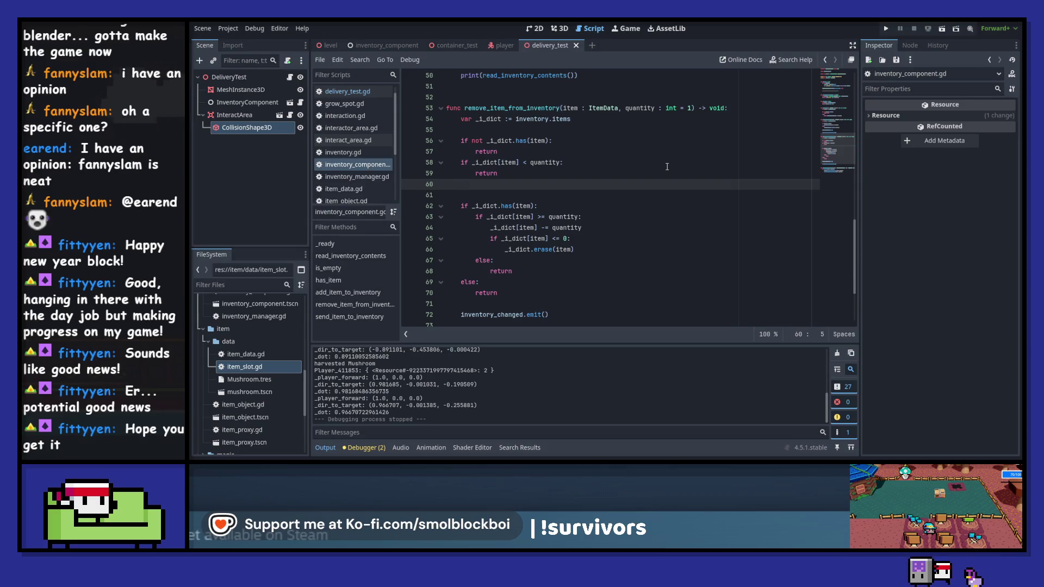
{"action": "key", "text": "Return"}
Step: Add '_i_dict[item] -= quantity' followed by a dedented copy of the zero-count erase check
{"action": "type", "text": "_i_dict"}
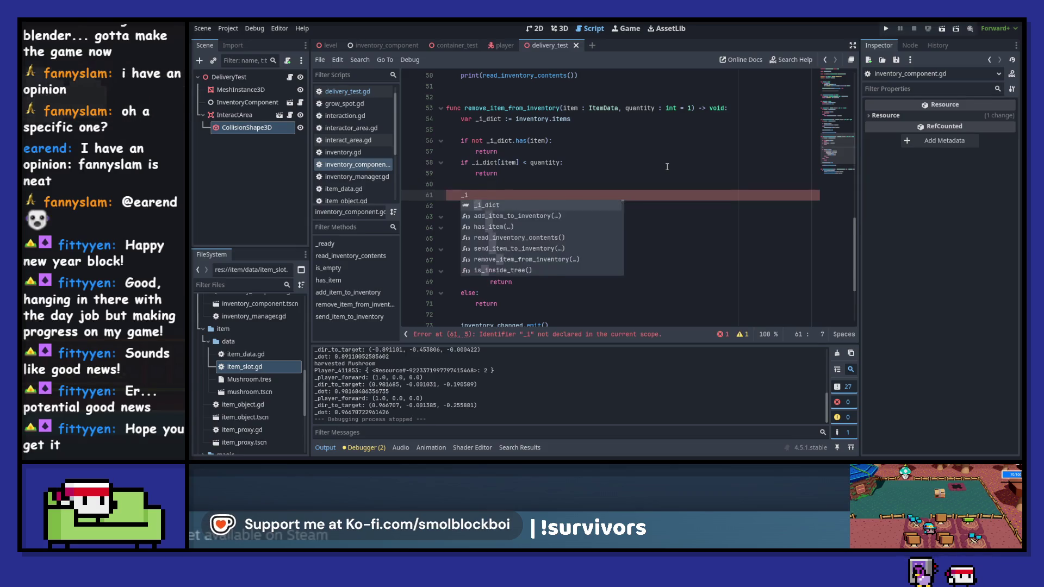
{"action": "type", "text": "[item"}
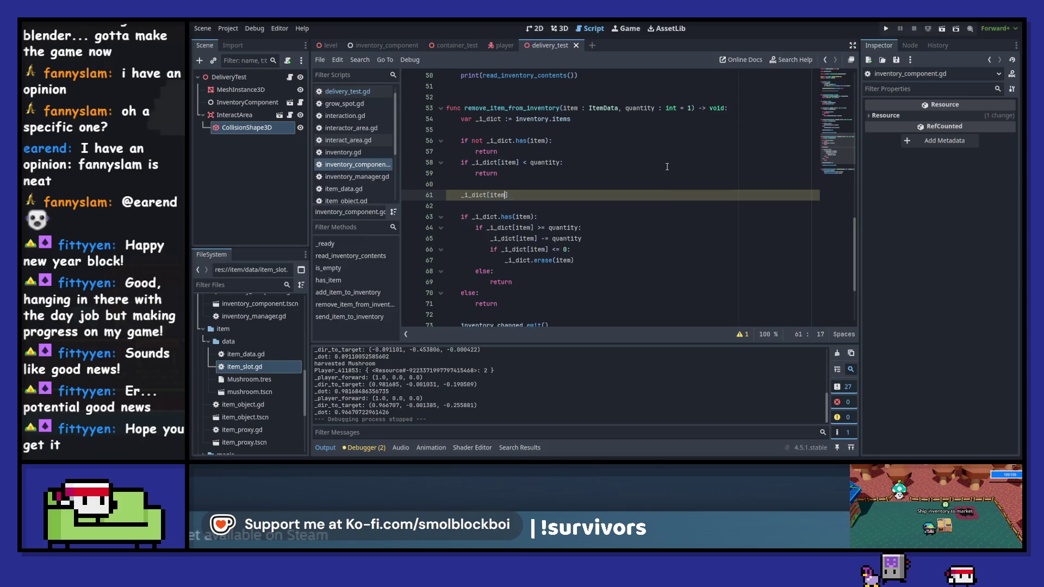
{"action": "type", "text": "] -= "}
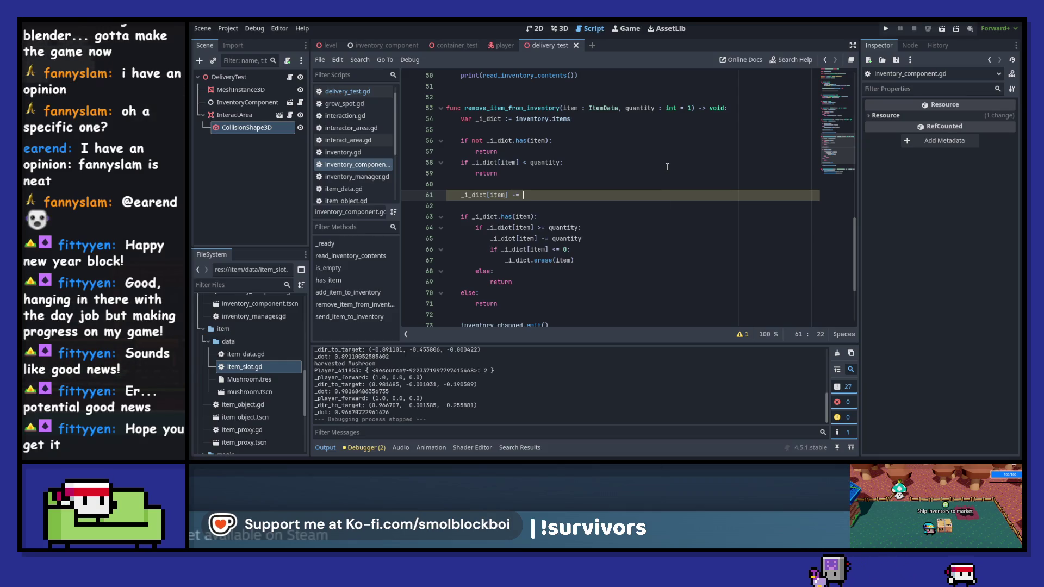
{"action": "type", "text": "quantity"}
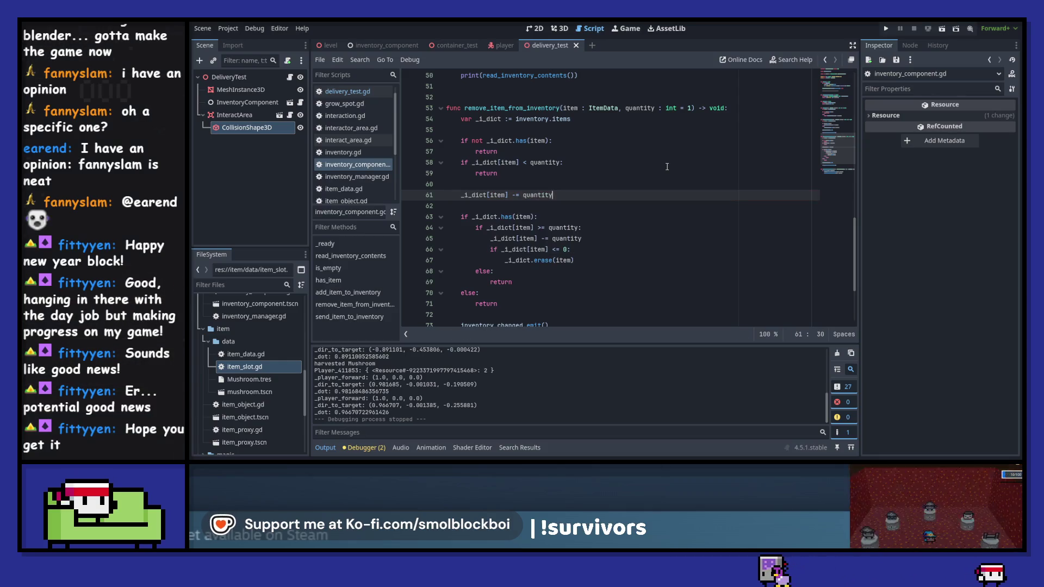
{"action": "key", "text": "Down"}
{"action": "key", "text": "Down"}
{"action": "key", "text": "Down"}
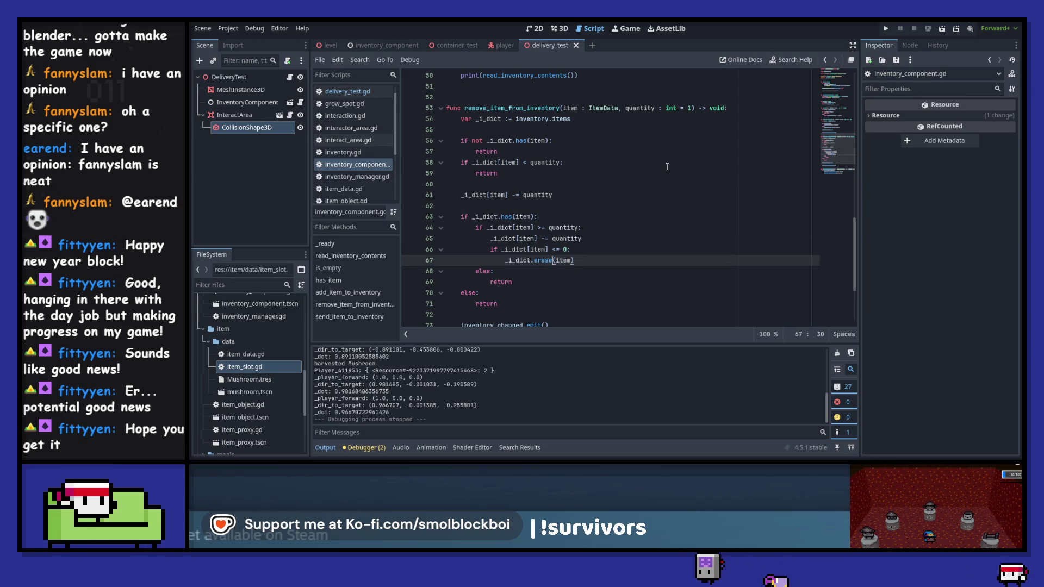
{"action": "key", "text": "Right"}
{"action": "key", "text": "Right"}
{"action": "key", "text": "shift+Home"}
{"action": "key", "text": "shift+Home"}
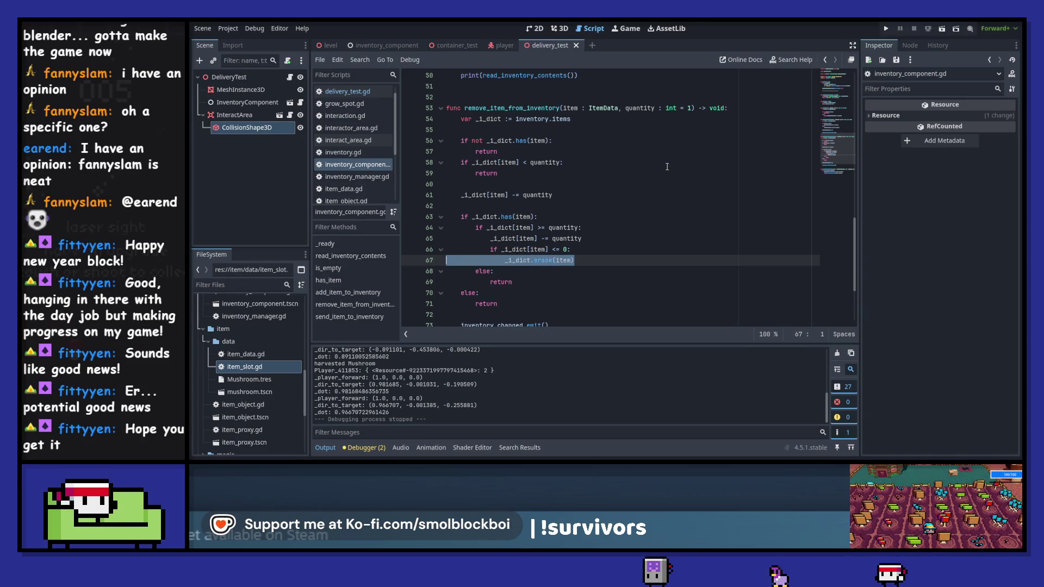
{"action": "key", "text": "shift+Up"}
{"action": "key", "text": "ctrl+c"}
{"action": "key", "text": "Up"}
{"action": "key", "text": "Up"}
{"action": "key", "text": "Up"}
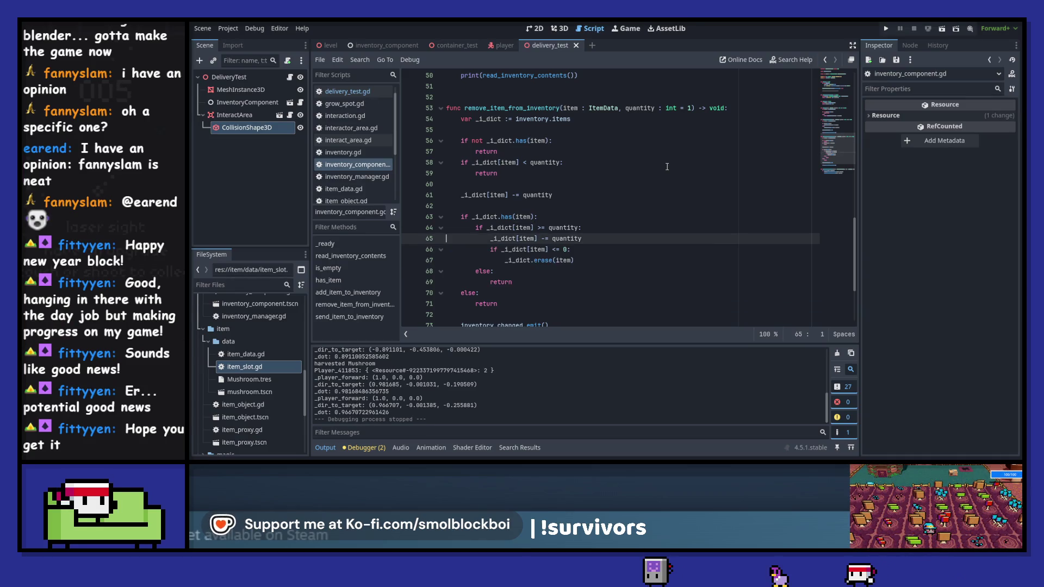
{"action": "key", "text": "ctrl+v"}
{"action": "key", "text": "shift+Tab"}
{"action": "key", "text": "shift+Tab"}
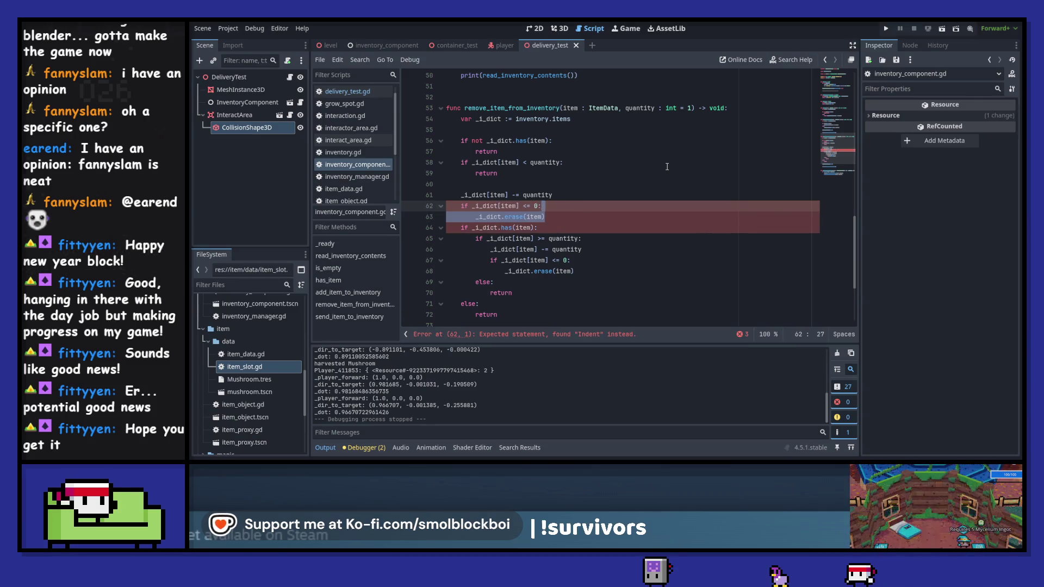
{"action": "key", "text": "Down"}
{"action": "key", "text": "Return"}
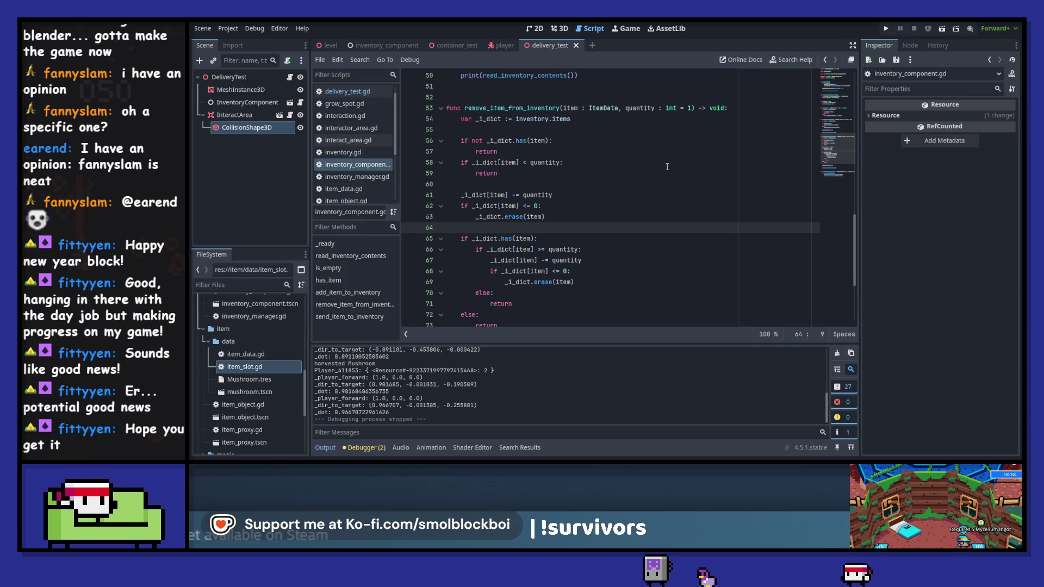
Step: Delete the old nested has-item block and its leftover blank lines
{"action": "scroll", "coordinate": [555, 250], "scroll_direction": "down", "scroll_amount": 2}
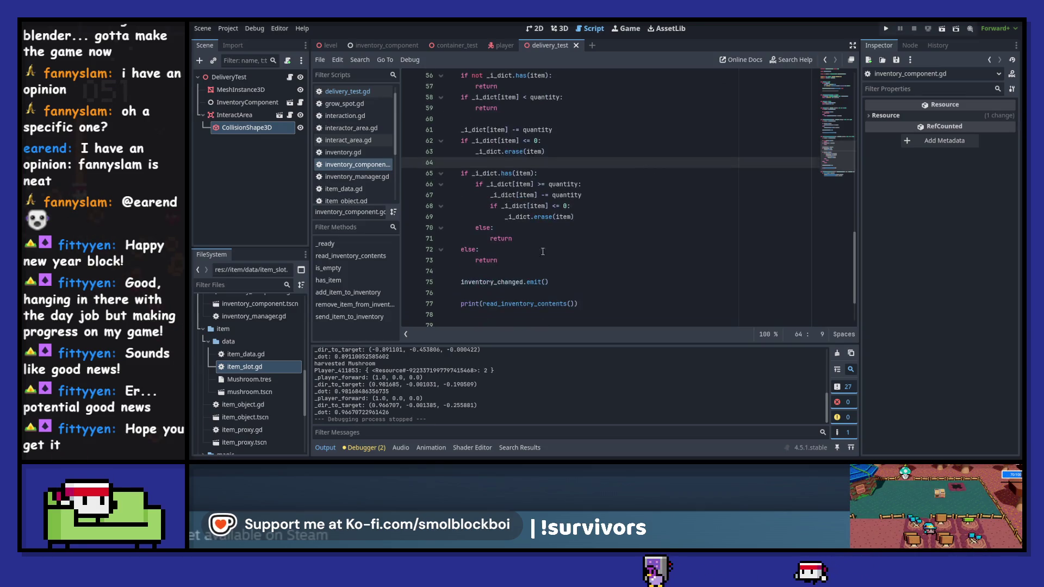
{"action": "left_click_drag", "start_coordinate": [508, 259], "coordinate": [421, 178]}
{"action": "key", "text": "BackSpace"}
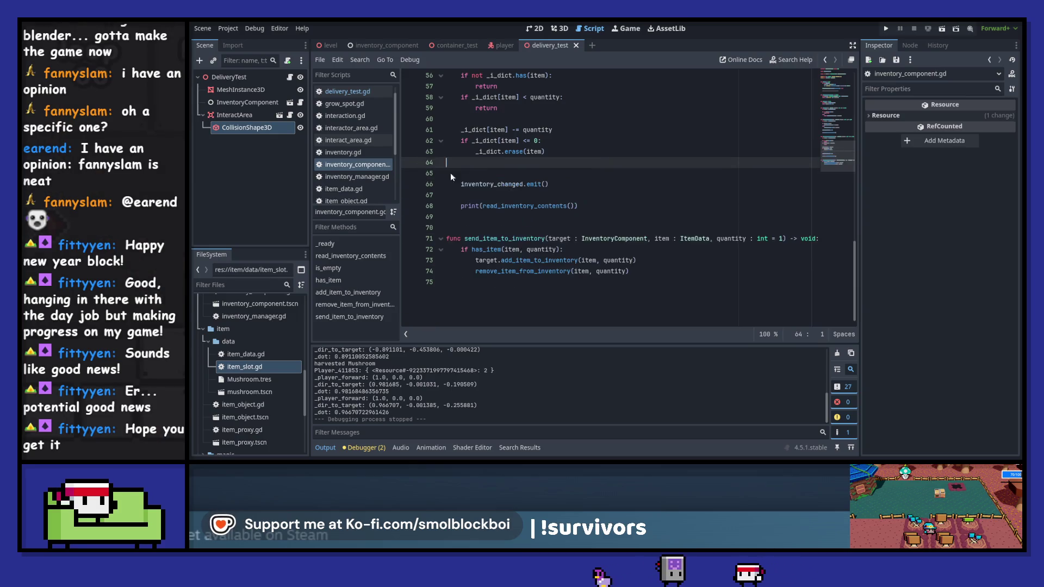
{"action": "key", "text": "BackSpace"}
{"action": "key", "text": "BackSpace"}
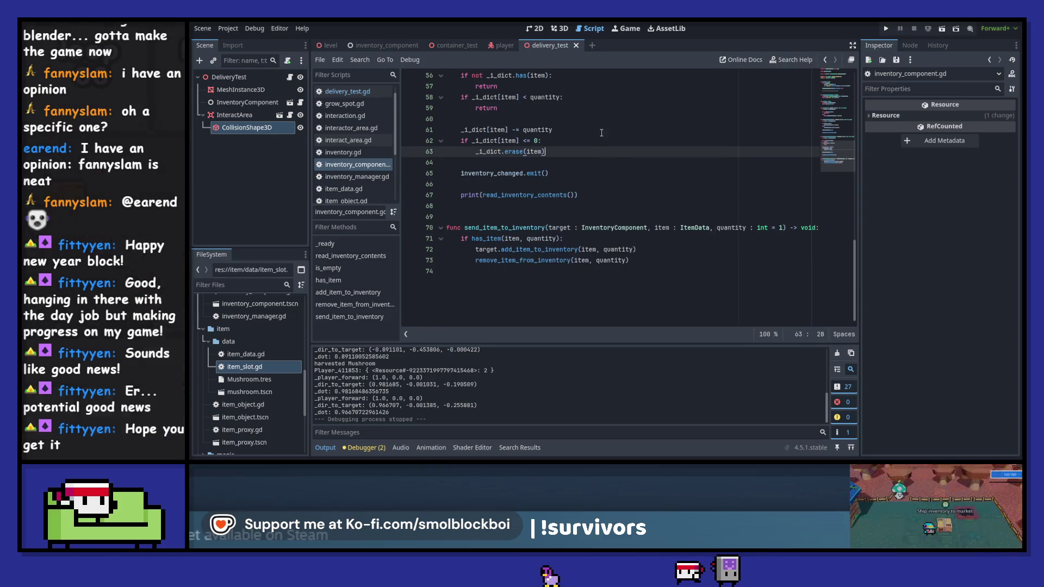
{"action": "scroll", "coordinate": [611, 184], "scroll_direction": "up", "scroll_amount": 3}
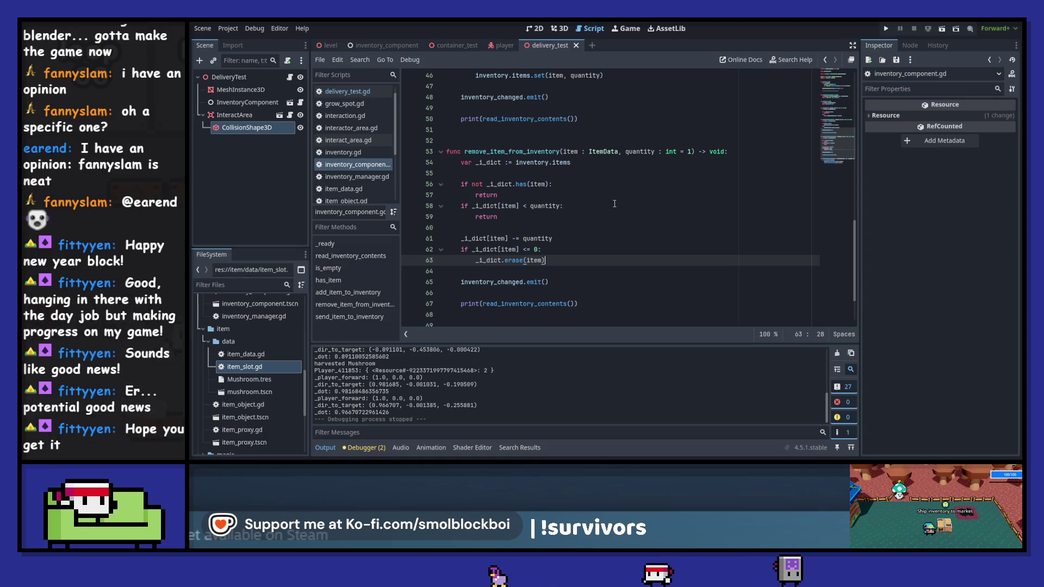
{"action": "scroll", "coordinate": [614, 204], "scroll_direction": "down", "scroll_amount": 1}
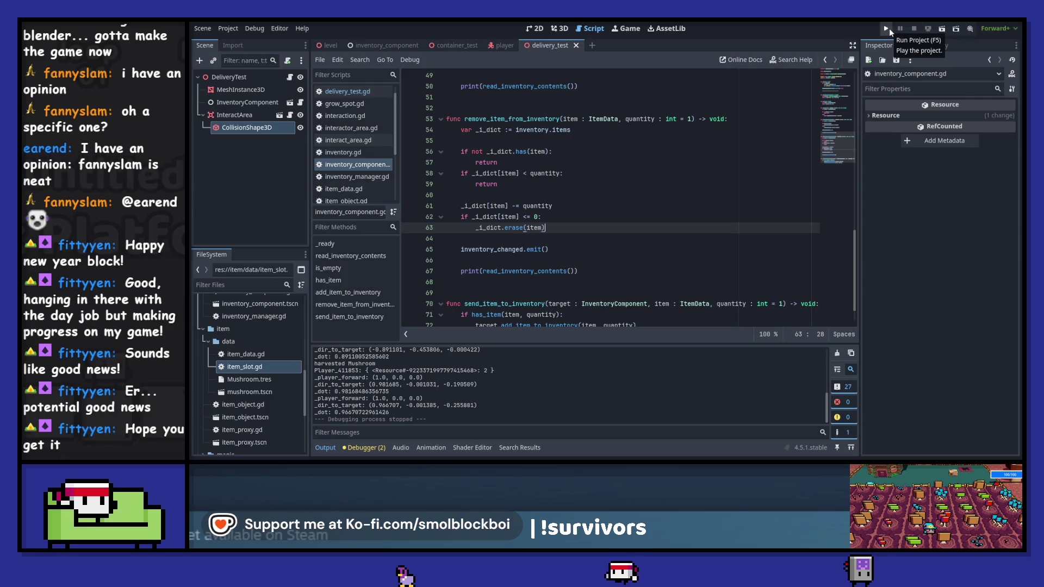
Step: Run the game, plant, harvest and pick up a mushroom, approach the pink cube, then stop
{"action": "left_click", "coordinate": [885, 29]}
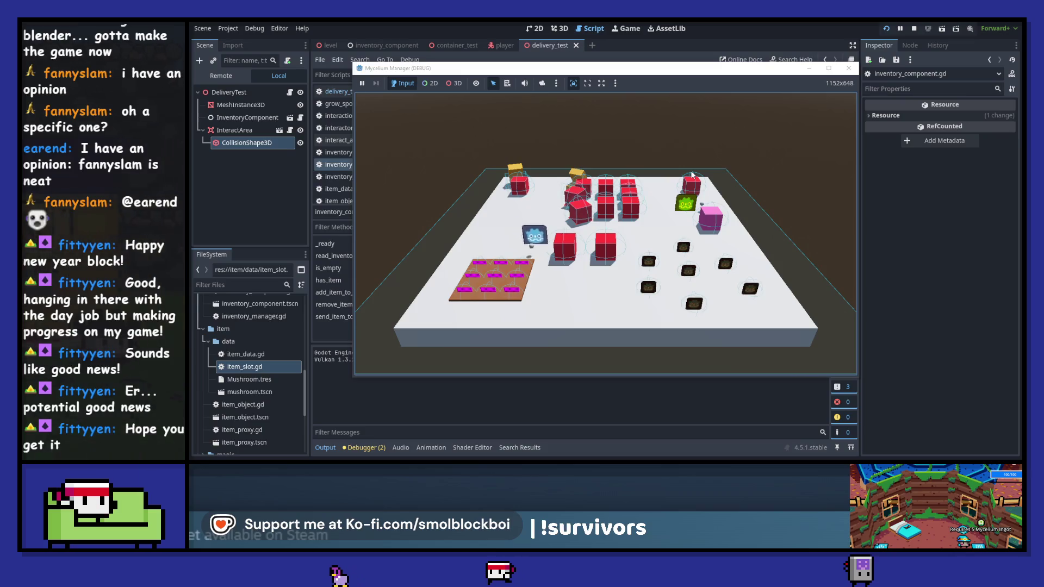
{"action": "key", "text": "s"}
{"action": "key", "text": "e"}
{"action": "key", "text": "d"}
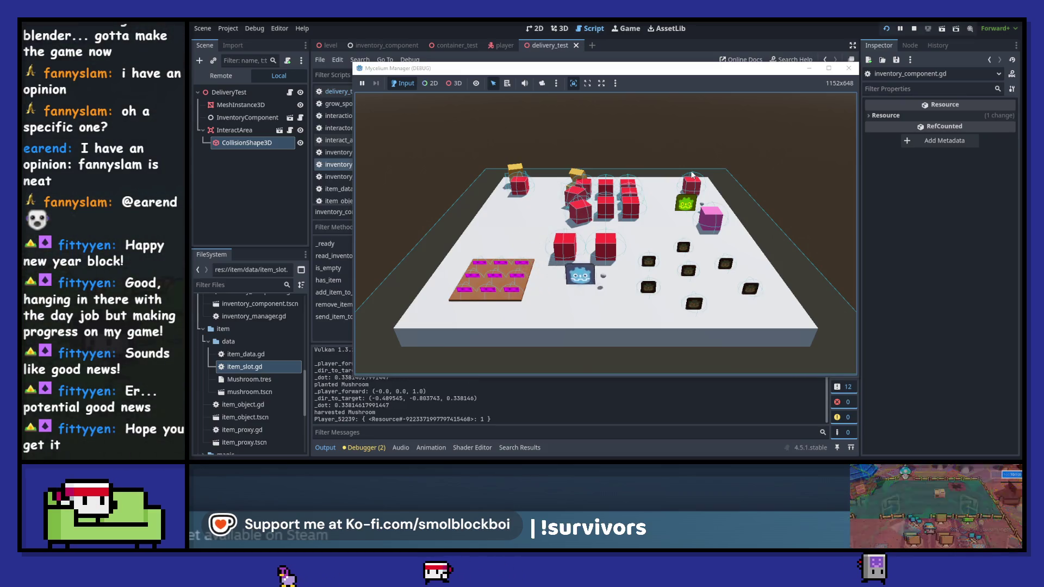
{"action": "key", "text": "d"}
{"action": "key", "text": "w"}
{"action": "key", "text": "e"}
{"action": "key", "text": "d"}
{"action": "key", "text": "d"}
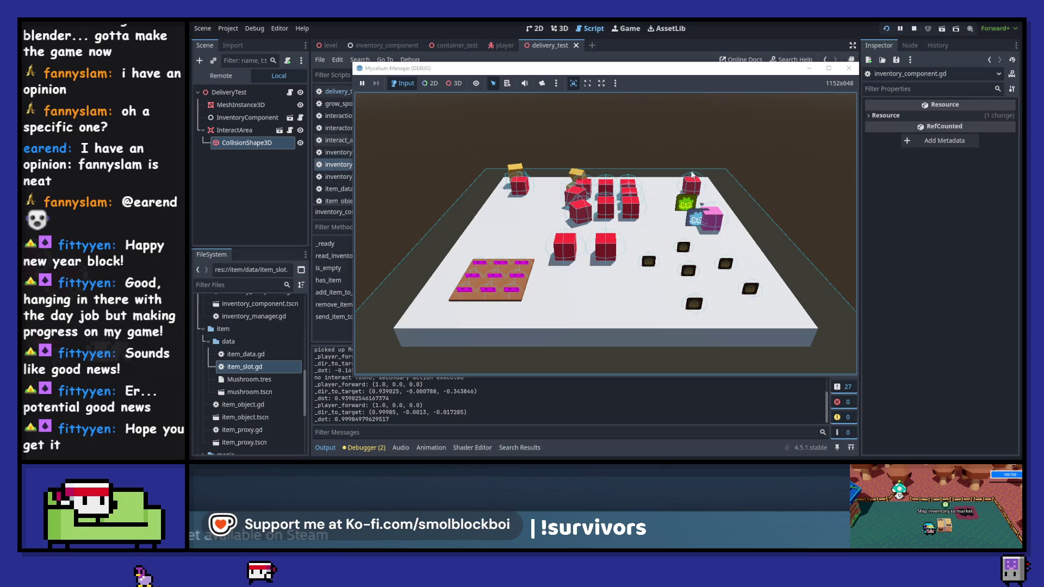
{"action": "key", "text": "d"}
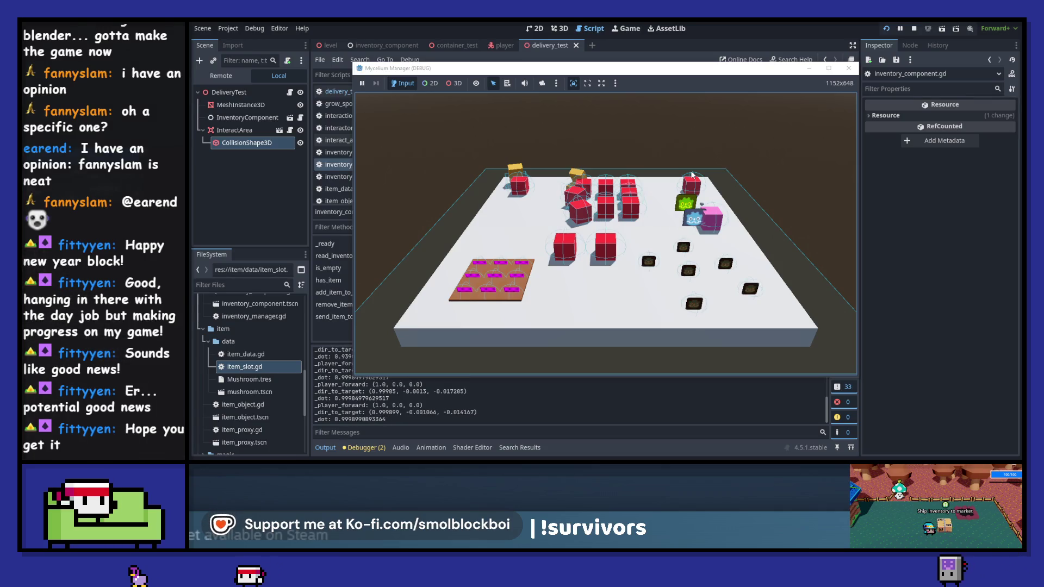
{"action": "left_click", "coordinate": [849, 68]}
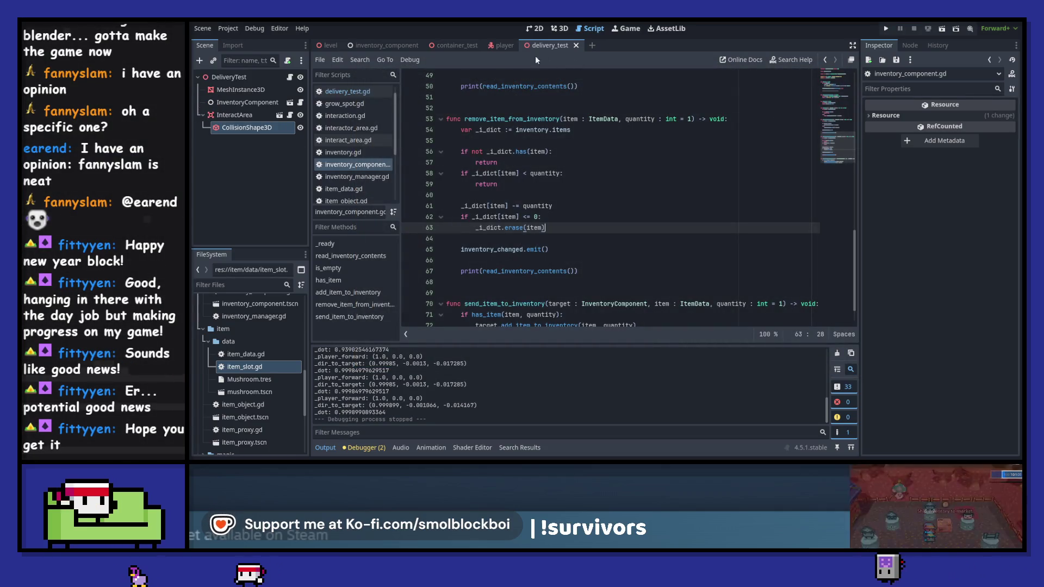
Step: Open delivery_test.gd, inspect the send_item_to_inventory definition, and return to the script
{"action": "left_click", "coordinate": [289, 77]}
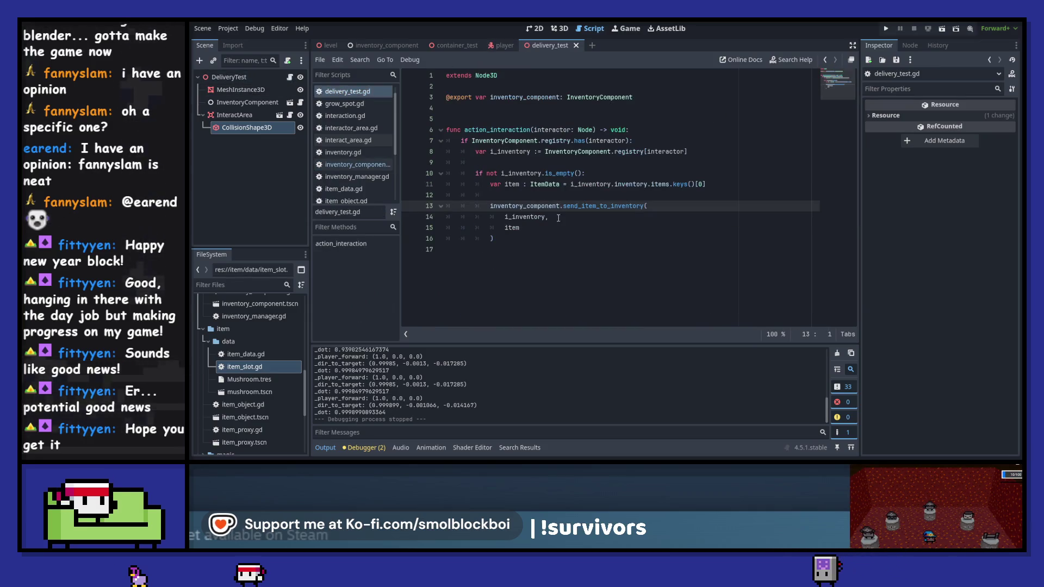
{"action": "left_click", "coordinate": [605, 206], "text": "ctrl"}
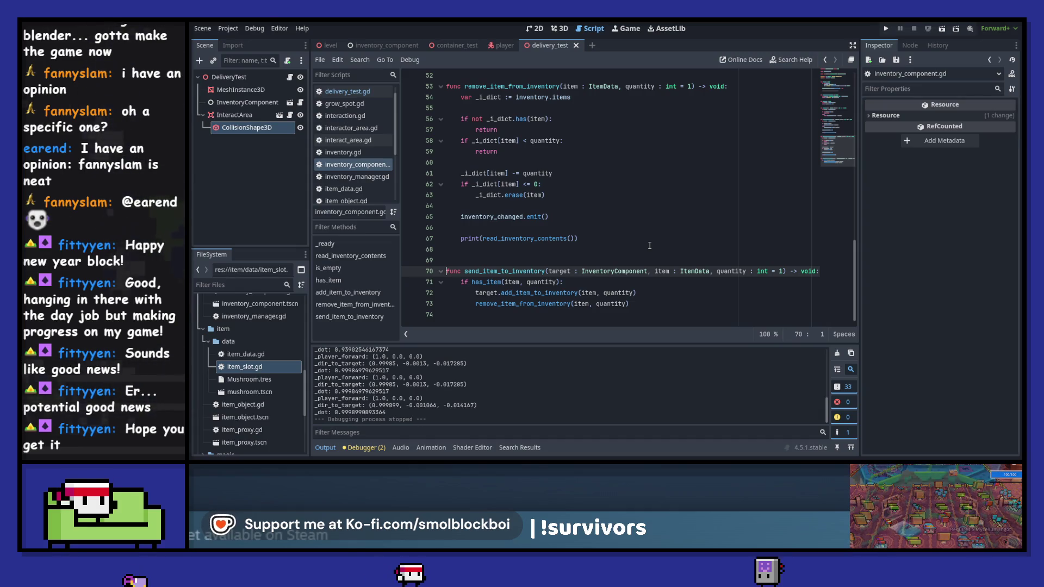
{"action": "key", "text": "alt+Left"}
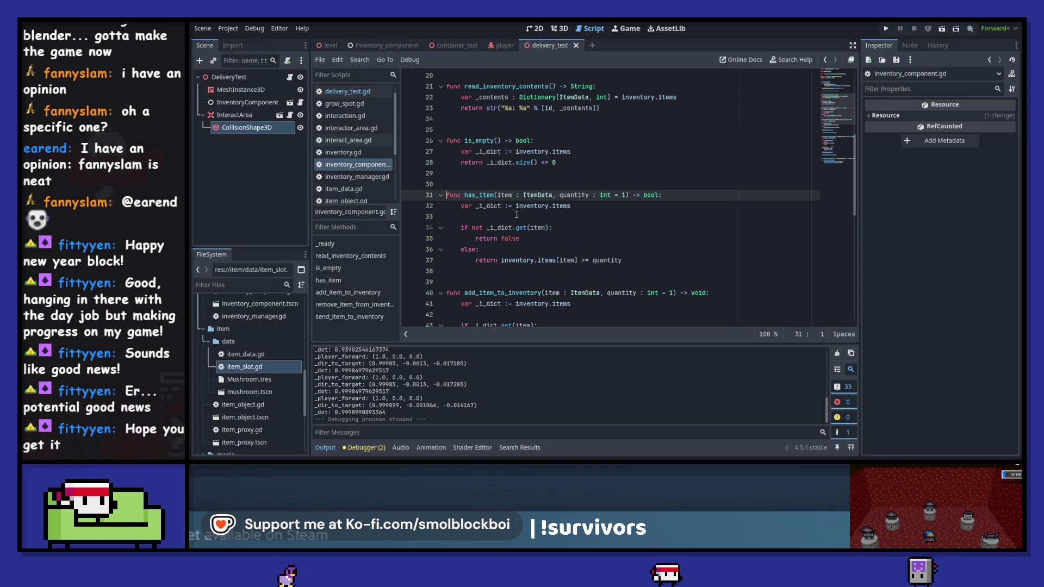
{"action": "left_click", "coordinate": [290, 76]}
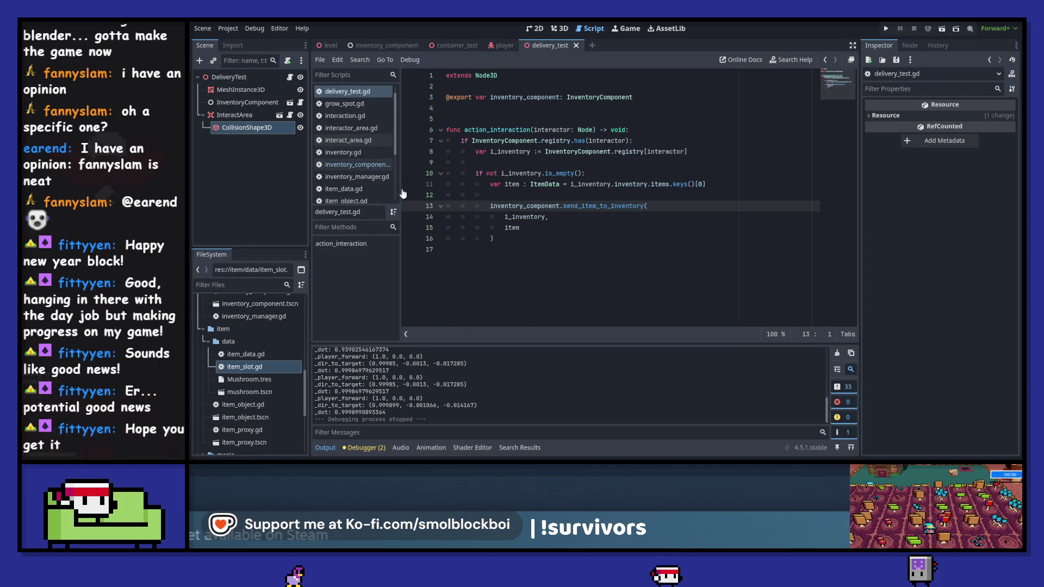
Step: Run the game, plant and harvest a mushroom, pick it up, and interact with the pink delivery cube
{"action": "left_click", "coordinate": [886, 29]}
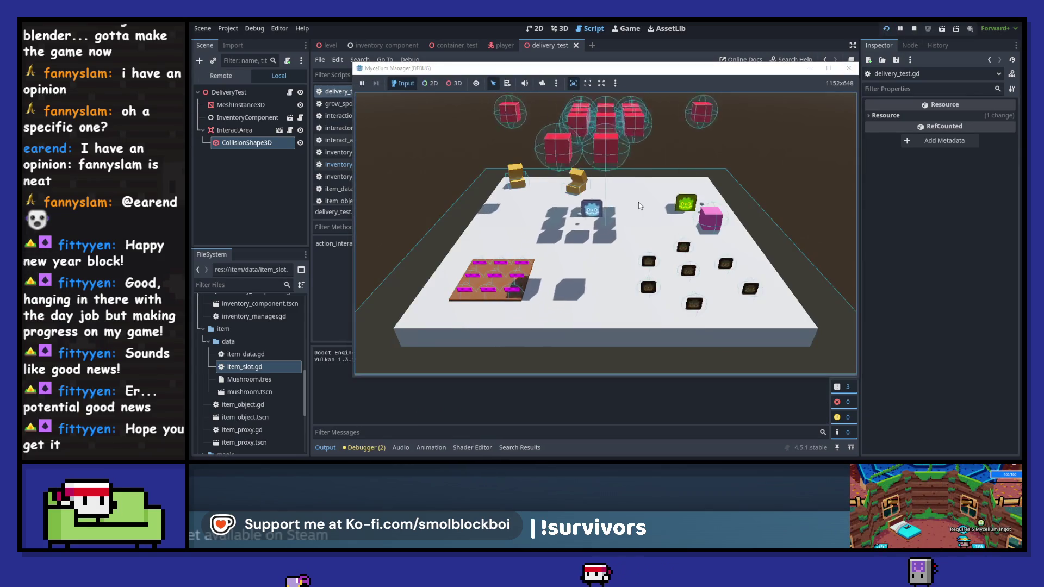
{"action": "key", "text": "a"}
{"action": "key", "text": "e"}
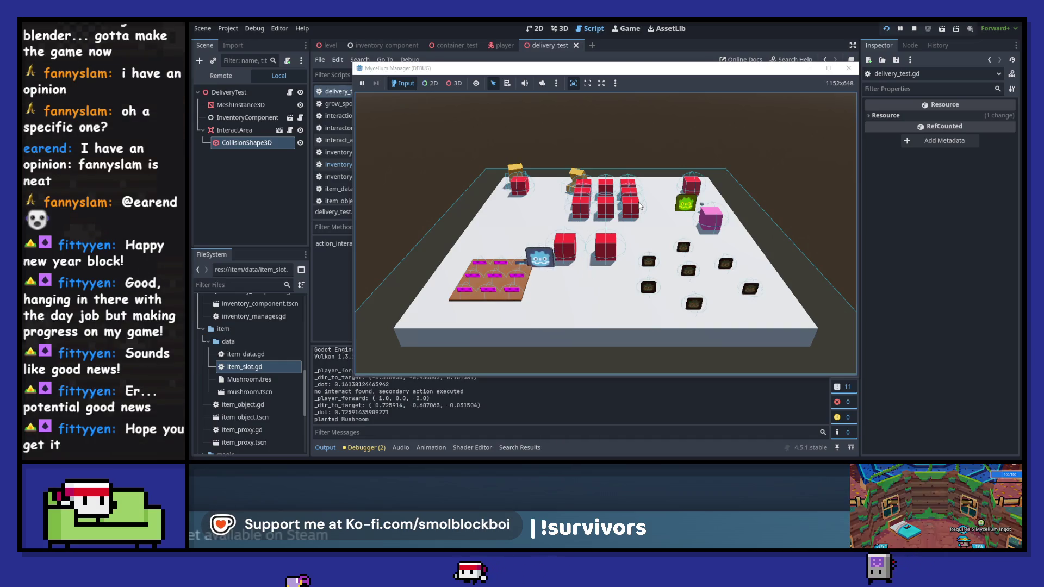
{"action": "key", "text": "d"}
{"action": "key", "text": "e"}
{"action": "key", "text": "d"}
{"action": "key", "text": "e"}
{"action": "key", "text": "w"}
{"action": "key", "text": "e"}
{"action": "key", "text": "d"}
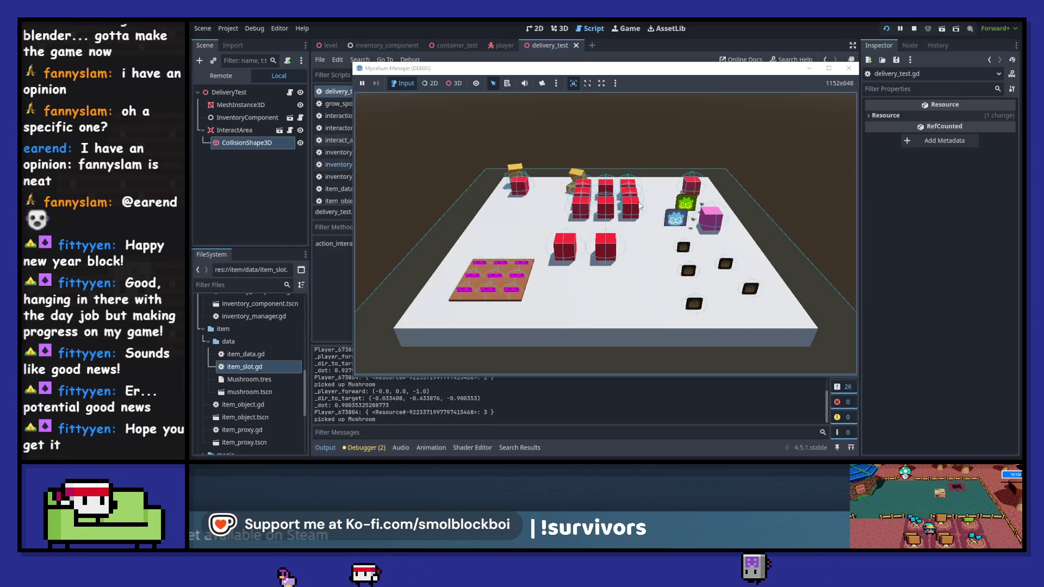
{"action": "key", "text": "e"}
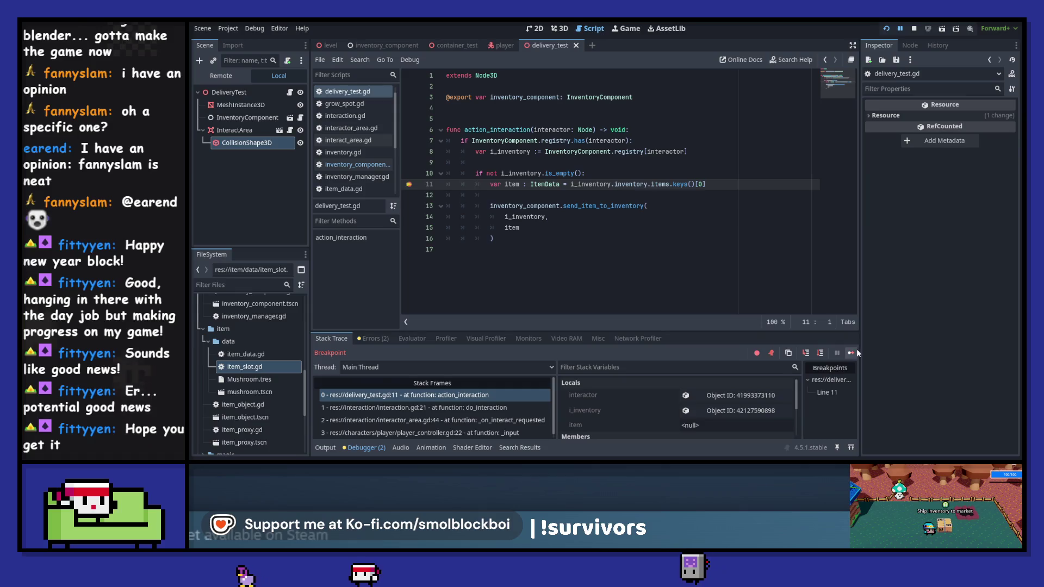
Step: Resume execution past the line 11 breakpoint twice and bring the output log back
{"action": "left_click", "coordinate": [851, 352]}
{"action": "left_click", "coordinate": [333, 451]}
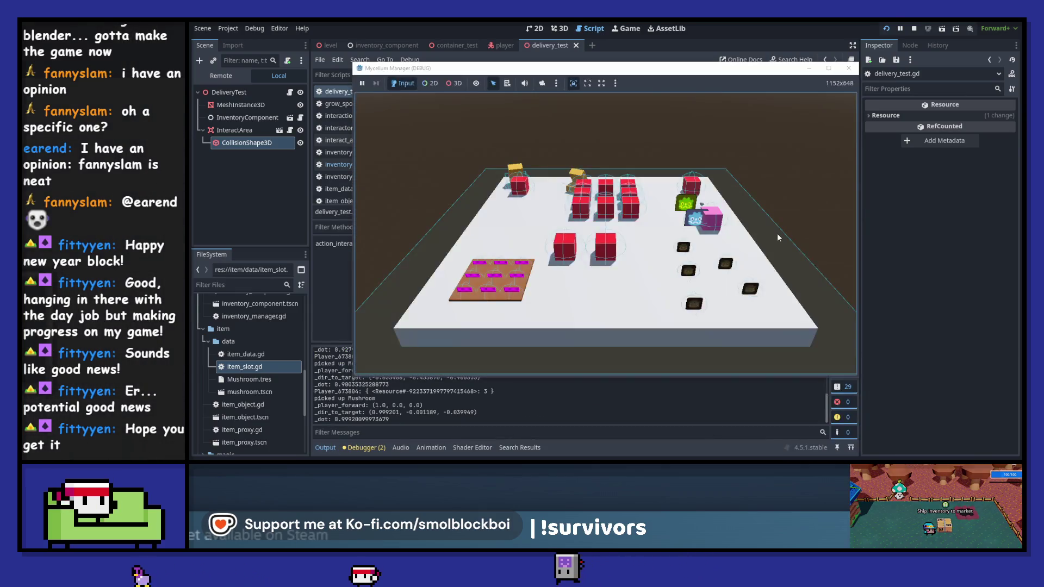
{"action": "key", "text": "e"}
{"action": "left_click", "coordinate": [851, 354]}
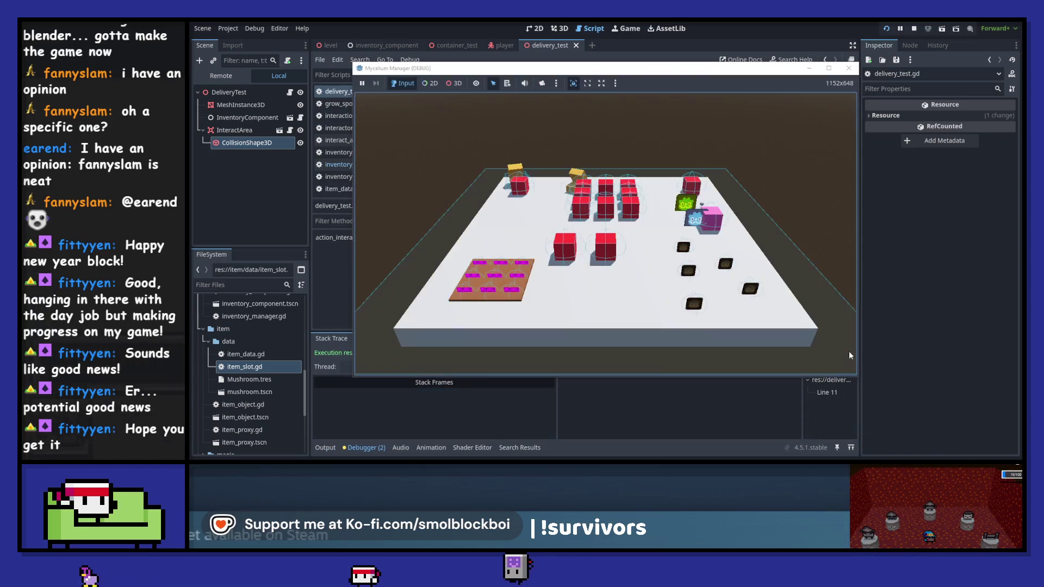
{"action": "left_click", "coordinate": [328, 448]}
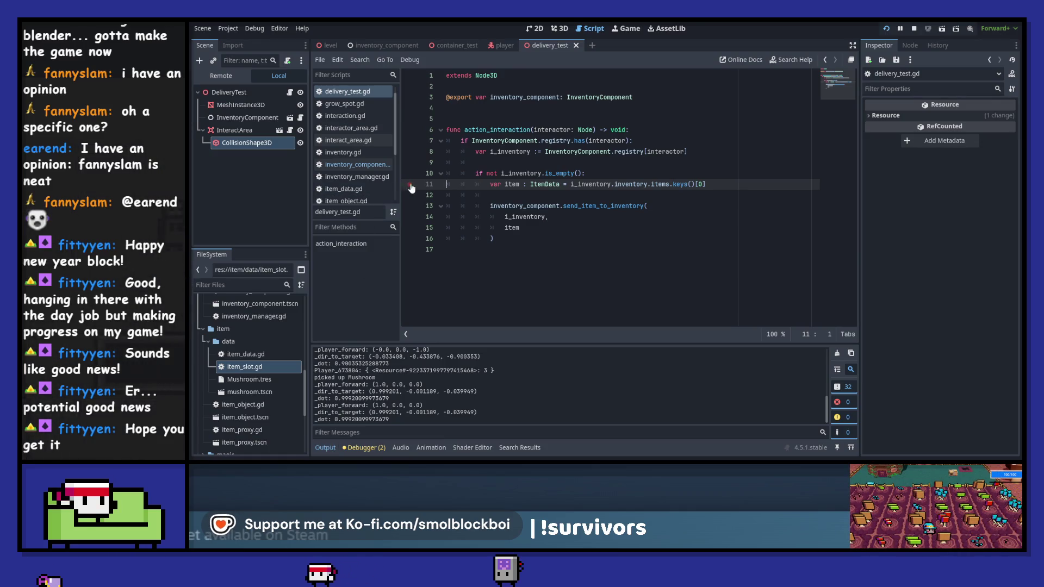
Step: Check send_item_to_inventory's definition, stop the game, and add a blank line above the call
{"action": "mouse_move", "coordinate": [600, 208]}
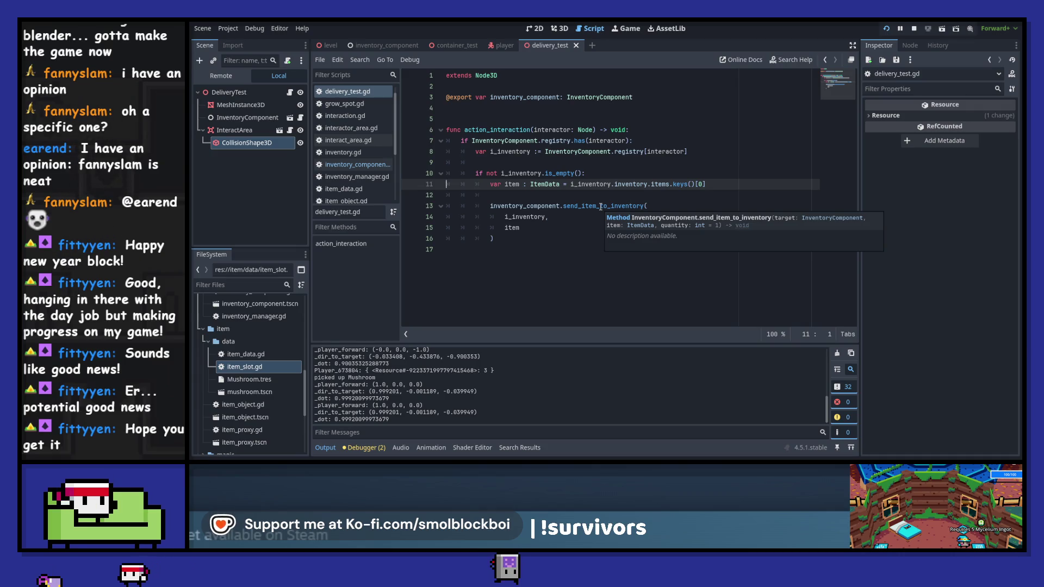
{"action": "left_click", "coordinate": [600, 208], "text": "ctrl"}
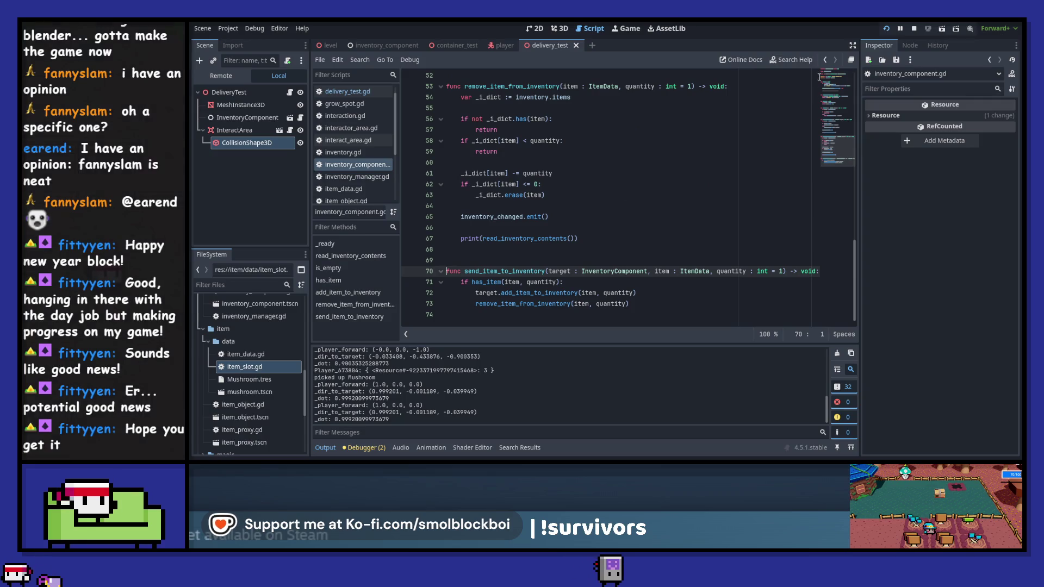
{"action": "left_click", "coordinate": [825, 61]}
{"action": "left_click", "coordinate": [825, 61]}
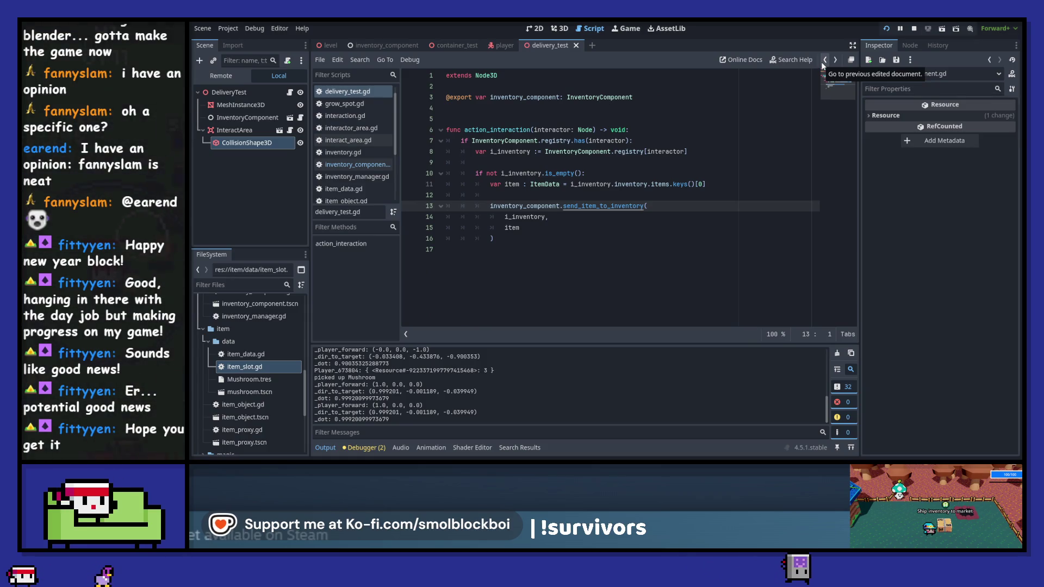
{"action": "left_click", "coordinate": [913, 28]}
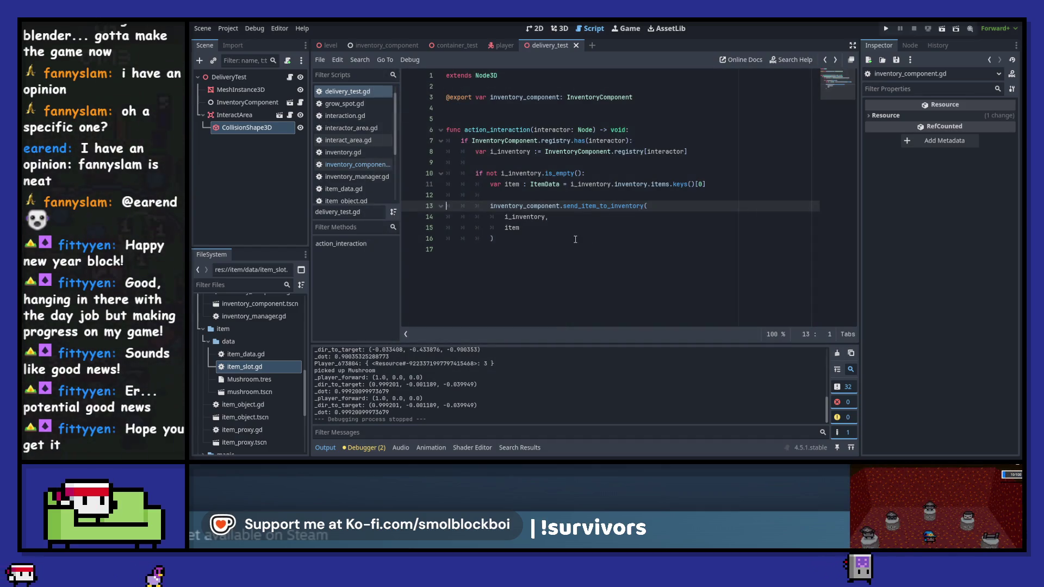
{"action": "key", "text": "Return"}
{"action": "key", "text": "Return"}
Step: Start writing InventoryComponent.registry on line 13 and search the project for 'registry'
{"action": "left_click", "coordinate": [607, 205]}
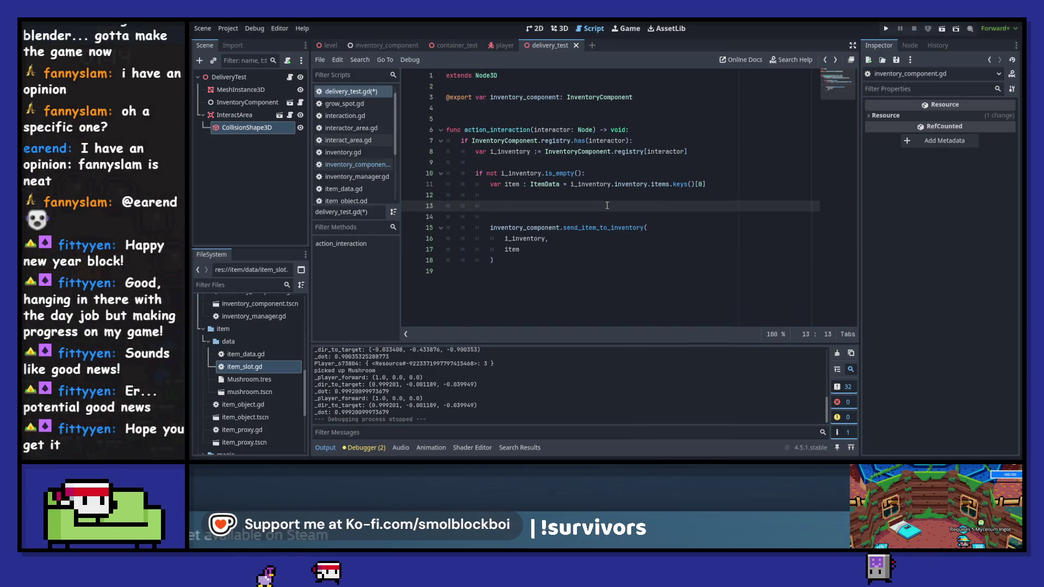
{"action": "type", "text": "Inventory"}
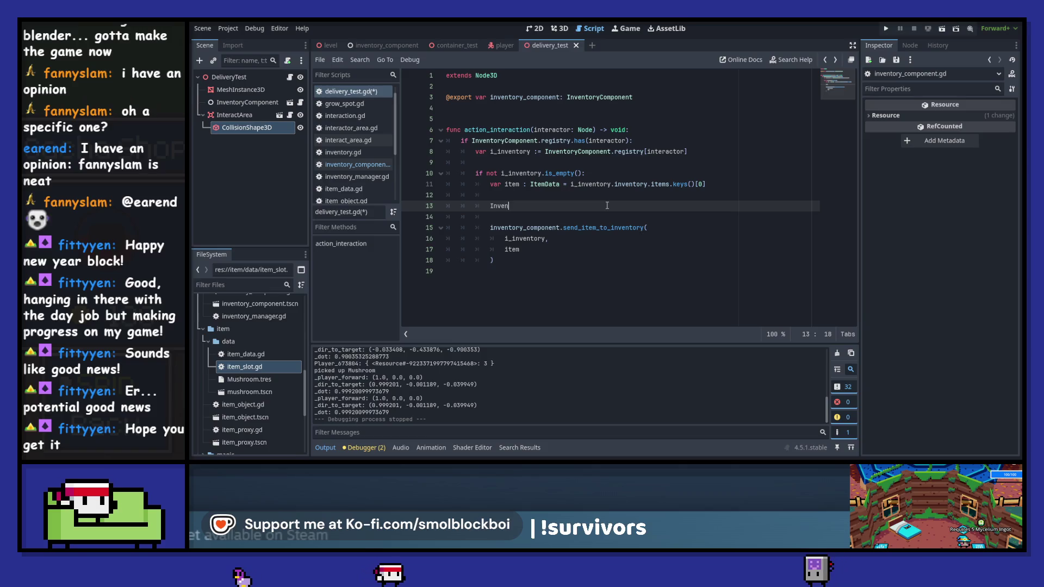
{"action": "type", "text": ".omponent.registry"}
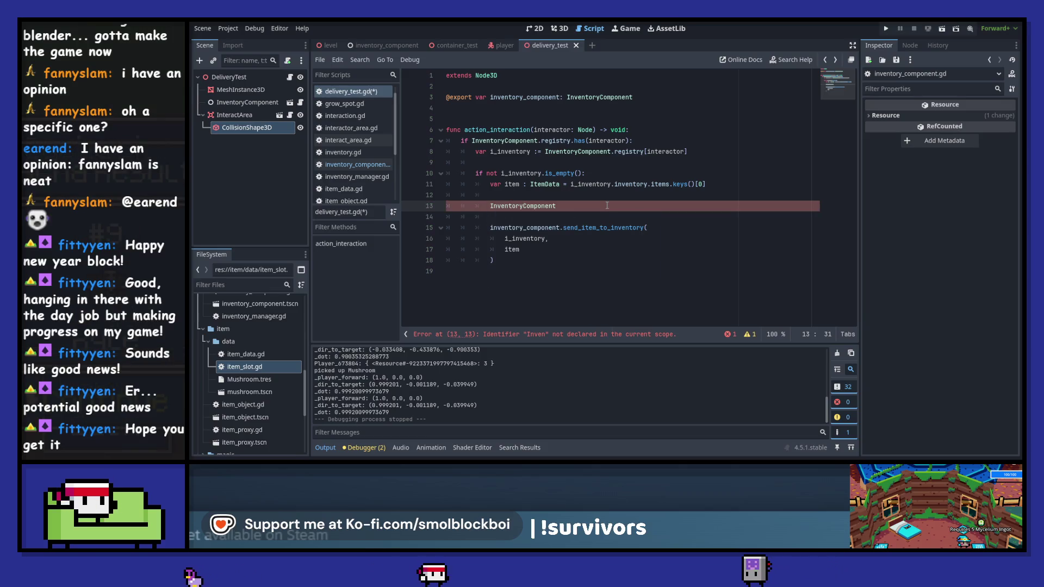
{"action": "type", "text": "."}
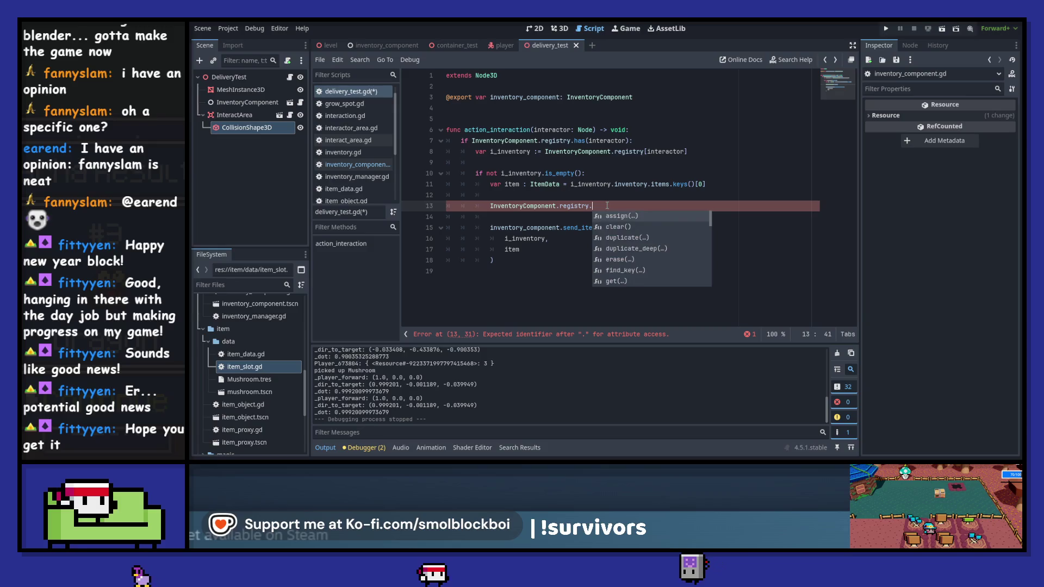
{"action": "key", "text": "BackSpace"}
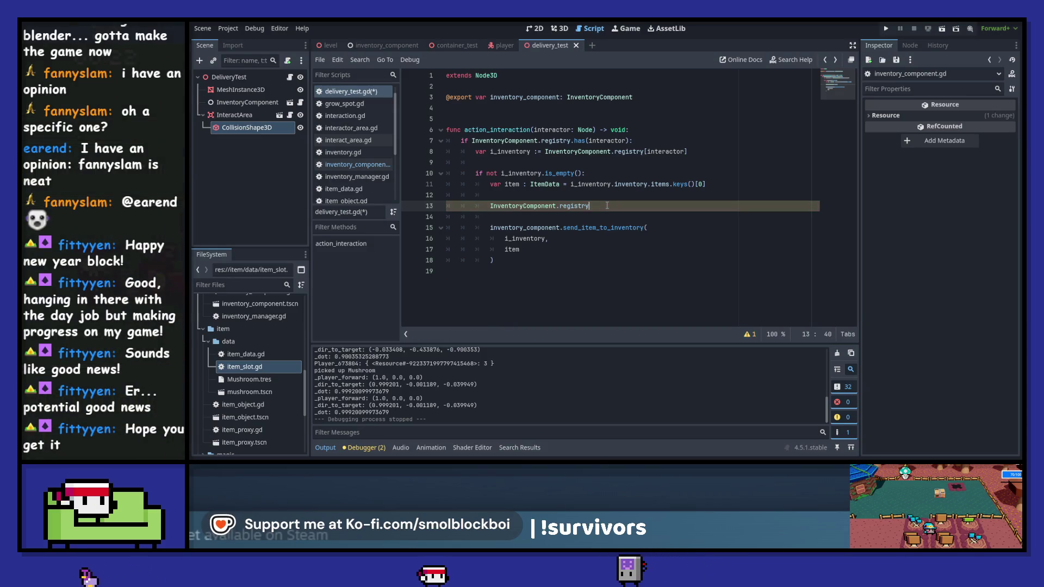
{"action": "key", "text": "ctrl+shift+f"}
{"action": "type", "text": "registry"}
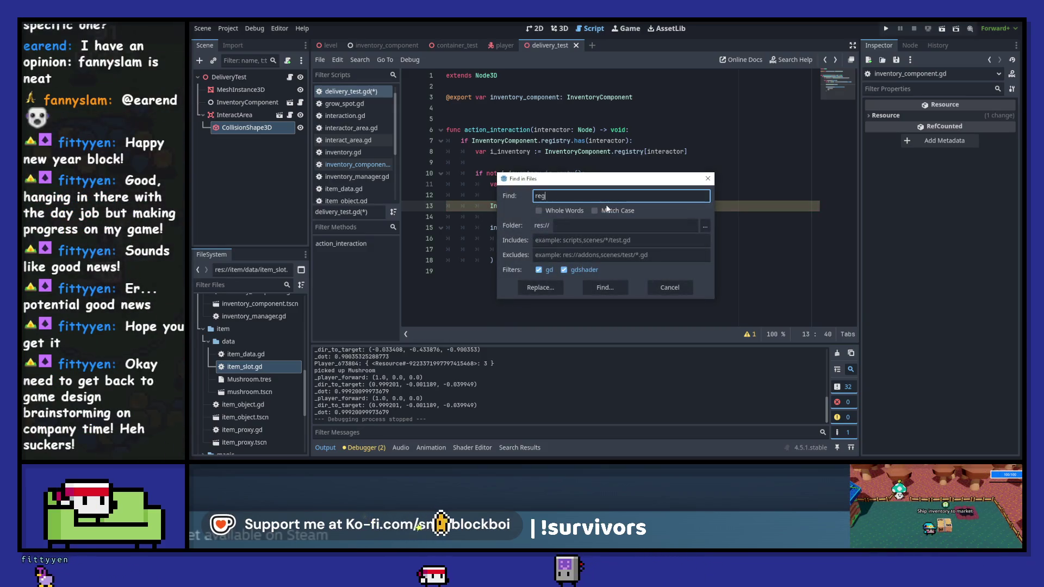
{"action": "key", "text": "Return"}
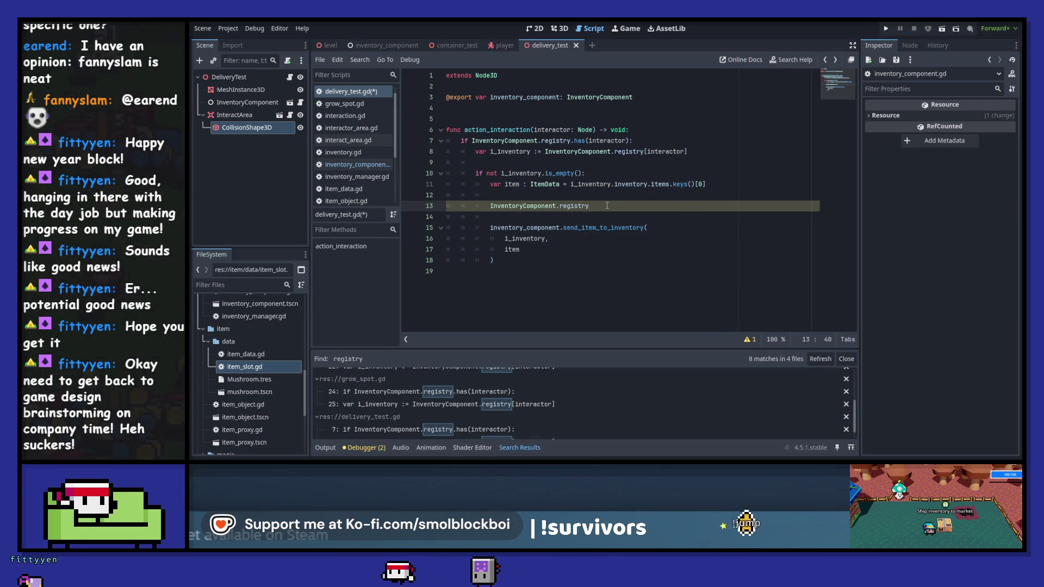
Step: Complete line 13 as 'if InventoryComponent.registry.has(interactor):' with a pass body, then save
{"action": "left_click", "coordinate": [488, 207]}
{"action": "type", "text": "i"}
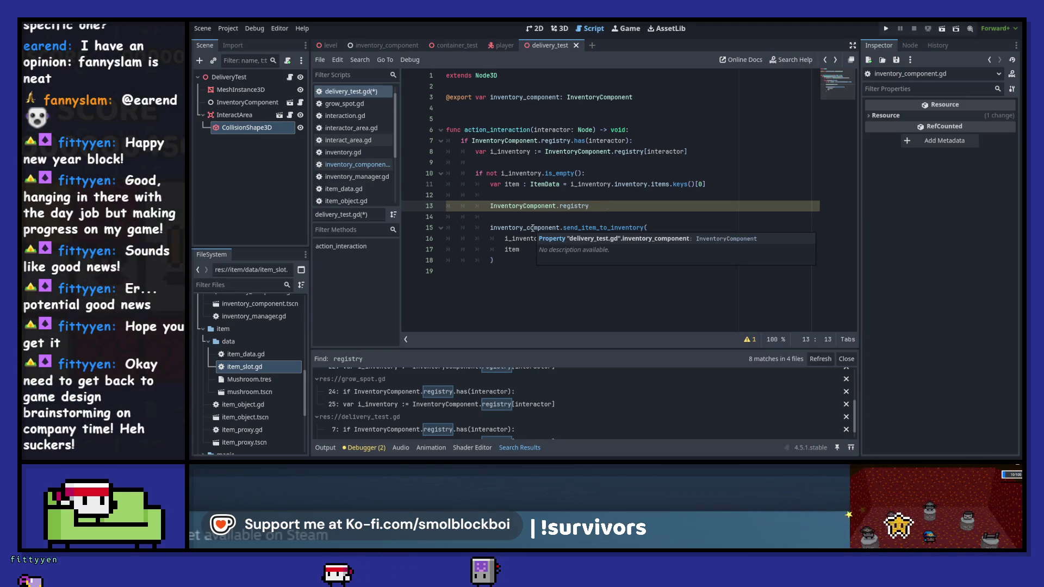
{"action": "key", "text": "Escape"}
{"action": "type", "text": "f"}
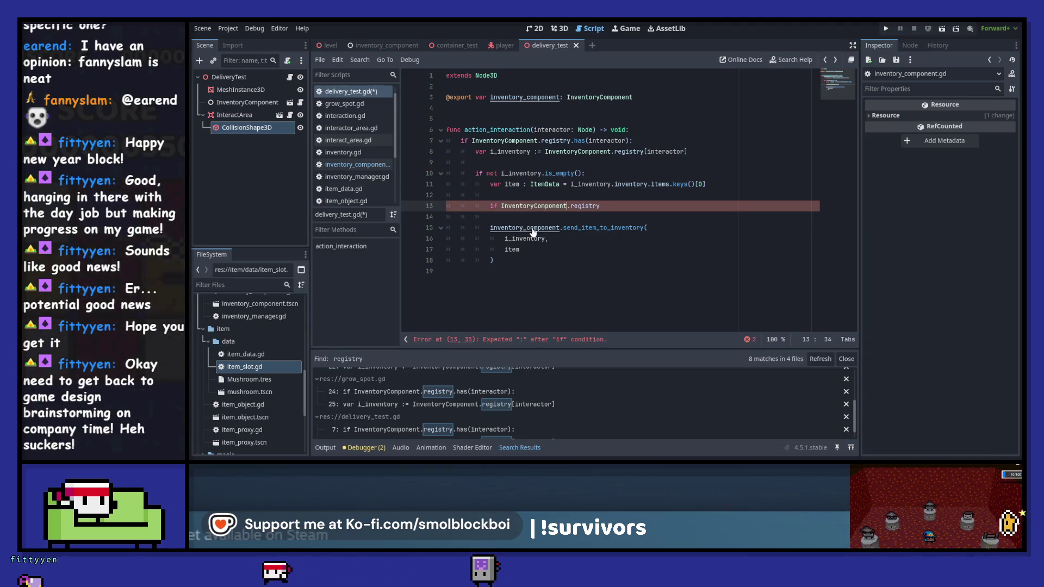
{"action": "key", "text": "End"}
{"action": "type", "text": ".has("}
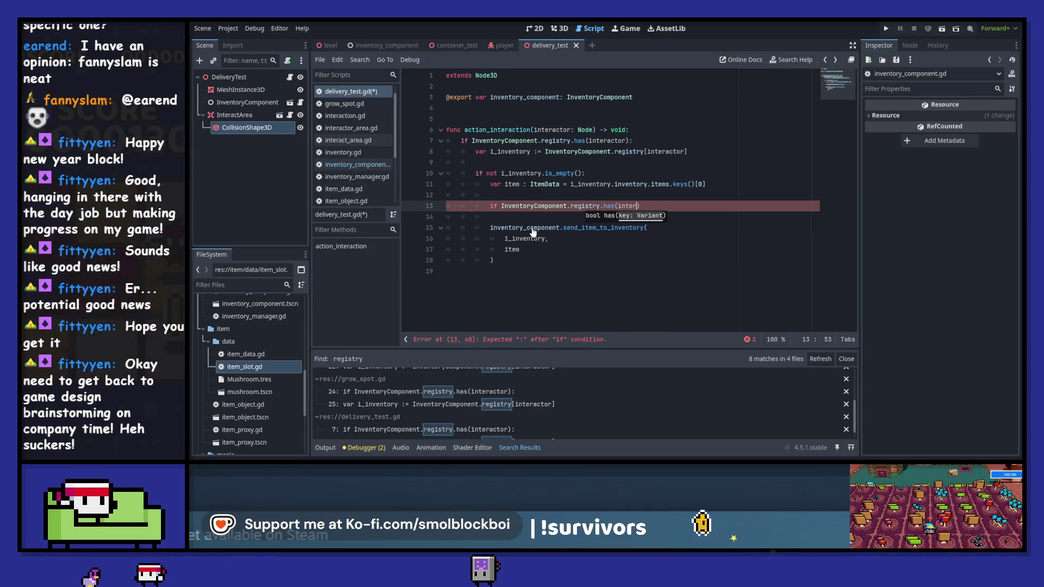
{"action": "type", "text": "interactor):"}
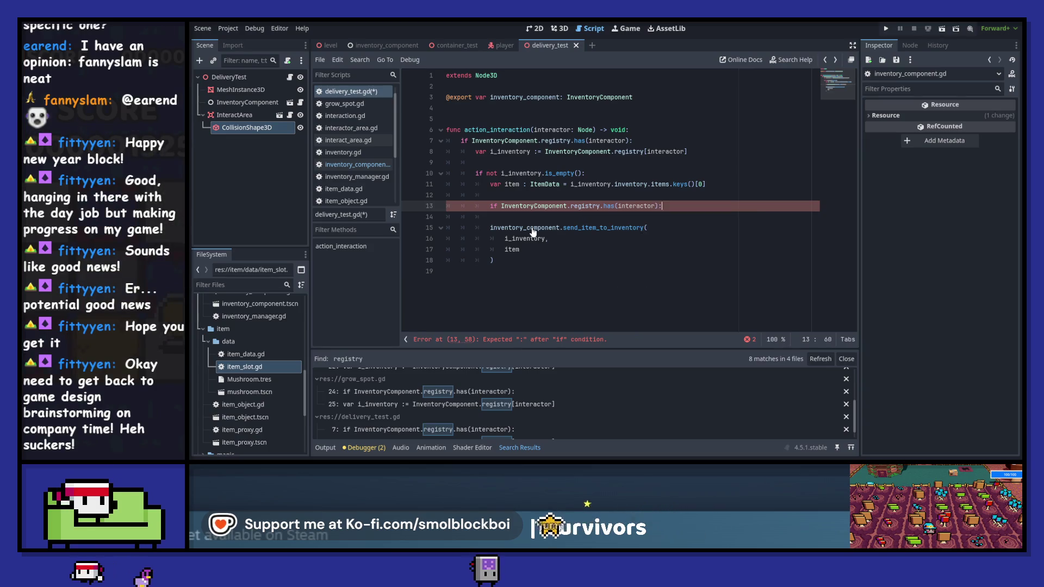
{"action": "key", "text": "Return"}
{"action": "type", "text": "pass"}
{"action": "key", "text": "ctrl+s"}
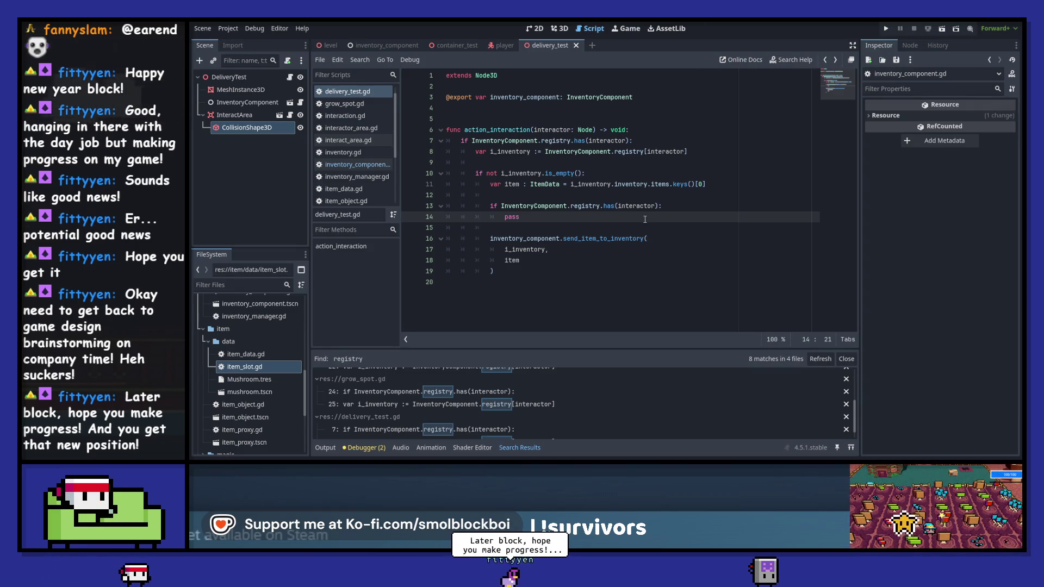
Step: Switch the bottom panel to Output and clear the log
{"action": "key", "text": "ctrl+d"}
{"action": "left_click", "coordinate": [852, 357]}
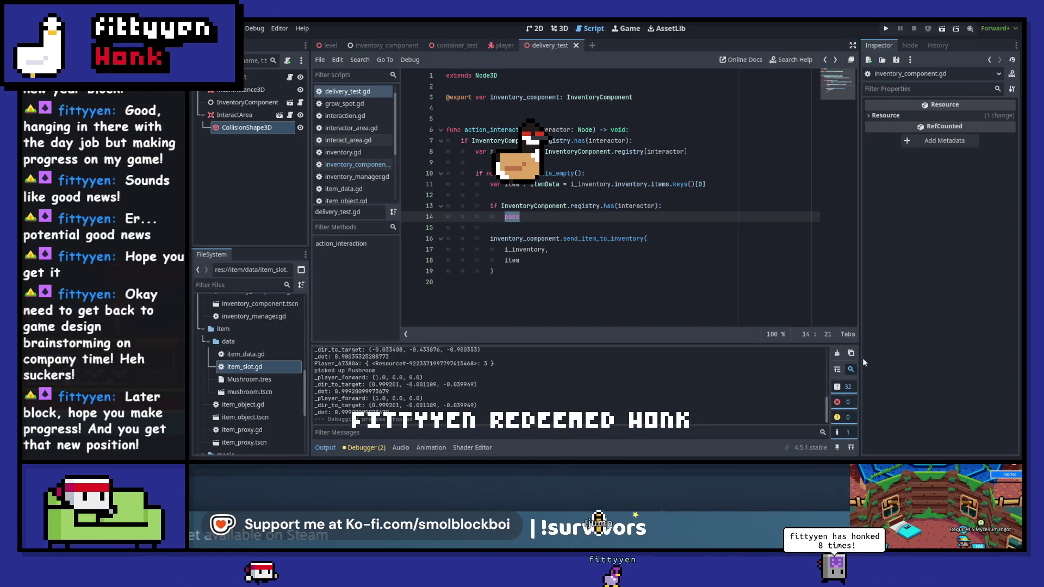
{"action": "left_click", "coordinate": [837, 354]}
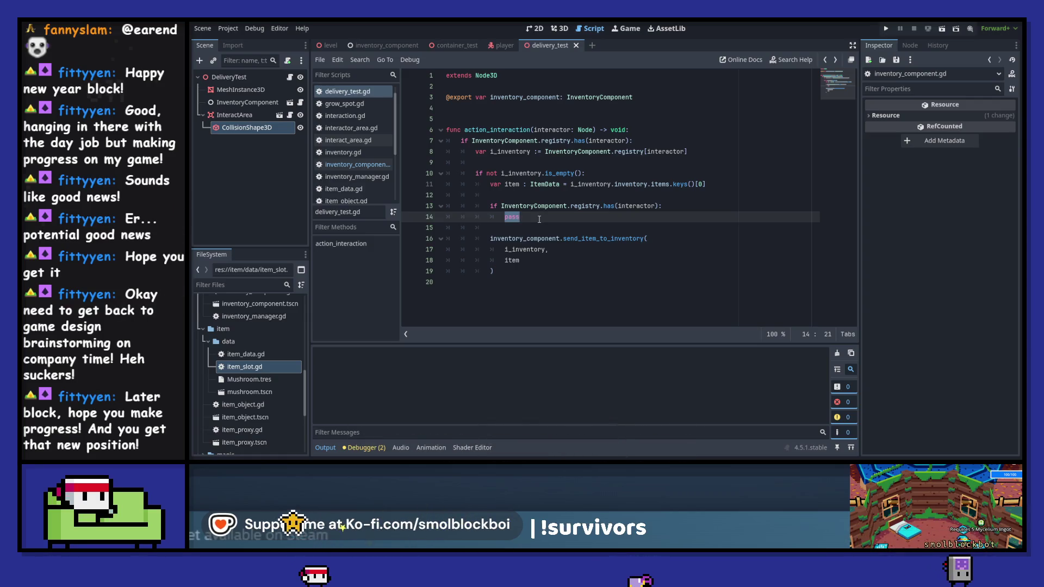
Step: Try swapping inventory_component for interactor and indenting the send call, then undo those edits
{"action": "double_click", "coordinate": [641, 206]}
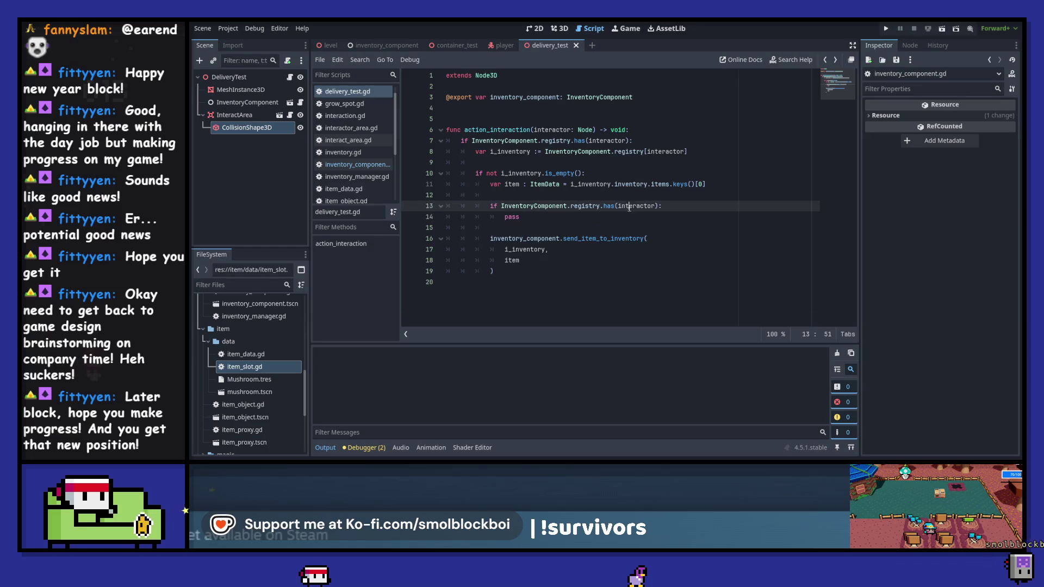
{"action": "double_click", "coordinate": [524, 238]}
{"action": "type", "text": "interactor"}
{"action": "mouse_move", "coordinate": [494, 272]}
{"action": "left_mouse_down"}
{"action": "mouse_move", "coordinate": [528, 239]}
{"action": "mouse_move", "coordinate": [409, 222]}
{"action": "left_mouse_up"}
{"action": "key", "text": "Tab"}
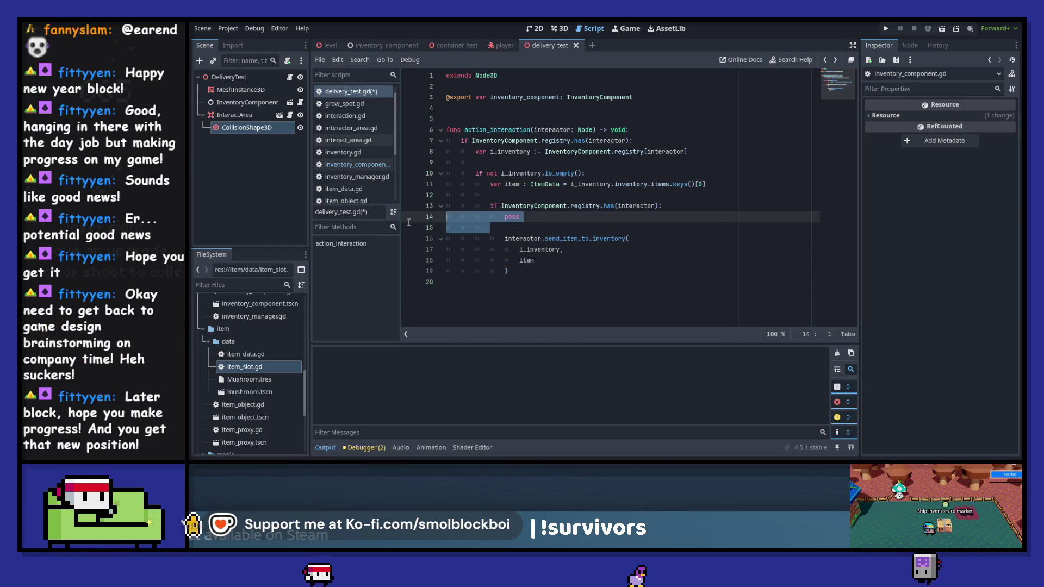
{"action": "key", "text": "BackSpace"}
{"action": "key", "text": "BackSpace"}
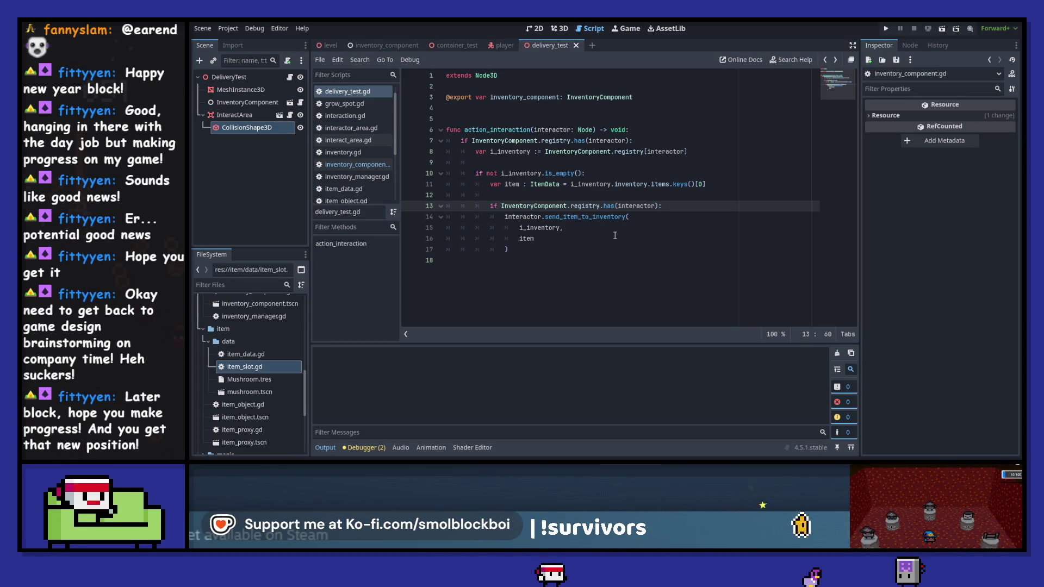
{"action": "key", "text": "ctrl+z"}
{"action": "key", "text": "ctrl+z"}
{"action": "key", "text": "ctrl+z"}
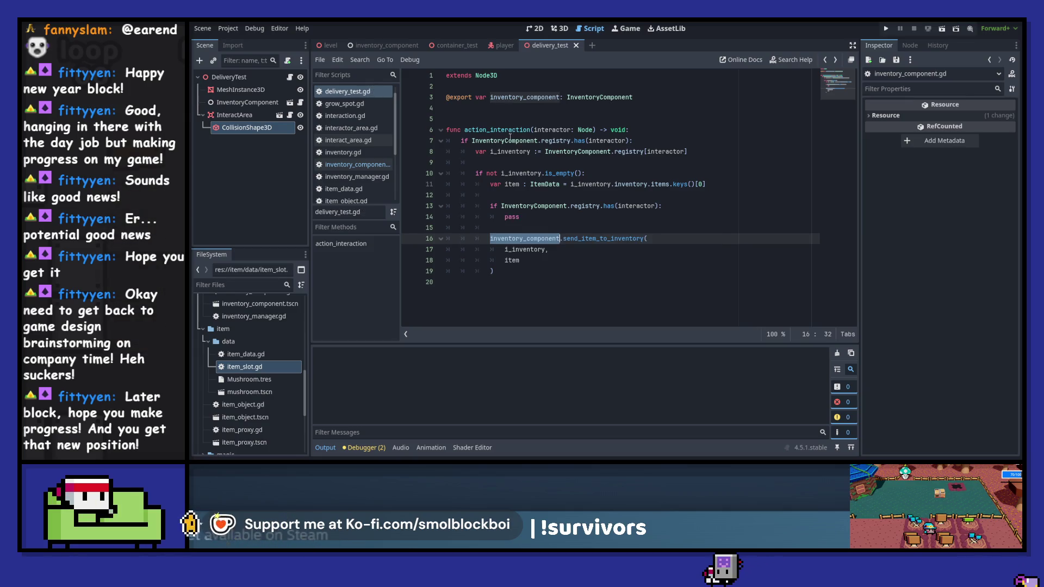
{"action": "double_click", "coordinate": [508, 152]}
{"action": "mouse_move", "coordinate": [518, 238]}
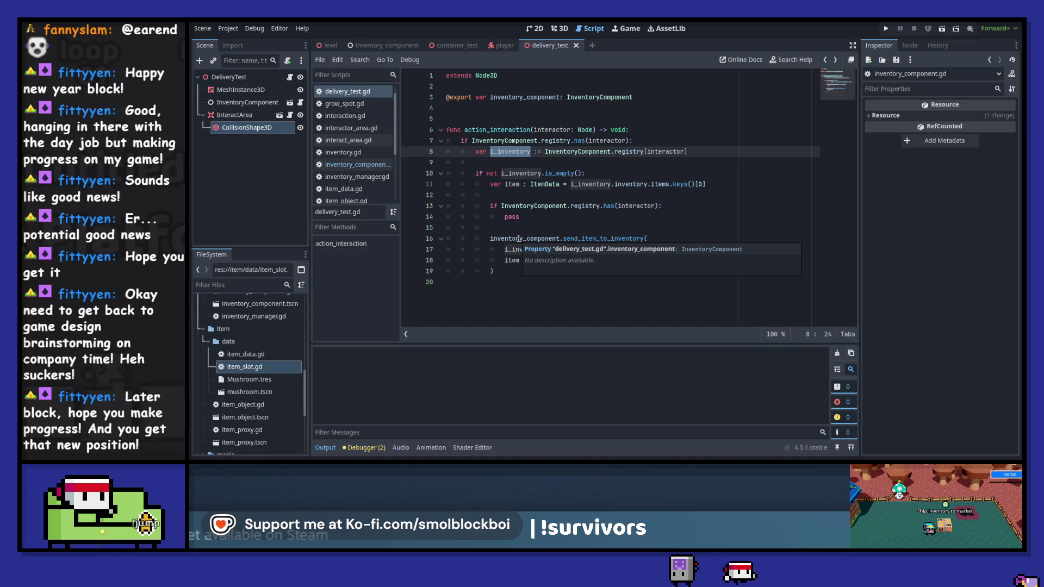
Step: In inventory_component.gd, add func receive_item_from_inventory(target, item, quantity : int = 1) -> void with pass
{"action": "left_click", "coordinate": [615, 241], "text": "ctrl"}
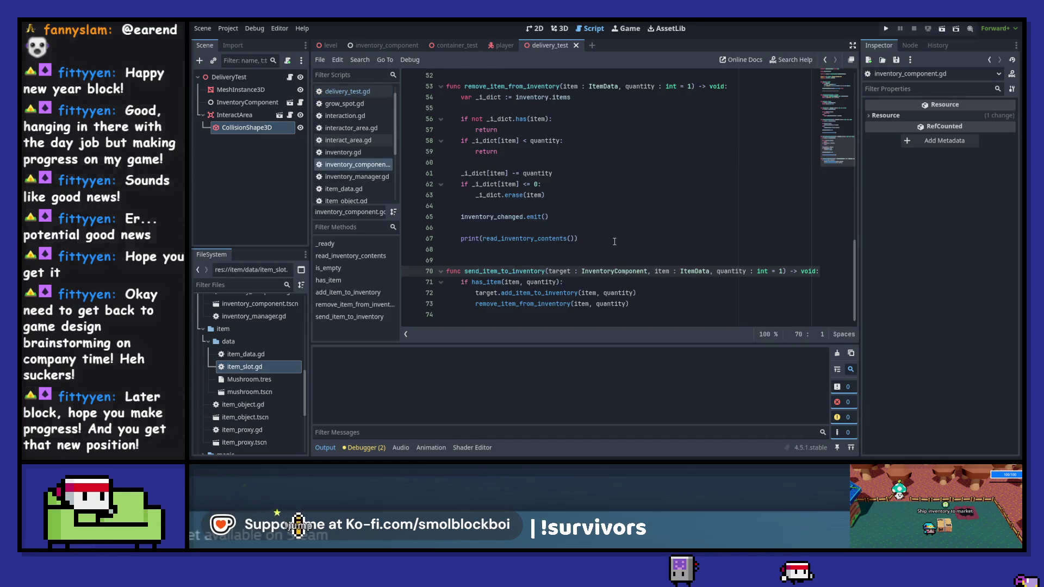
{"action": "key", "text": "ctrl+End"}
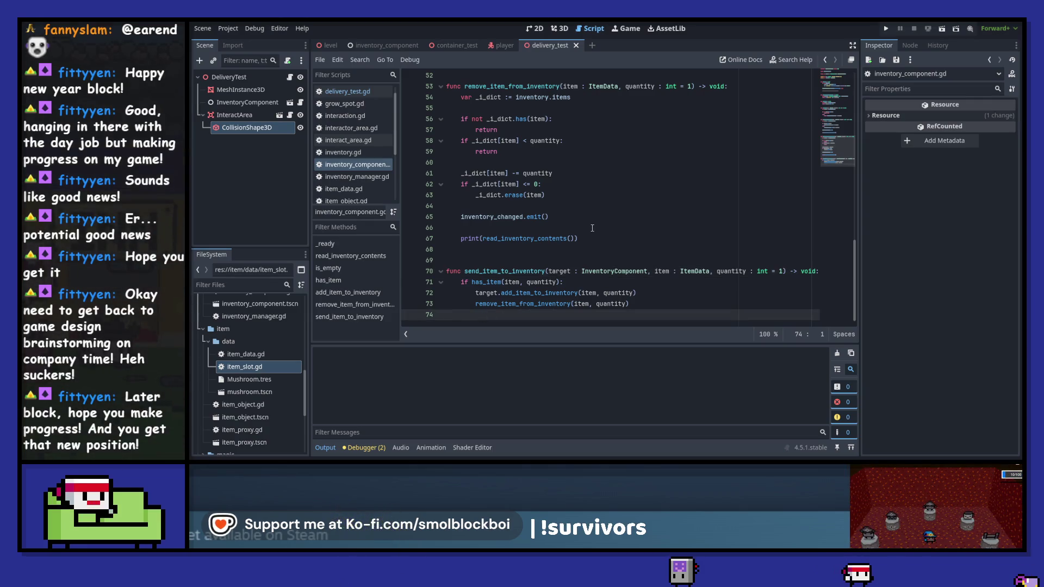
{"action": "key", "text": "Return"}
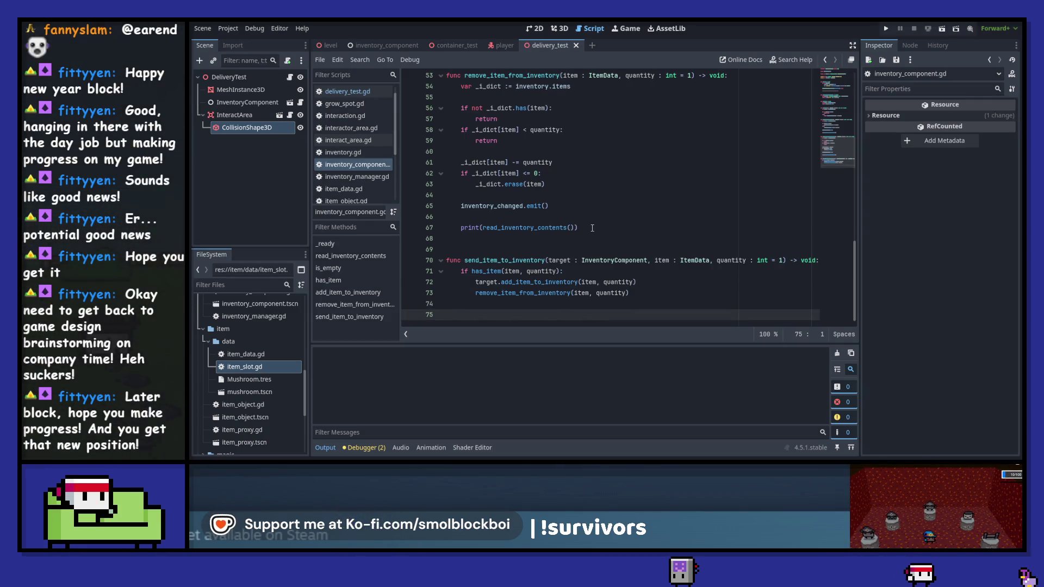
{"action": "key", "text": "Return"}
{"action": "type", "text": "func re"}
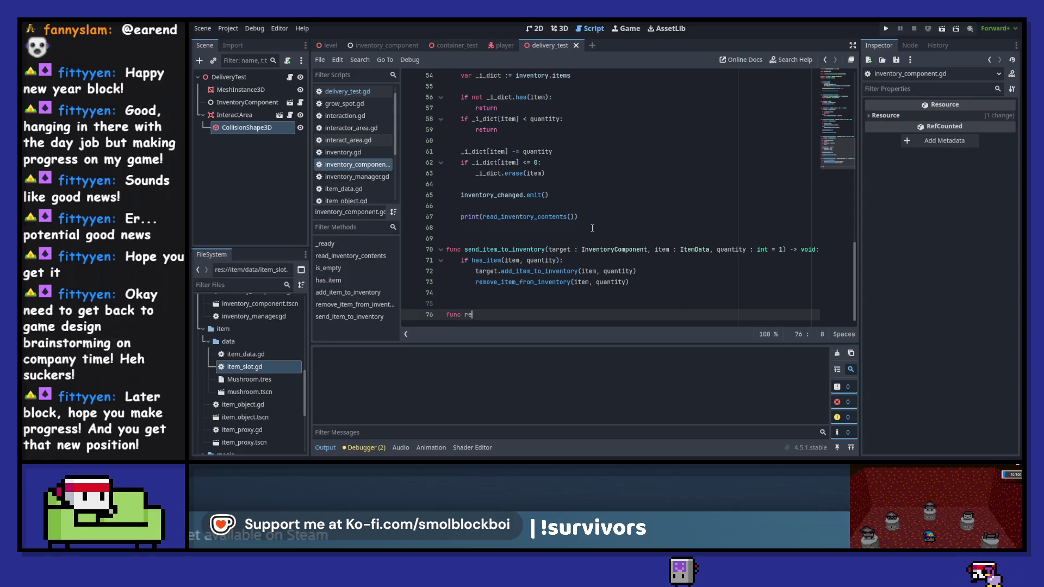
{"action": "type", "text": "ceive_item_f"}
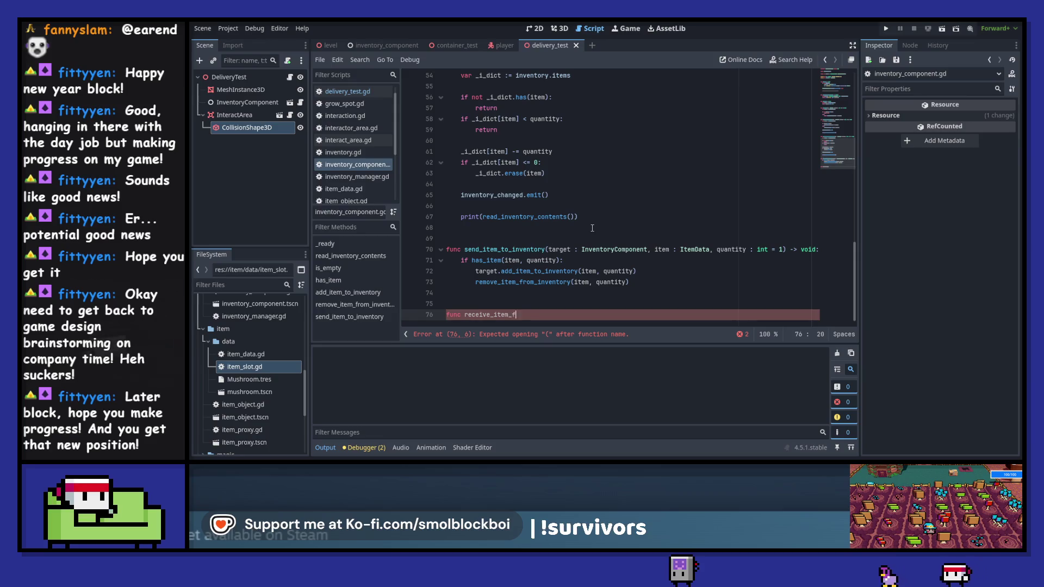
{"action": "type", "text": "rom_inventory("}
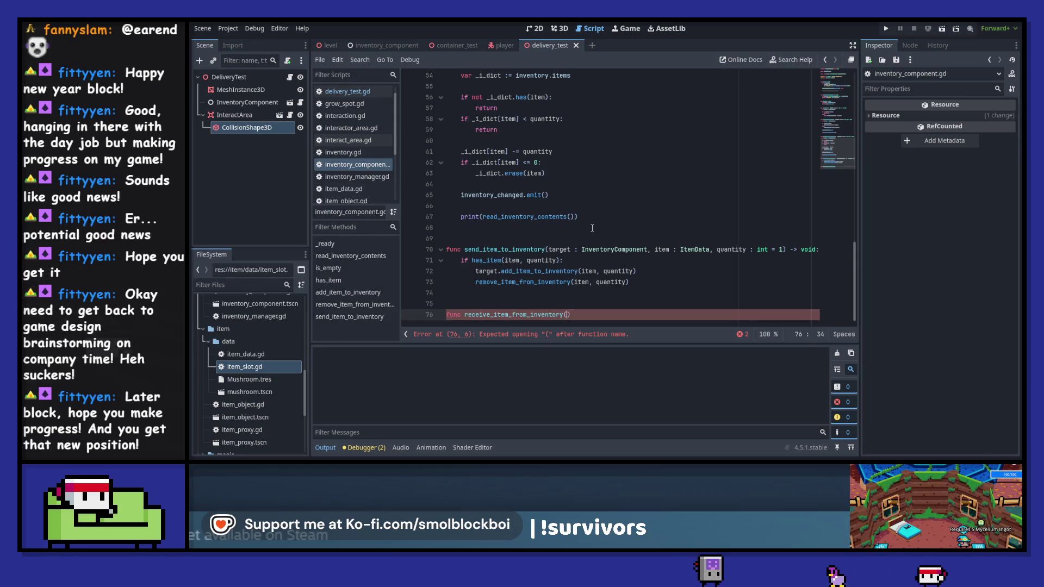
{"action": "type", "text": "target : Inv"}
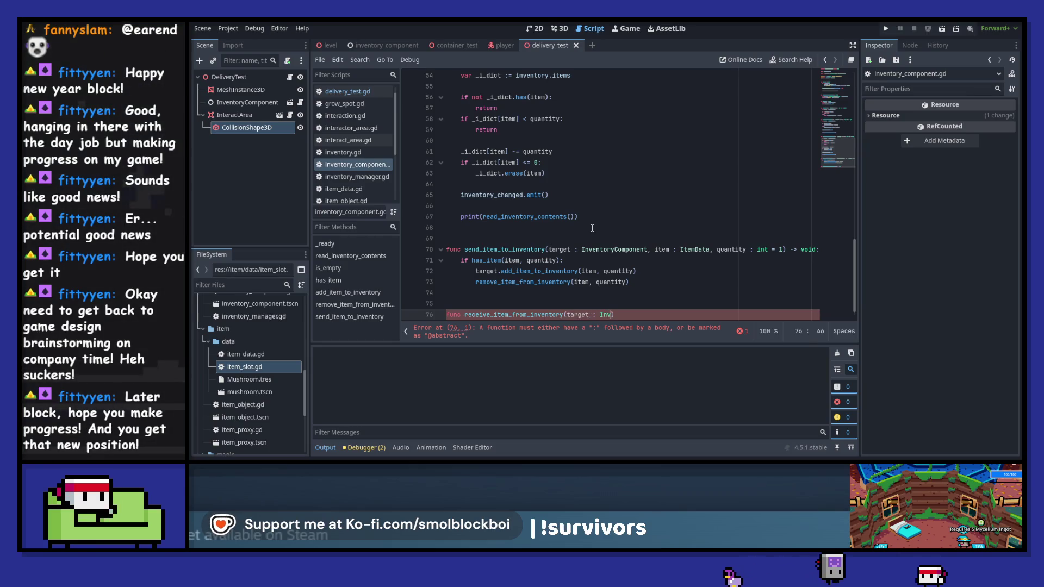
{"action": "type", "text": "e"}
{"action": "key", "text": "Return"}
{"action": "type", "text": ", item : "}
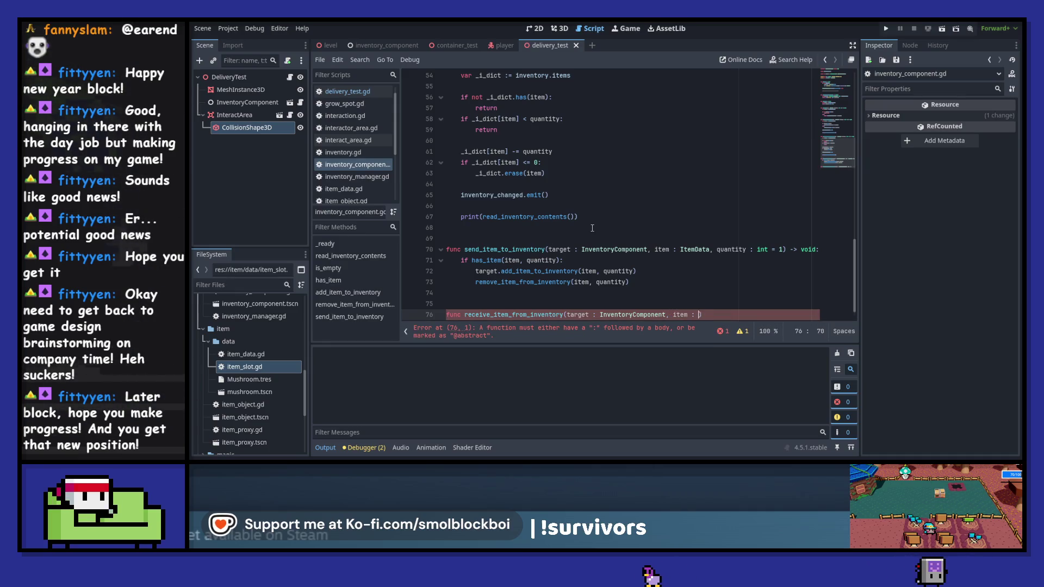
{"action": "type", "text": "Item"}
{"action": "key", "text": "Return"}
{"action": "type", "text": ", q"}
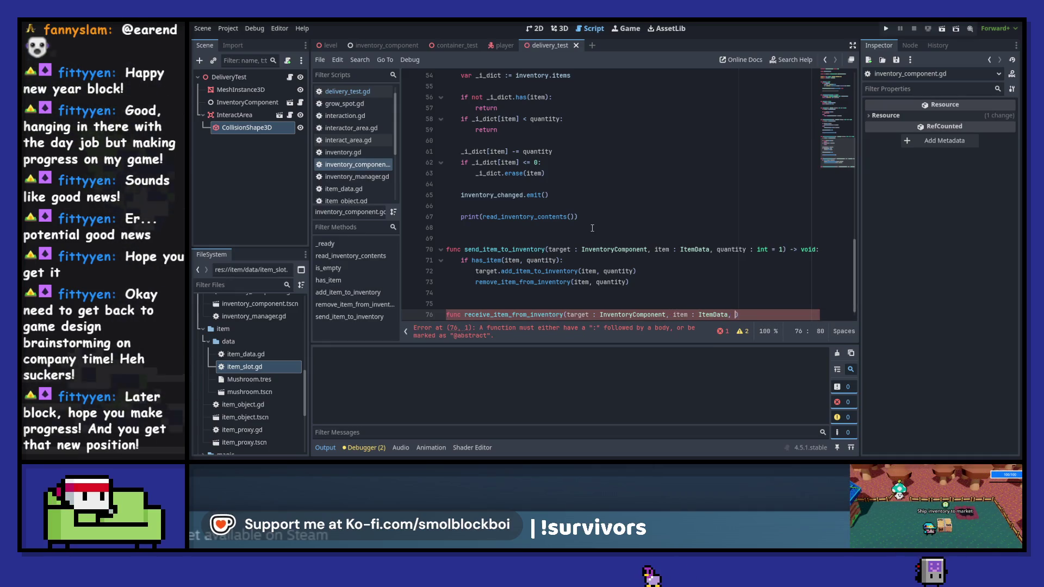
{"action": "type", "text": "uantity : "}
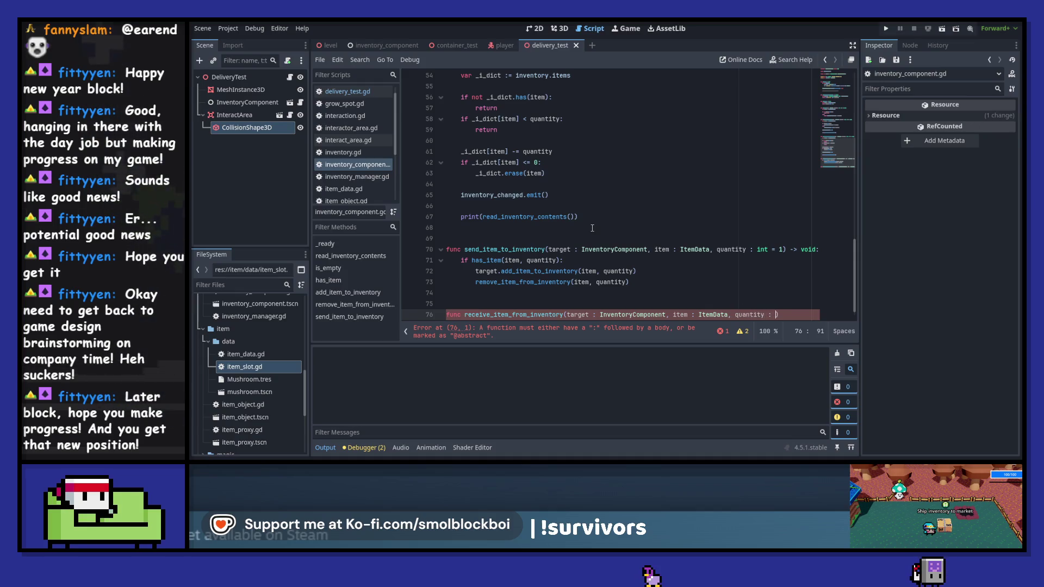
{"action": "type", "text": "int = 1"}
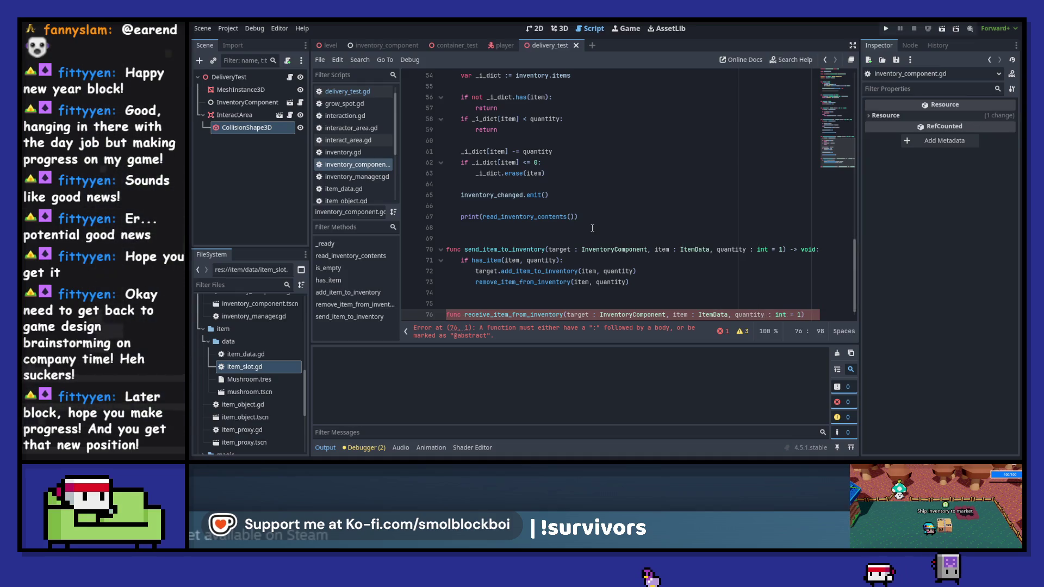
{"action": "type", "text": ") -> void:"}
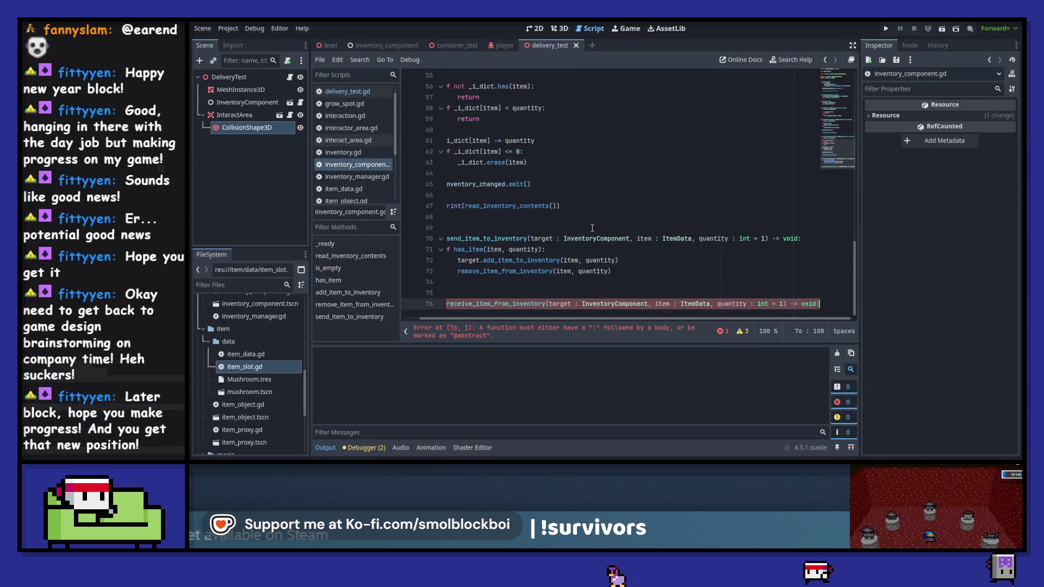
{"action": "key", "text": "Return"}
{"action": "type", "text": "pass"}
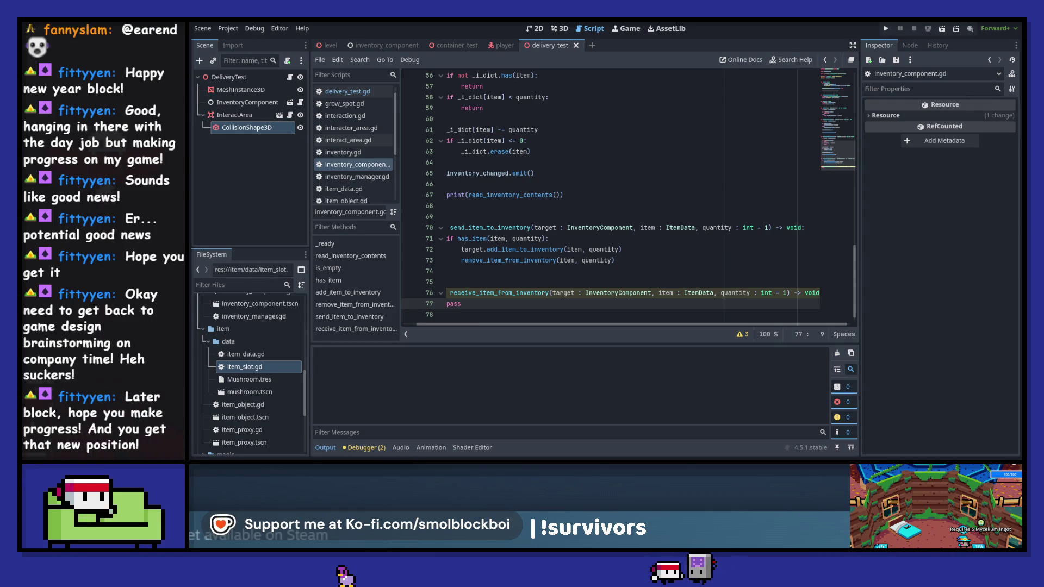
Step: Replace pass with an if target.has_item(item, quantity) check calling target.remove_item_from_inventory
{"action": "left_click", "coordinate": [532, 263]}
{"action": "left_click", "coordinate": [489, 304]}
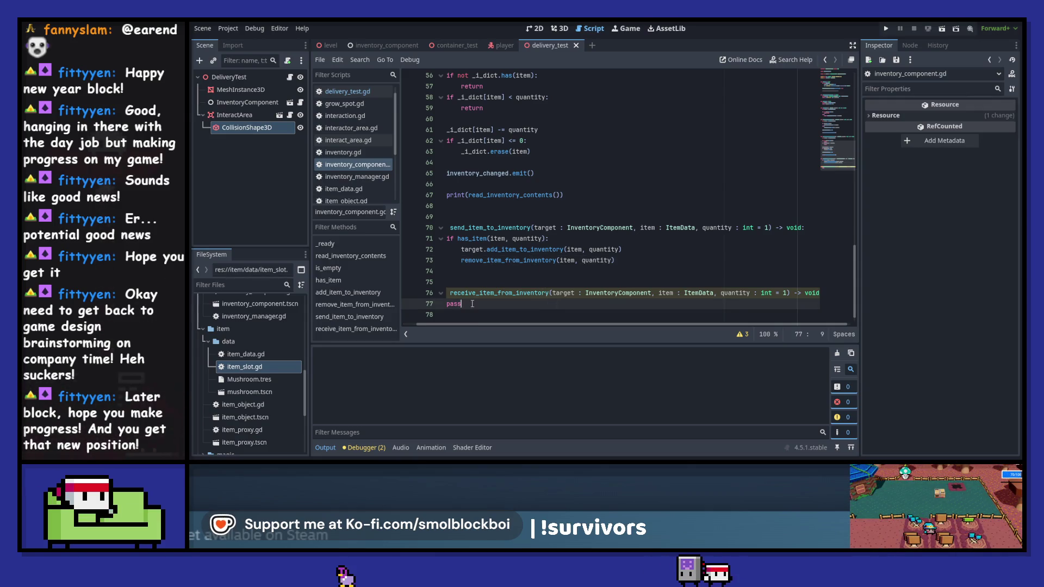
{"action": "key", "text": "shift+Home"}
{"action": "key", "text": "shift+Home"}
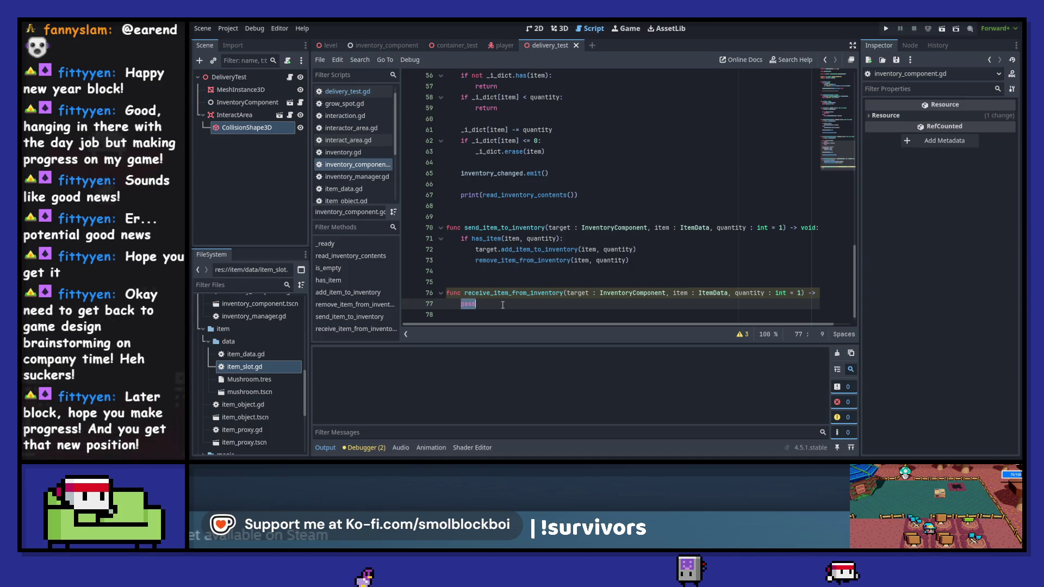
{"action": "type", "text": "if target"}
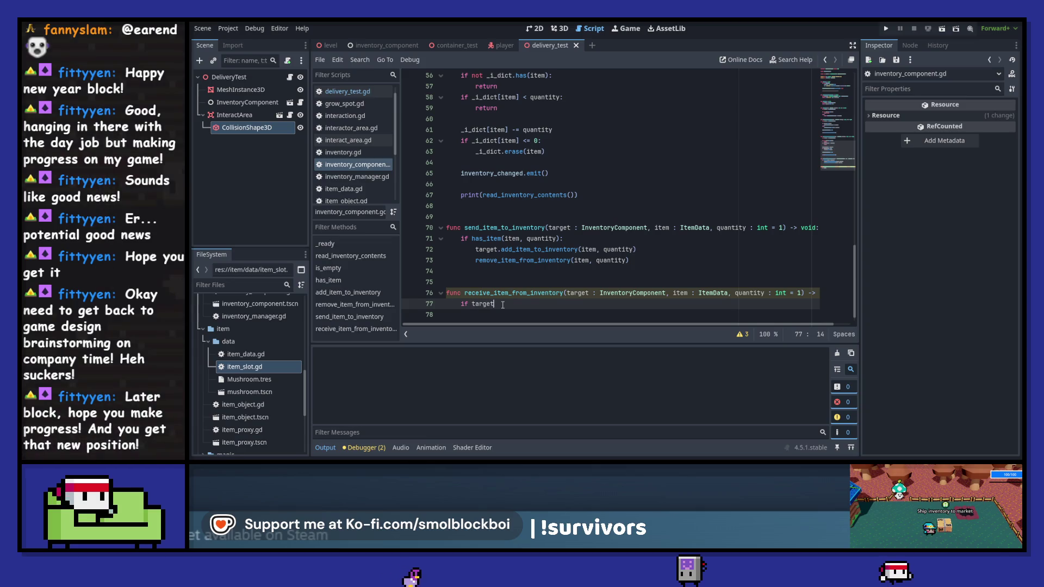
{"action": "type", "text": ".has"}
{"action": "key", "text": "Return"}
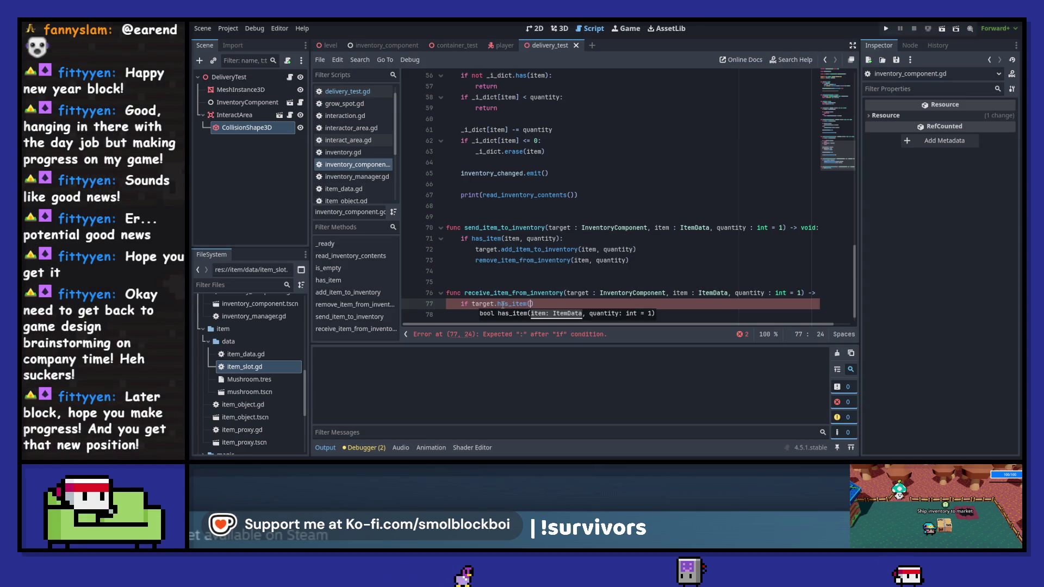
{"action": "type", "text": "item, quantity"}
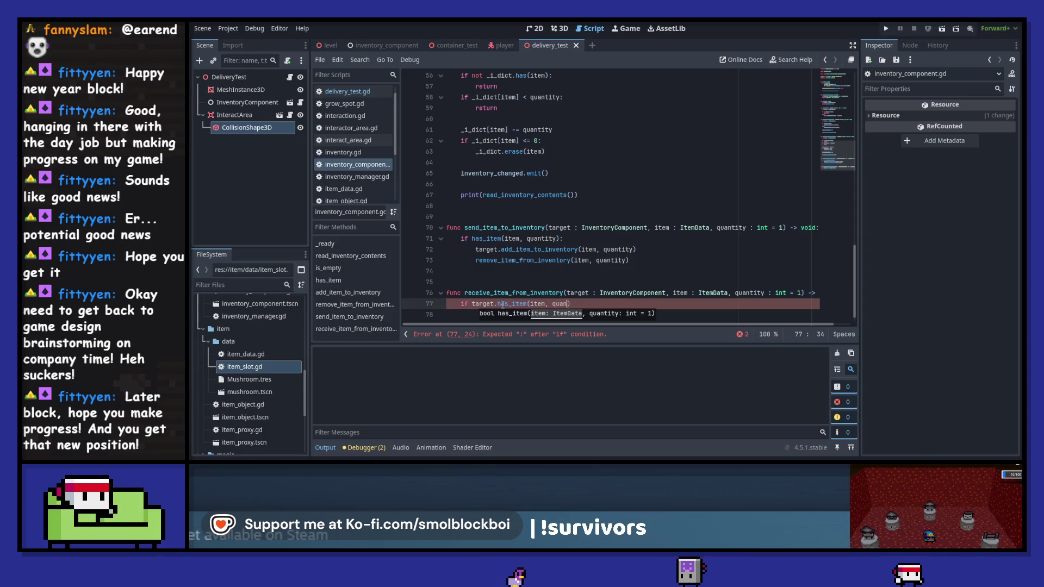
{"action": "type", "text": ")"}
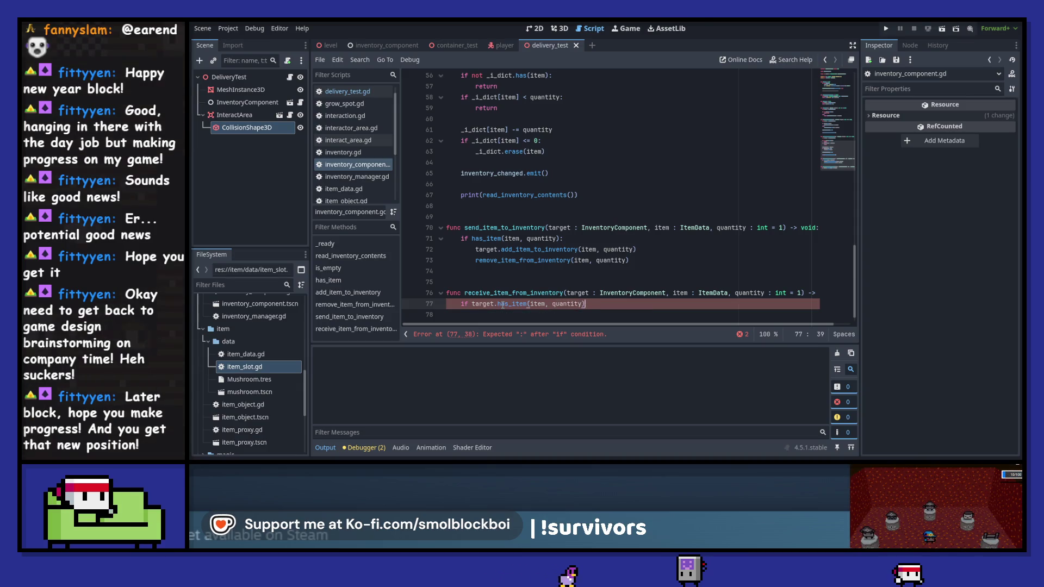
{"action": "key", "text": "Return"}
{"action": "type", "text": "rget."}
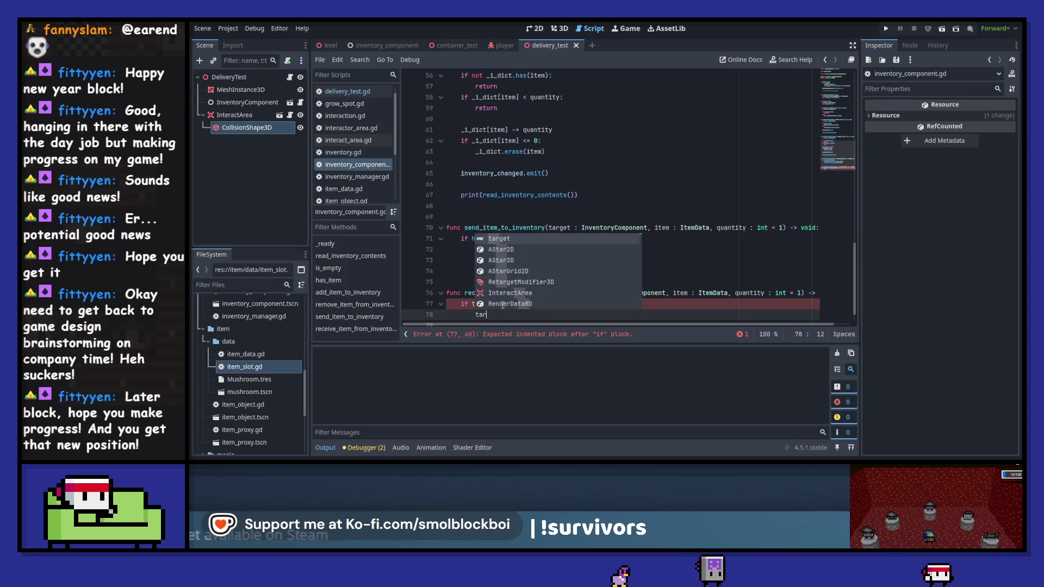
{"action": "type", "text": "remo"}
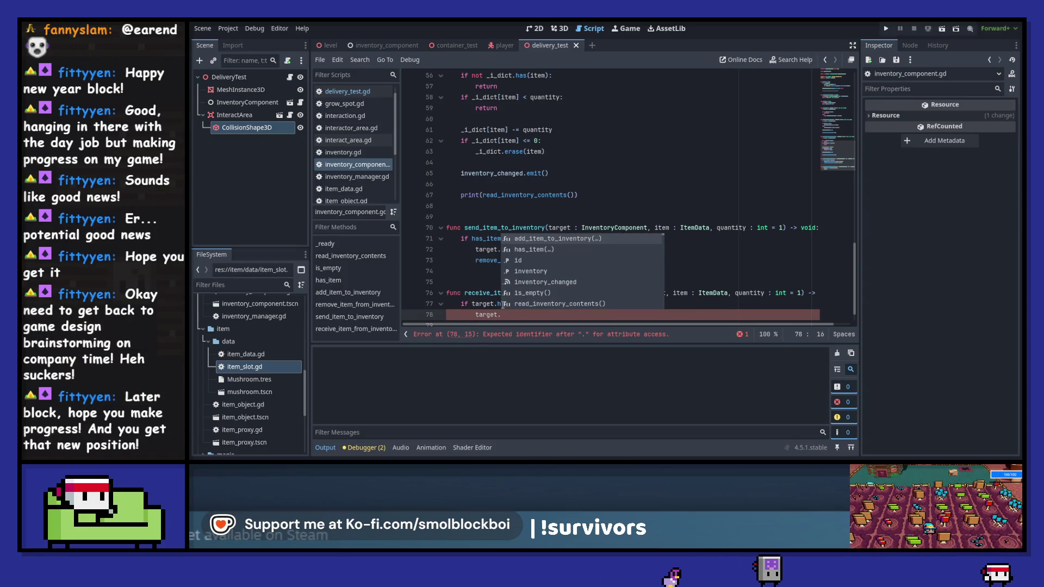
{"action": "key", "text": "Return"}
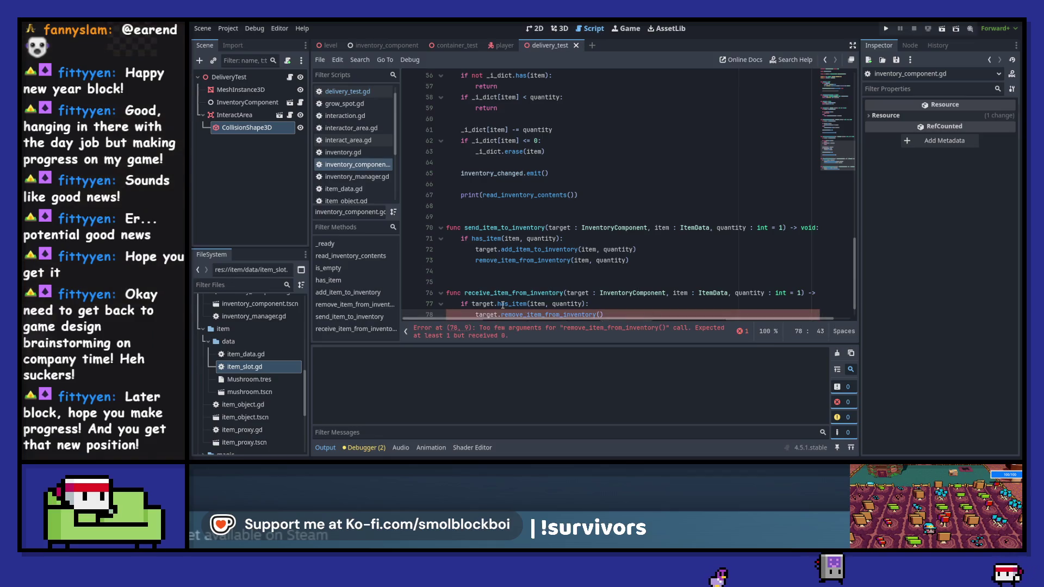
{"action": "type", "text": "item, quantiy"}
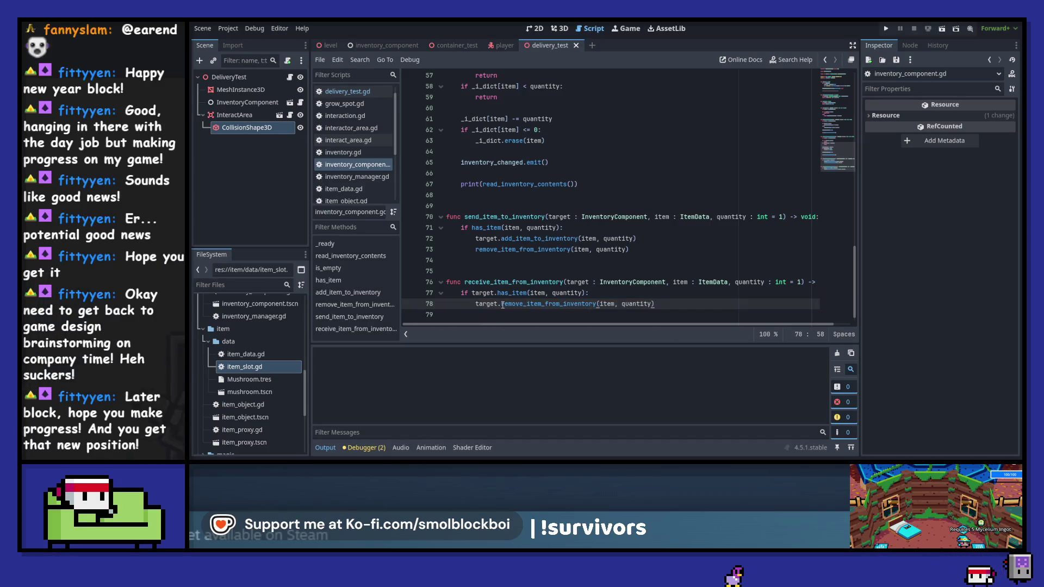
Step: Insert an add_item_to_inventory(item, quantity) call above the removal and copy the function name
{"action": "key", "text": "ctrl+shift+Return"}
{"action": "type", "text": "add_item"}
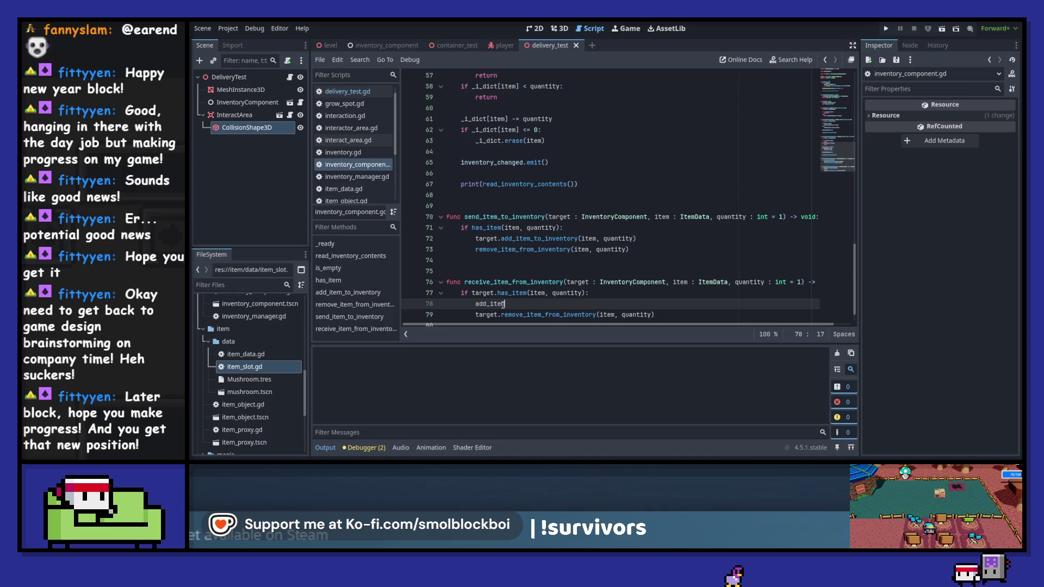
{"action": "key", "text": "Return"}
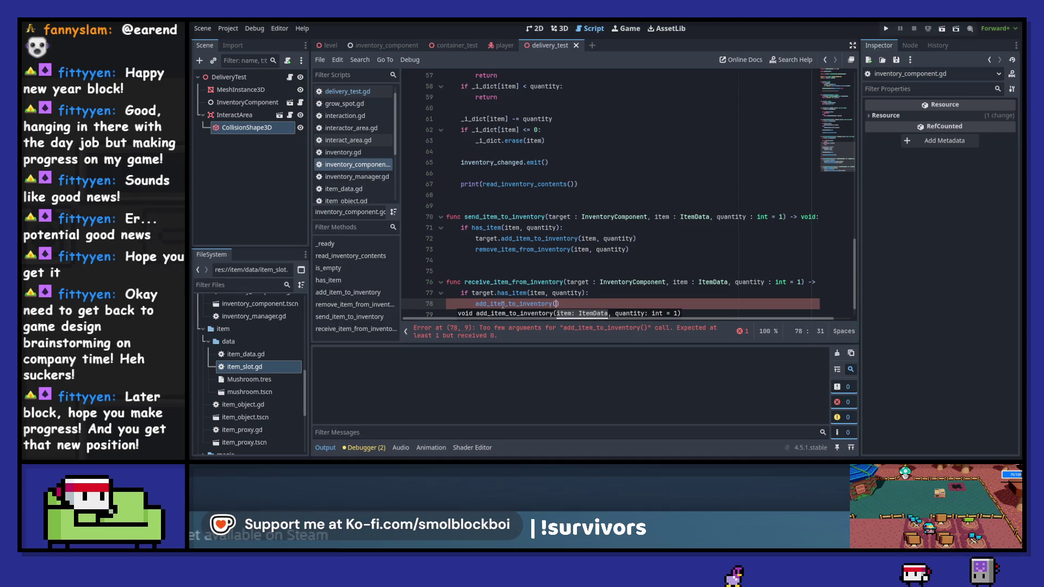
{"action": "type", "text": "em"}
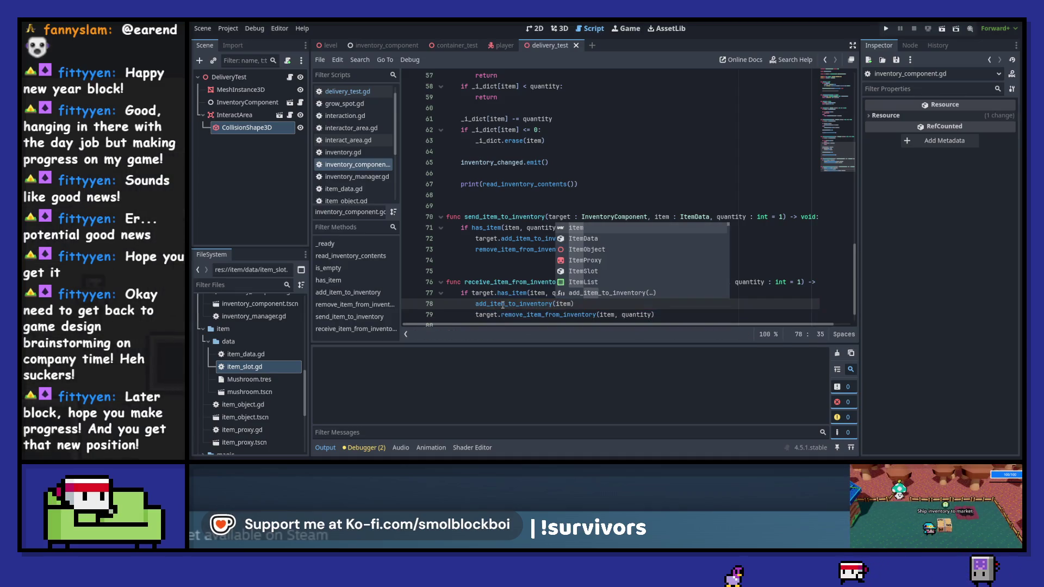
{"action": "type", "text": ", quan"}
{"action": "key", "text": "Return"}
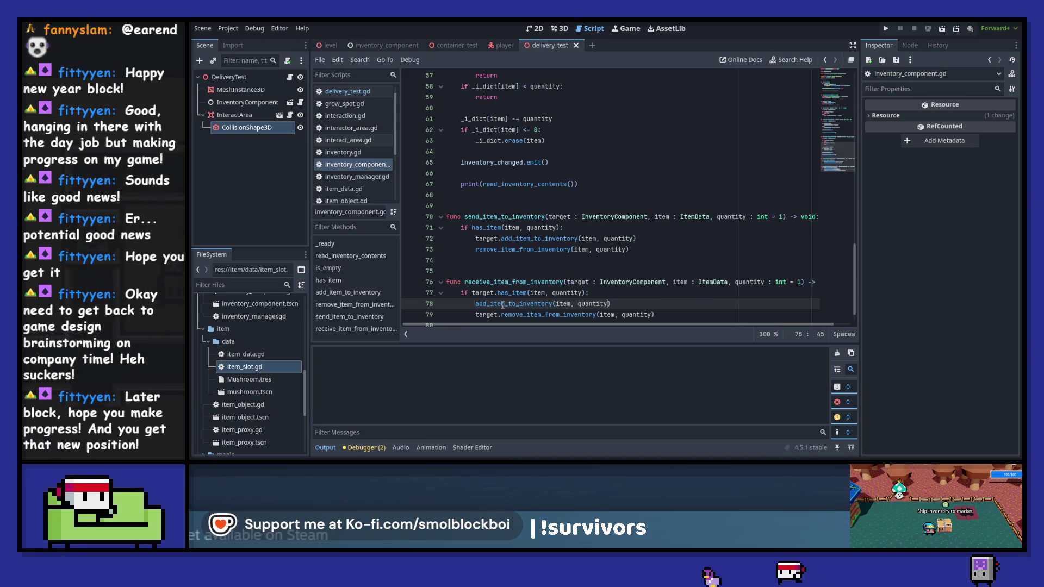
{"action": "key", "text": "Up"}
{"action": "key", "text": "Up"}
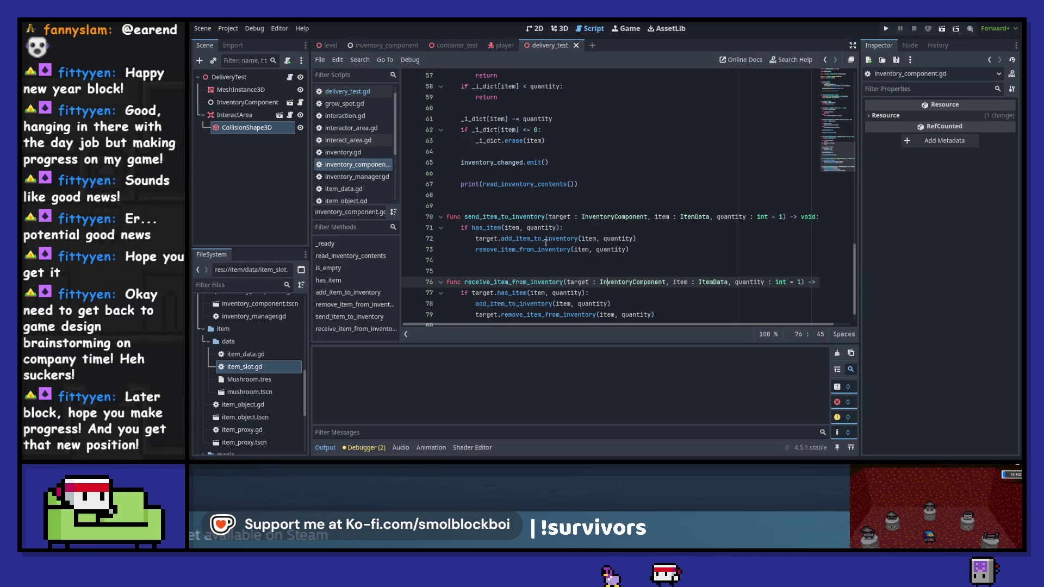
{"action": "double_click", "coordinate": [520, 281]}
{"action": "left_click", "coordinate": [290, 77]}
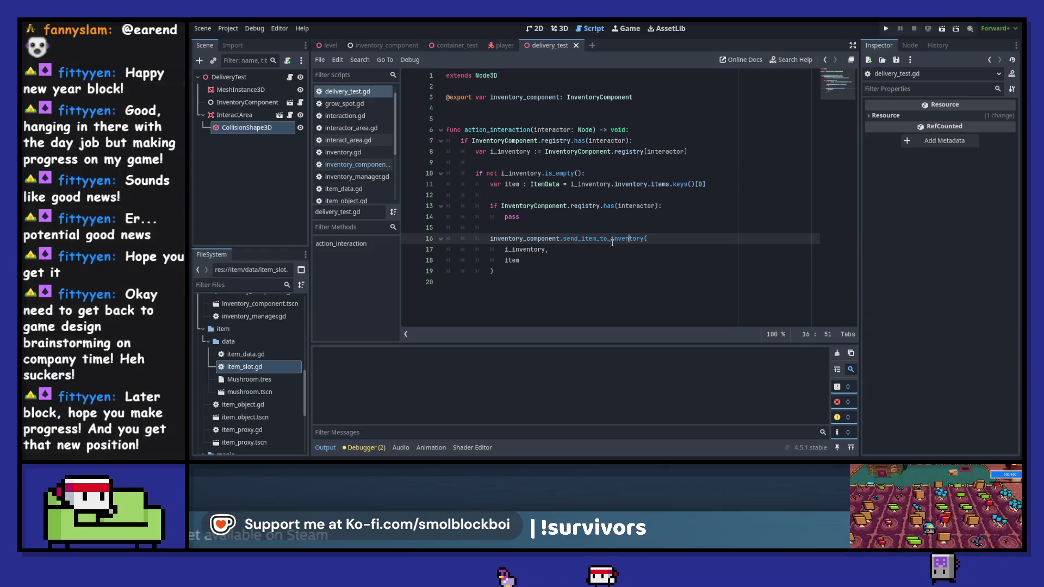
Step: Rename the send_item_to_inventory call on line 16 to receive_item_from_inventory
{"action": "double_click", "coordinate": [612, 239]}
{"action": "type", "text": "receive_item_from_inventory"}
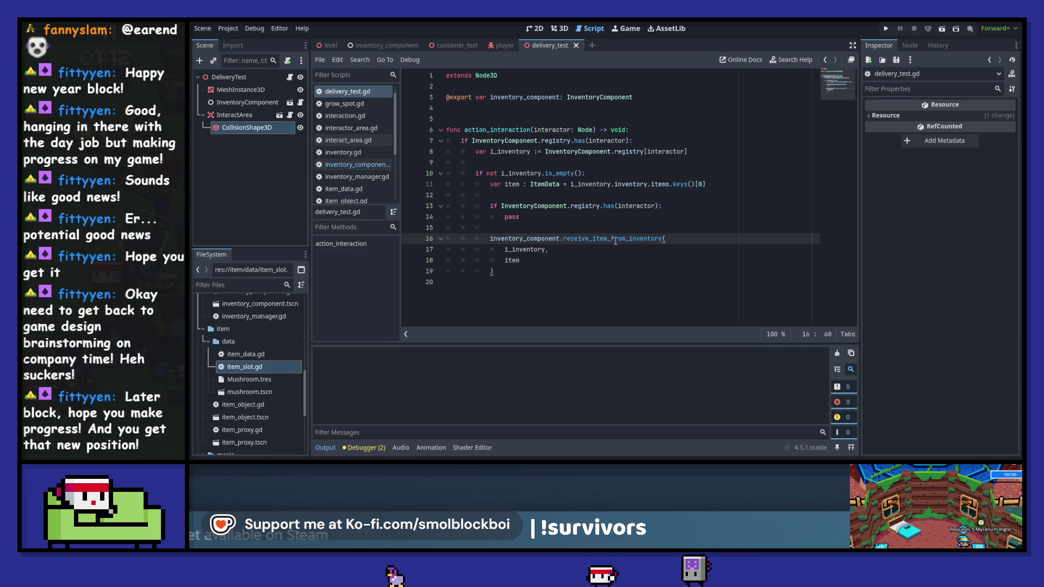
{"action": "double_click", "coordinate": [616, 240]}
{"action": "double_click", "coordinate": [526, 250]}
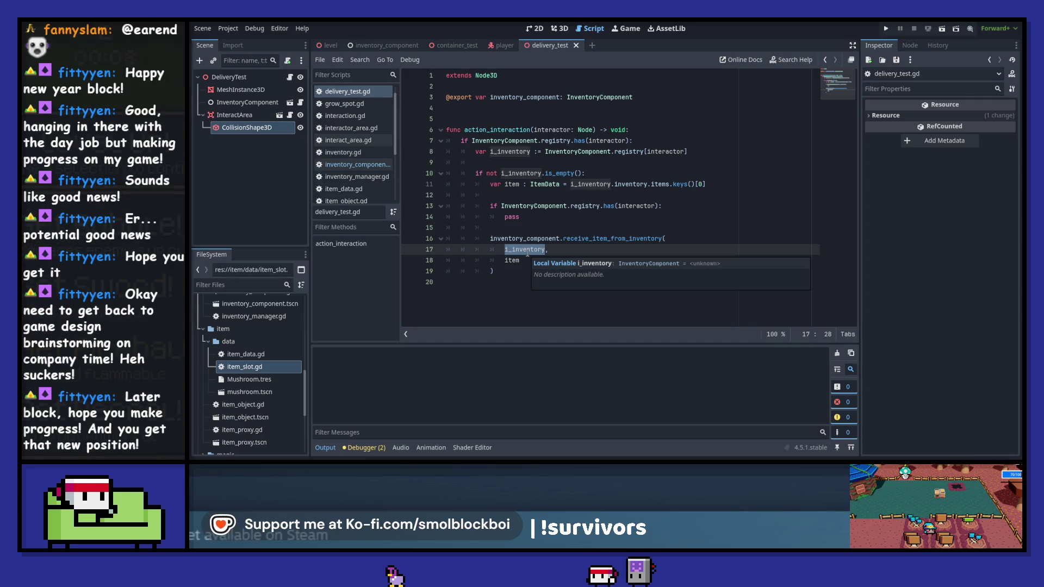
Step: Delete the unused registry if/pass block, save delivery_test.gd, and run the game with F5
{"action": "left_click_drag", "start_coordinate": [543, 218], "coordinate": [382, 197]}
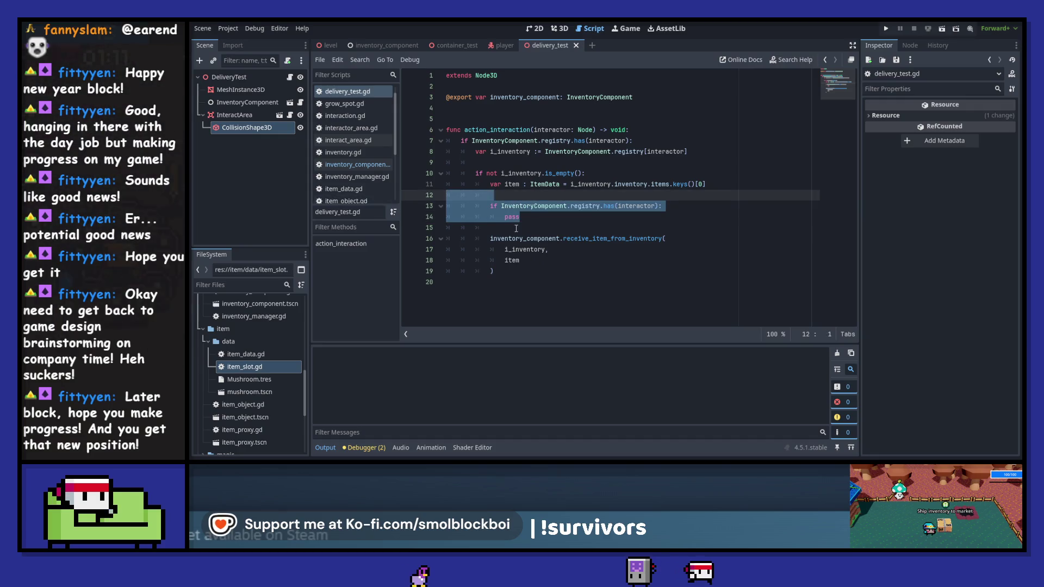
{"action": "key", "text": "BackSpace"}
{"action": "key", "text": "BackSpace"}
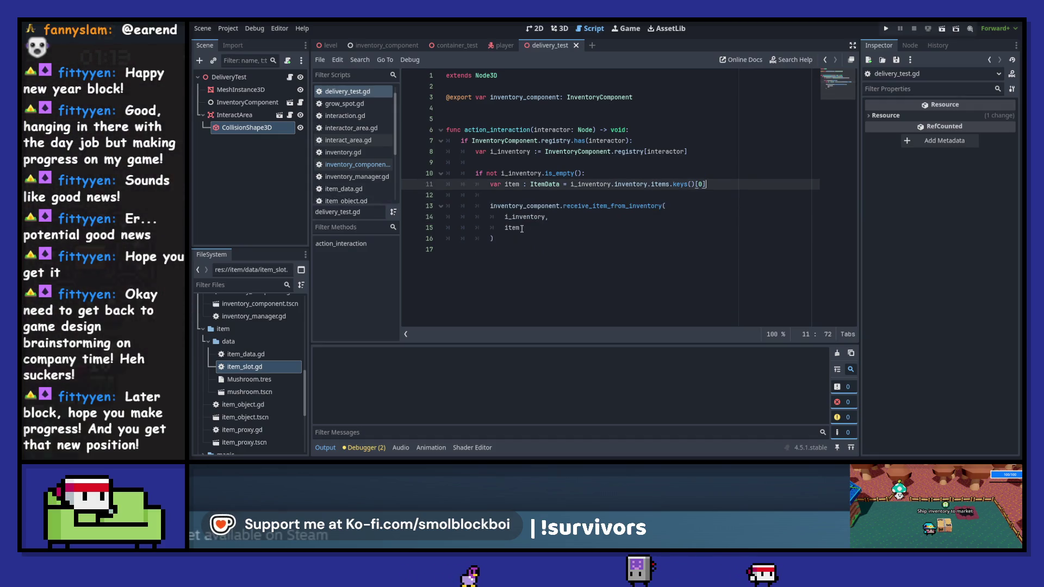
{"action": "key", "text": "ctrl+s"}
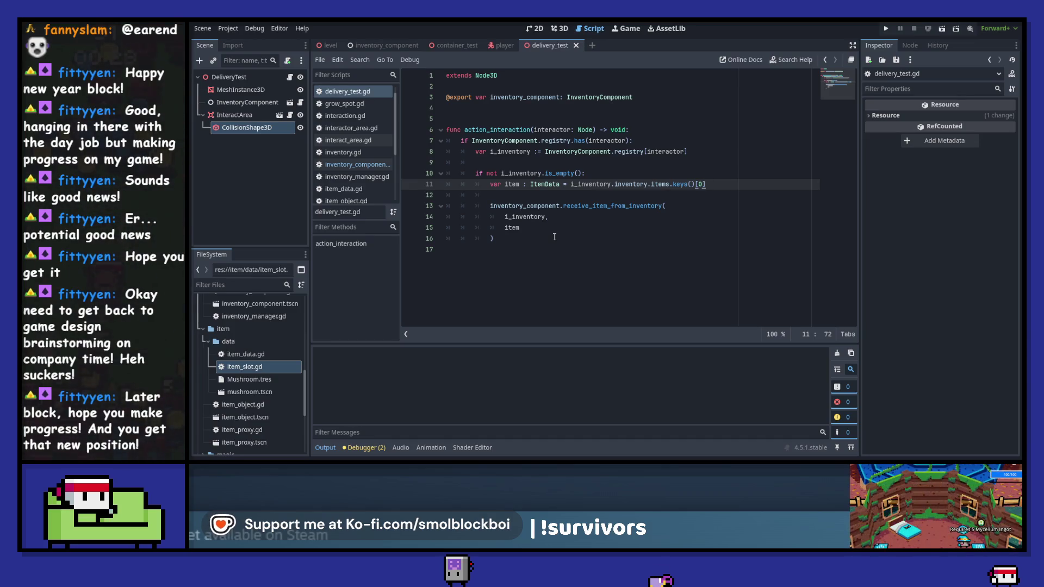
{"action": "key", "text": "F5"}
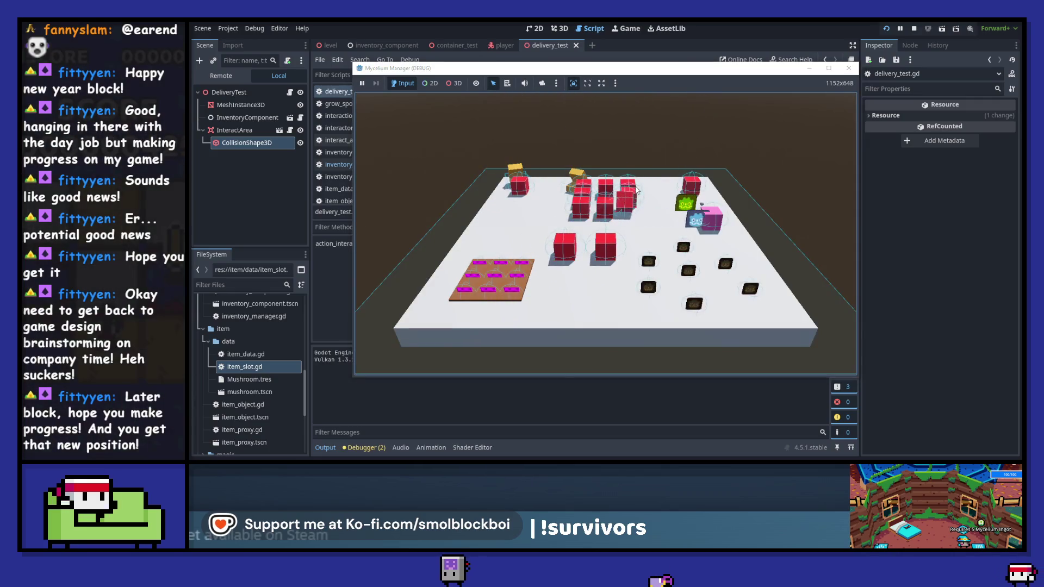
Step: In the running game, pick up a Mushroom and deliver it to the pink box
{"action": "key", "text": "s"}
{"action": "key", "text": "e"}
{"action": "key", "text": "d"}
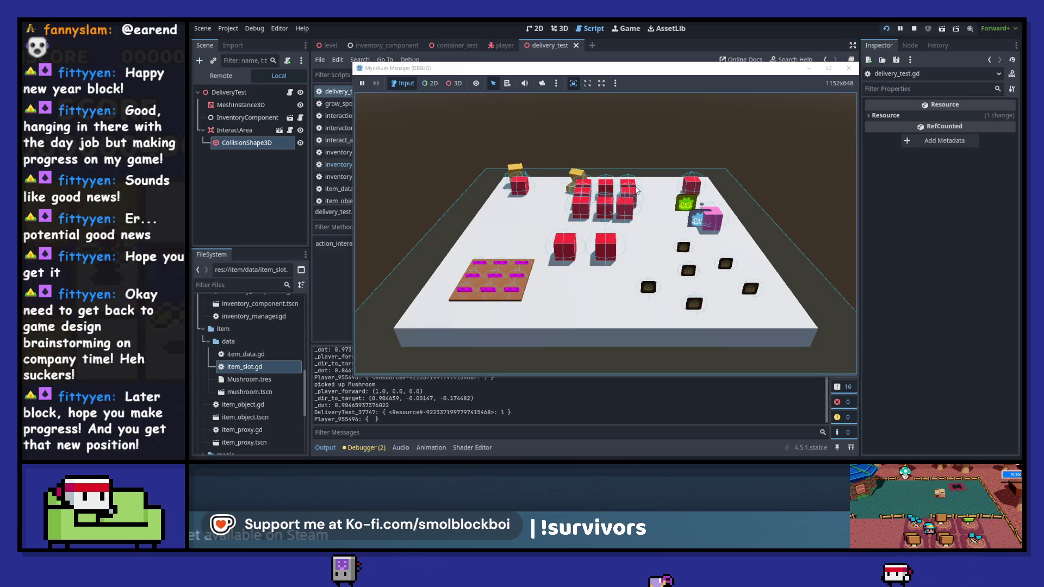
{"action": "key", "text": "s"}
{"action": "key", "text": "e"}
{"action": "key", "text": "w"}
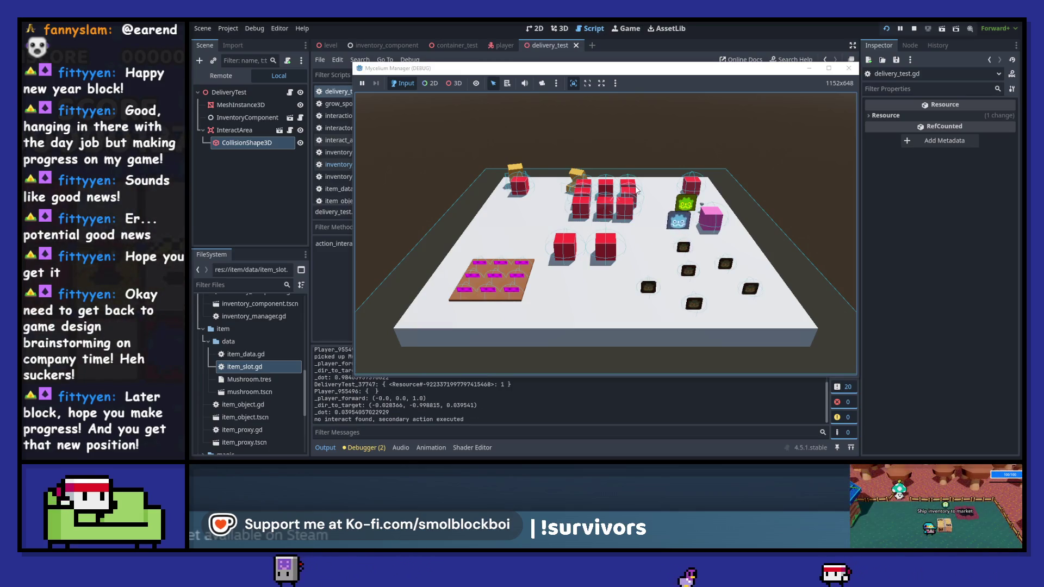
{"action": "key", "text": "e"}
{"action": "key", "text": "w"}
{"action": "key", "text": "d"}
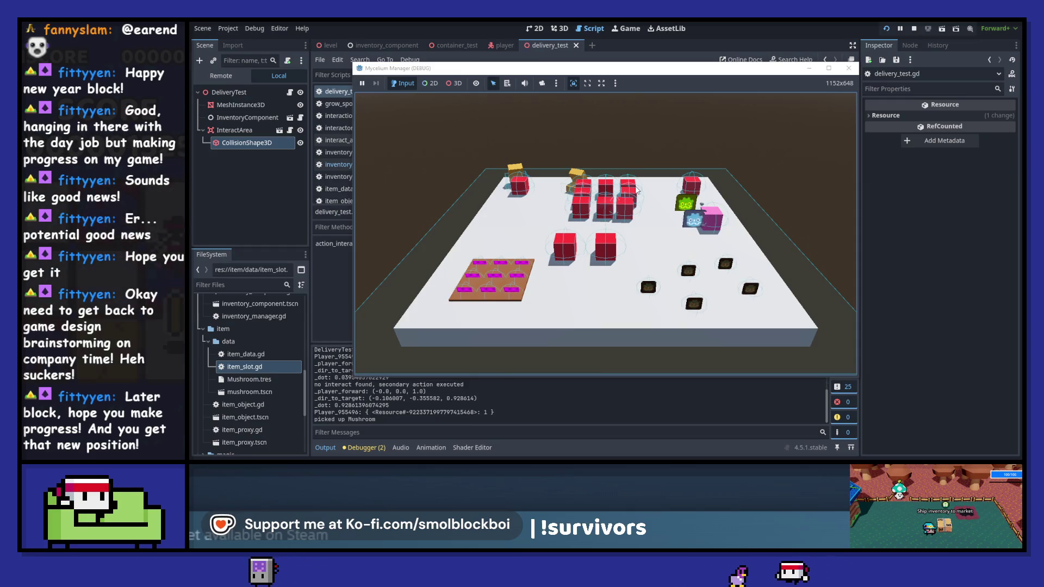
{"action": "key", "text": "e"}
{"action": "key", "text": "e"}
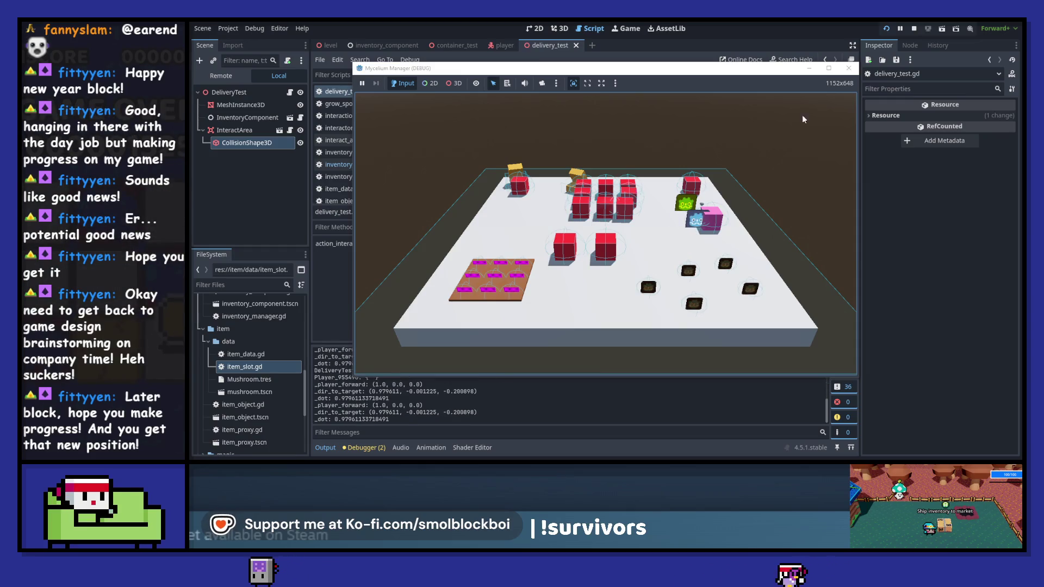
Step: Stop the game with F8, check the receive_item_from_inventory definition, and return to the level scene
{"action": "key", "text": "F8"}
{"action": "left_click", "coordinate": [646, 192]}
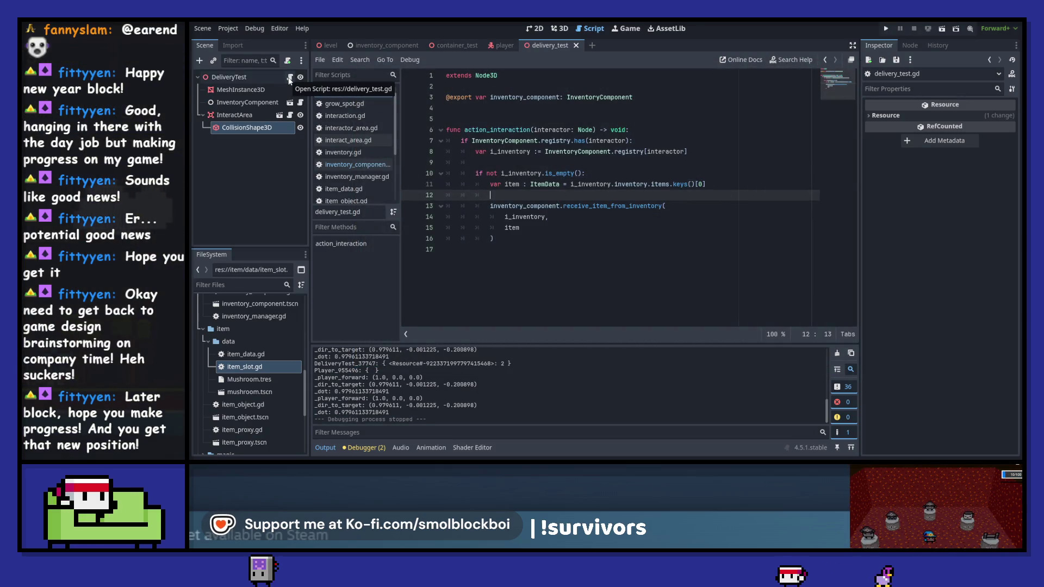
{"action": "left_click", "coordinate": [609, 205], "text": "ctrl"}
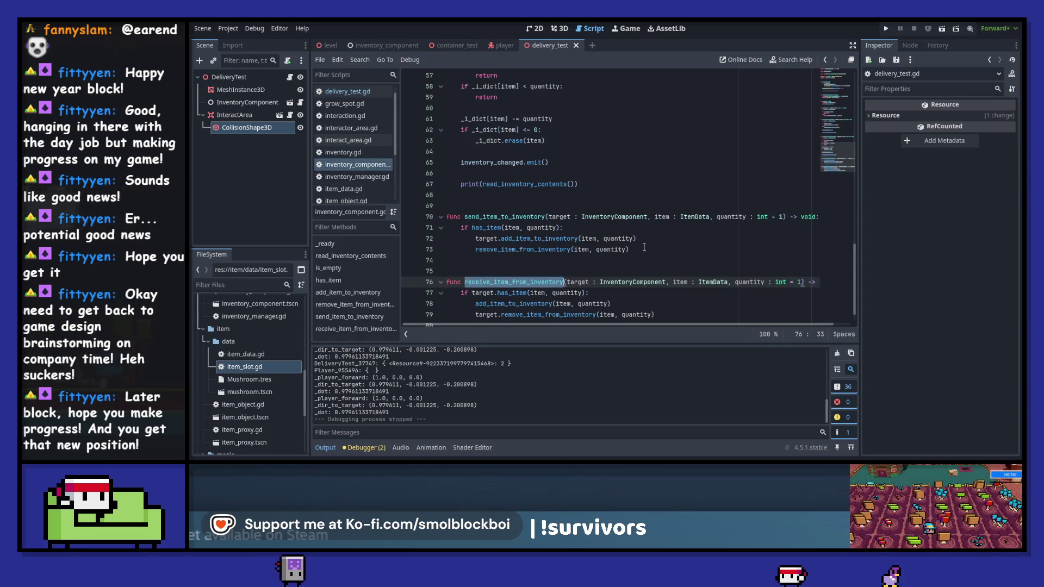
{"action": "left_click", "coordinate": [290, 78]}
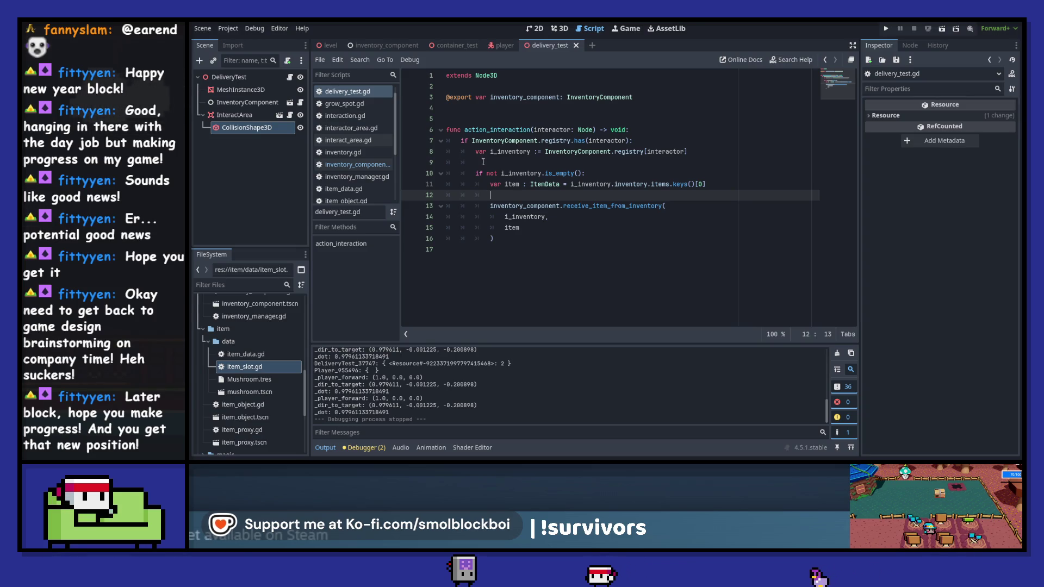
{"action": "left_click", "coordinate": [331, 45]}
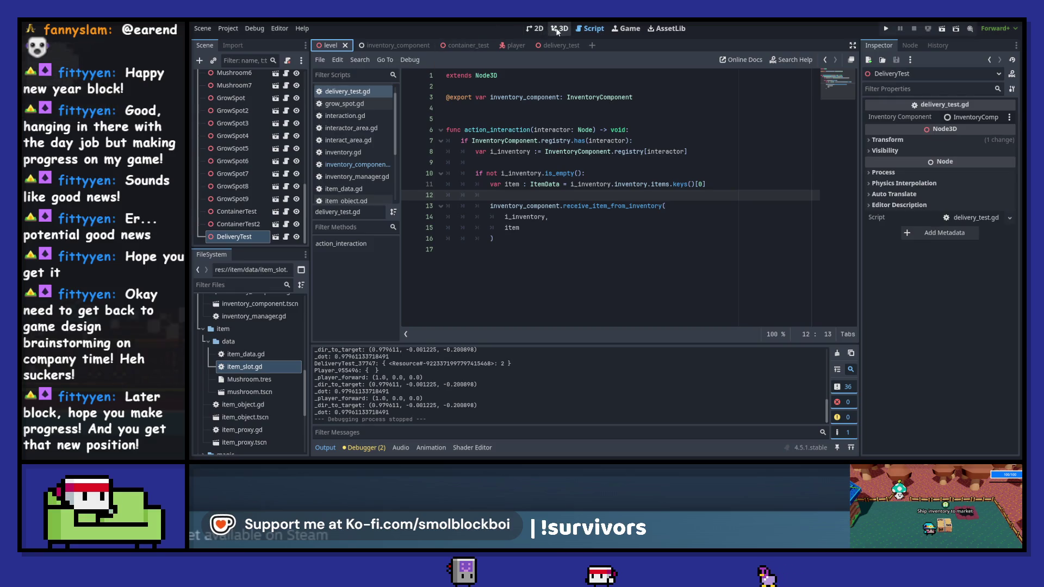
Step: Orbit the level in the 3D view, select the ContainerTest2 crate, and run the project
{"action": "left_click", "coordinate": [559, 29]}
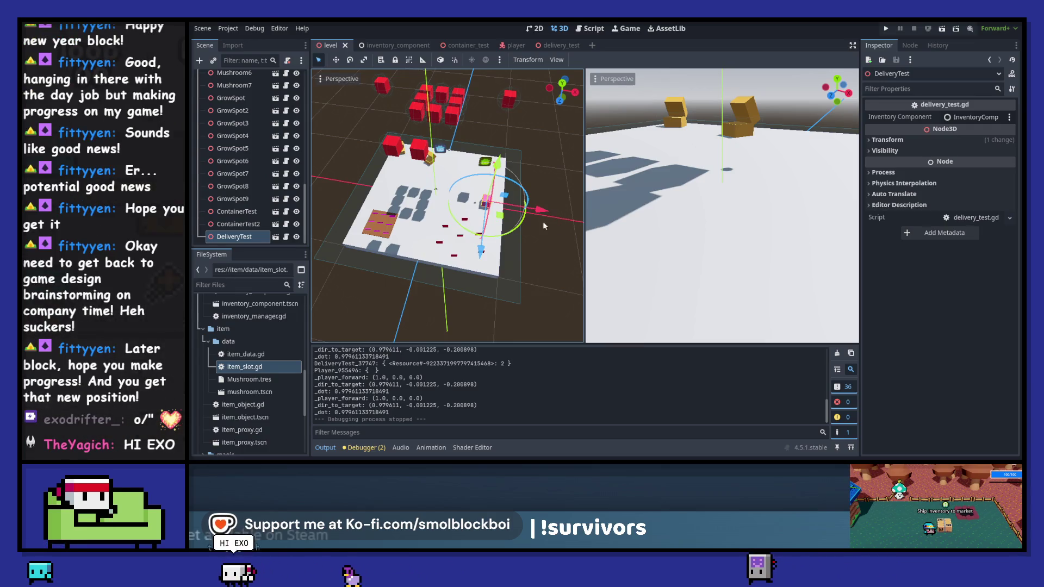
{"action": "left_click_drag", "start_coordinate": [554, 222], "coordinate": [539, 171]}
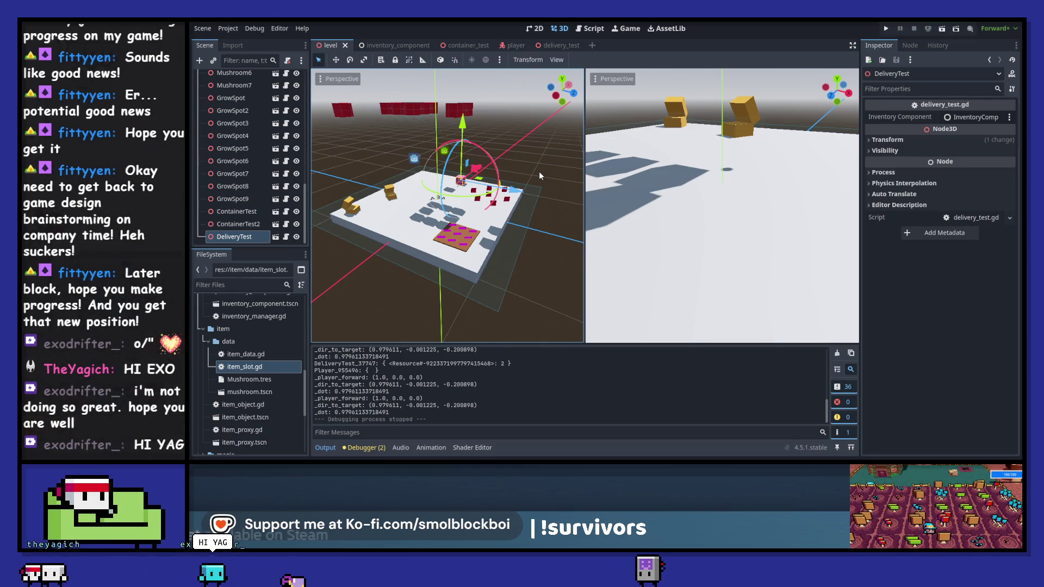
{"action": "left_click_drag", "start_coordinate": [539, 171], "coordinate": [412, 257]}
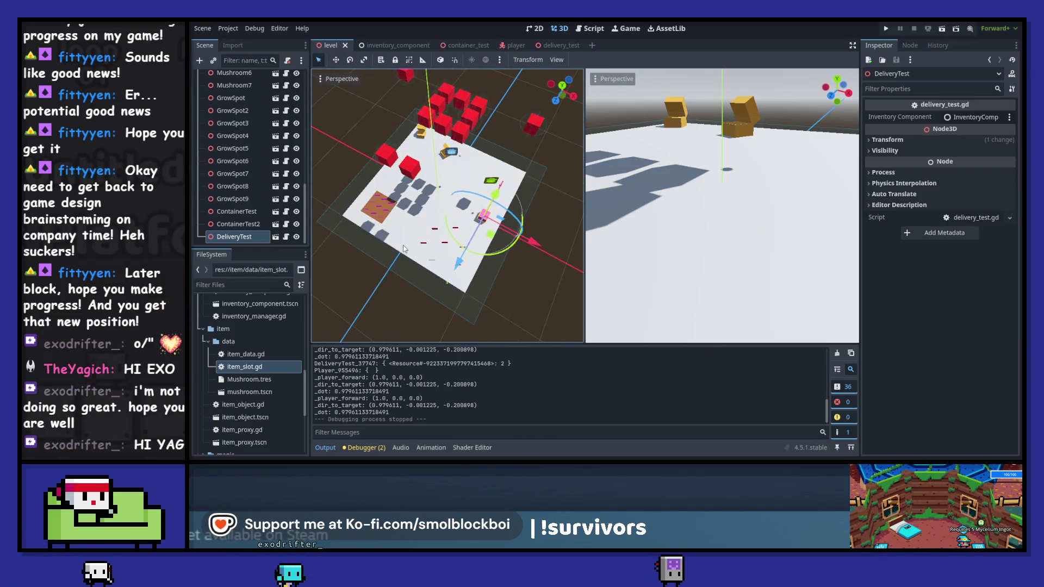
{"action": "mouse_move", "coordinate": [410, 250]}
{"action": "left_mouse_down"}
{"action": "mouse_move", "coordinate": [446, 234]}
{"action": "mouse_move", "coordinate": [435, 212]}
{"action": "left_mouse_up"}
{"action": "scroll", "coordinate": [456, 229], "scroll_direction": "down", "scroll_amount": 5}
{"action": "scroll", "coordinate": [470, 221], "scroll_direction": "up", "scroll_amount": 6}
{"action": "scroll", "coordinate": [471, 228], "scroll_direction": "up", "scroll_amount": 3}
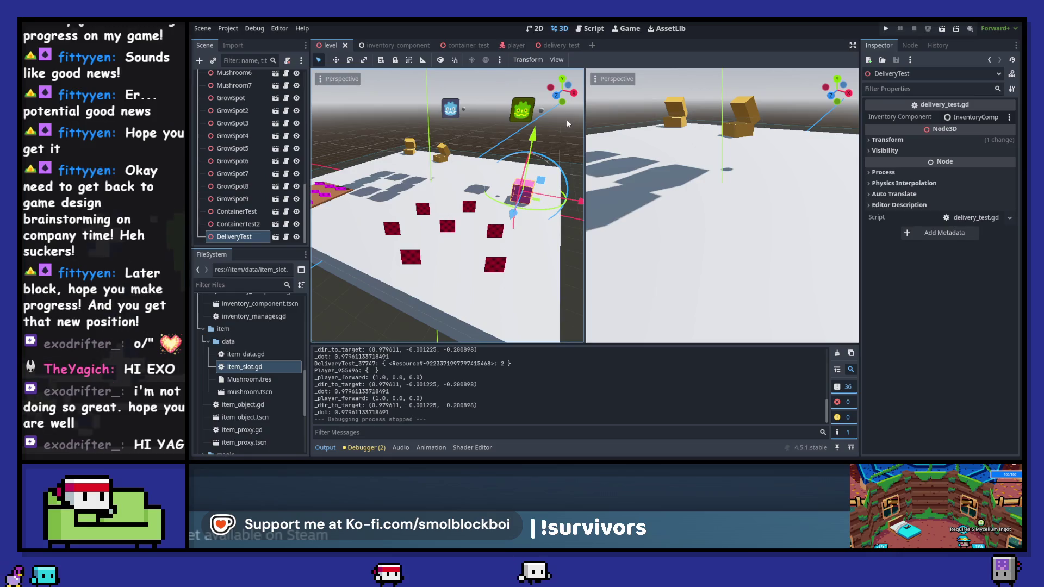
{"action": "mouse_move", "coordinate": [433, 213]}
{"action": "left_mouse_down"}
{"action": "mouse_move", "coordinate": [497, 231]}
{"action": "mouse_move", "coordinate": [448, 207]}
{"action": "mouse_move", "coordinate": [478, 171]}
{"action": "left_mouse_up"}
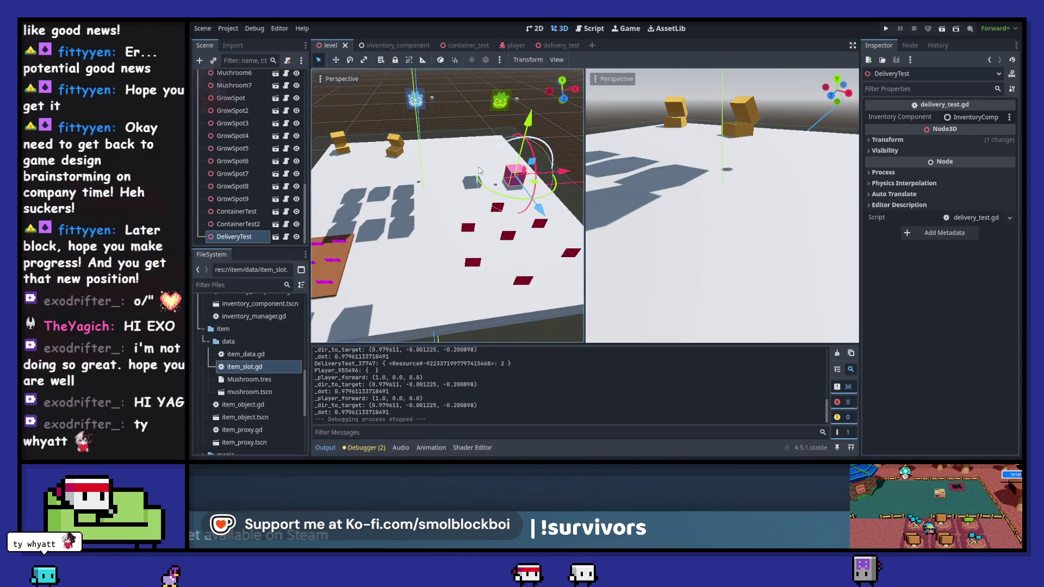
{"action": "left_click", "coordinate": [396, 154]}
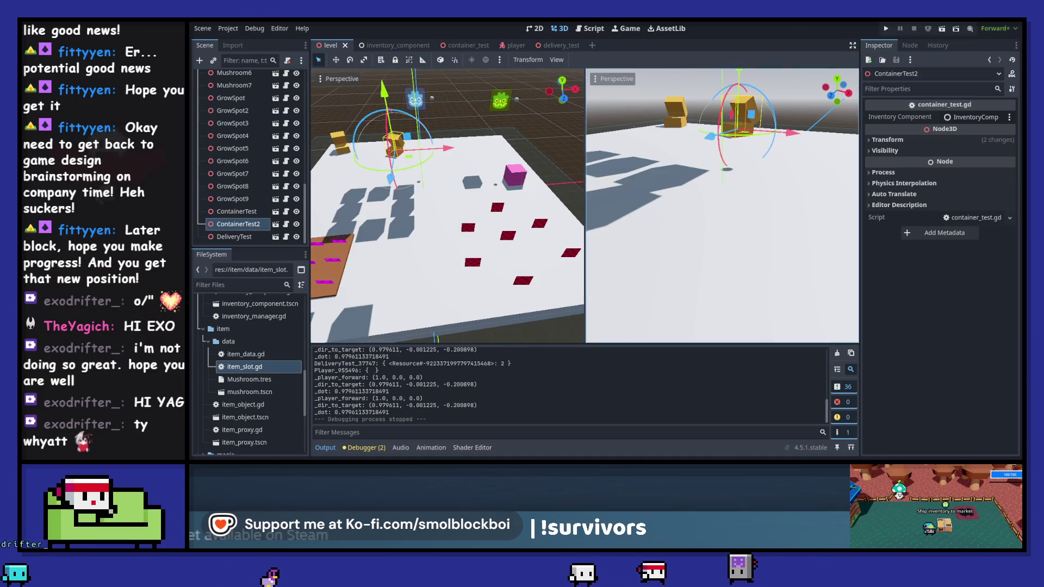
{"action": "left_click", "coordinate": [886, 29]}
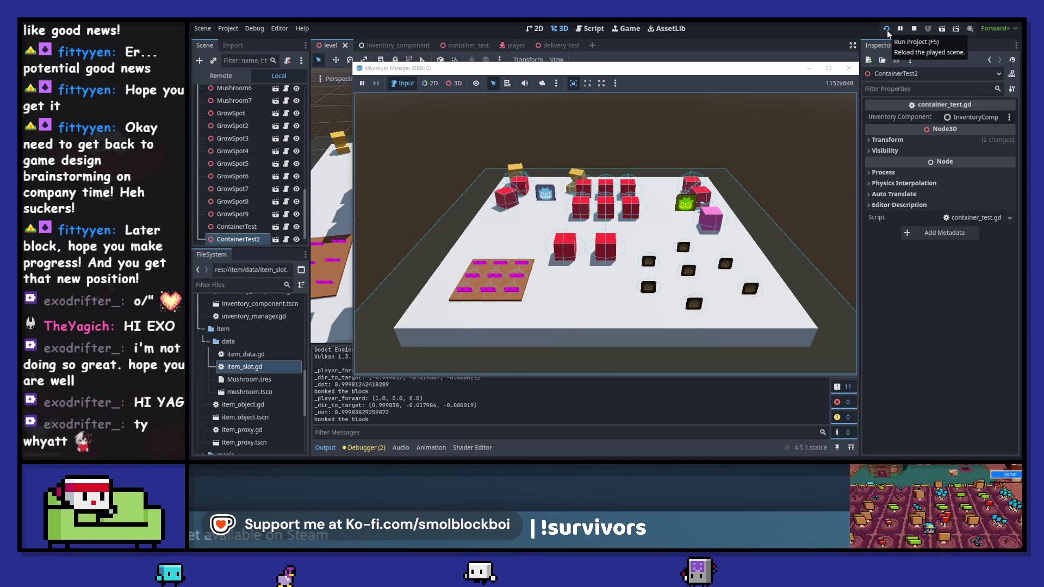
Step: Open the ContainerTest2 crate, then plant and harvest Mushrooms on the farm plots
{"action": "key", "text": "e"}
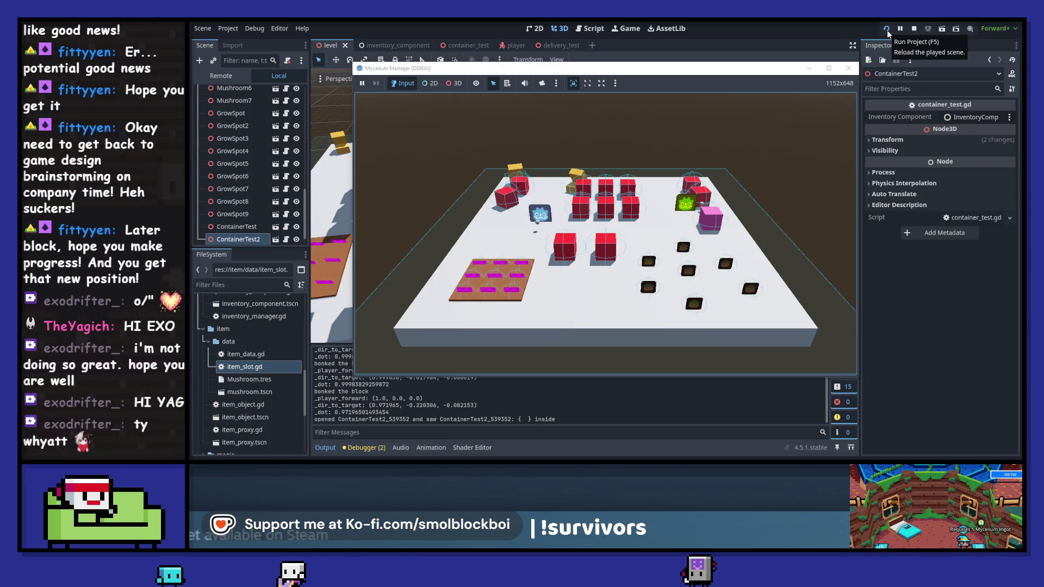
{"action": "key", "text": "s"}
{"action": "key", "text": "e"}
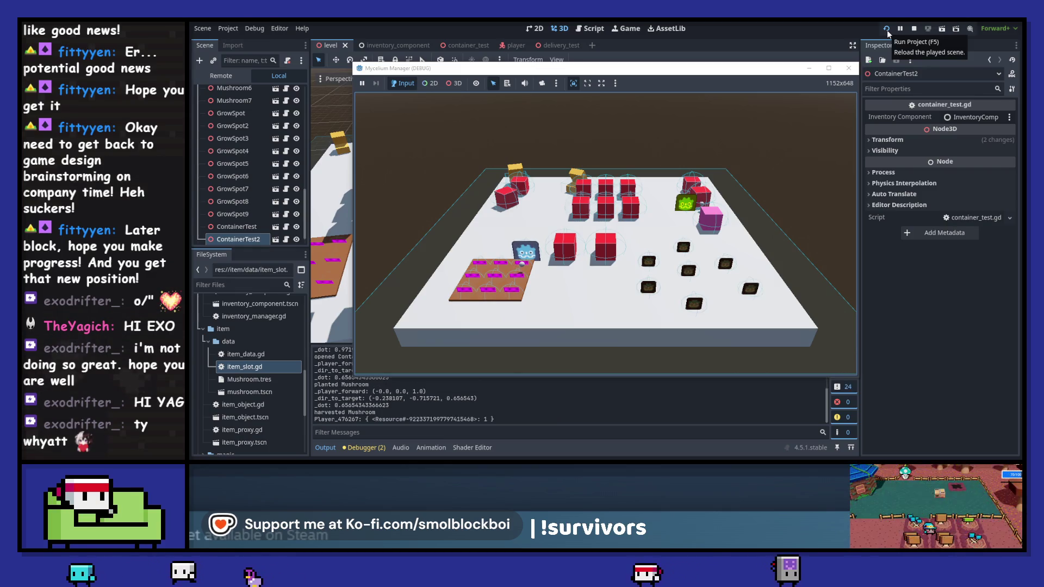
{"action": "key", "text": "s"}
{"action": "key", "text": "e"}
{"action": "key", "text": "e"}
{"action": "key", "text": "e"}
{"action": "key", "text": "d"}
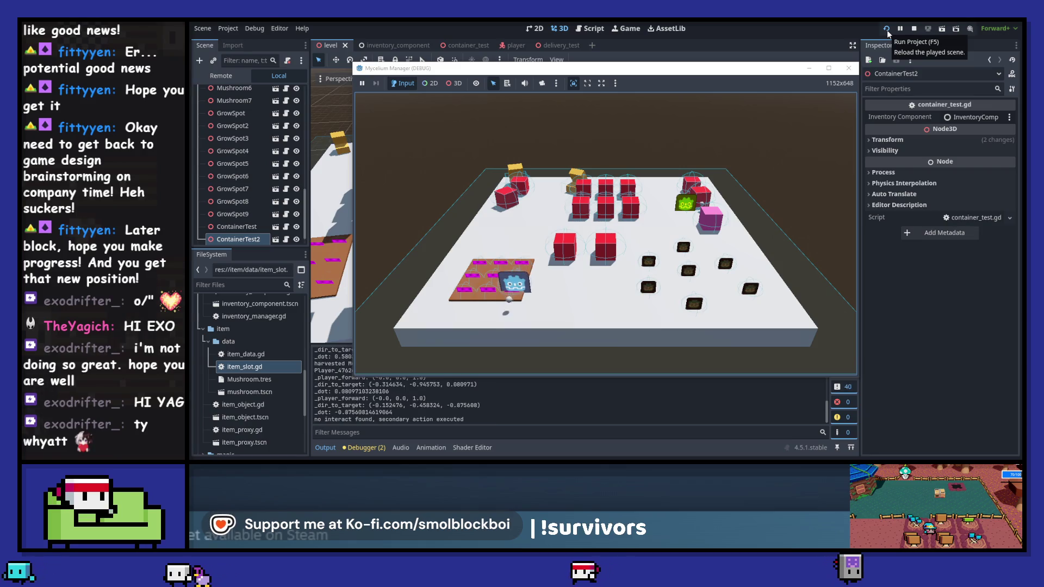
{"action": "key", "text": "e"}
{"action": "key", "text": "e"}
Step: Collect more Mushrooms, deliver them to the pink cube, and stop the game
{"action": "key", "text": "a"}
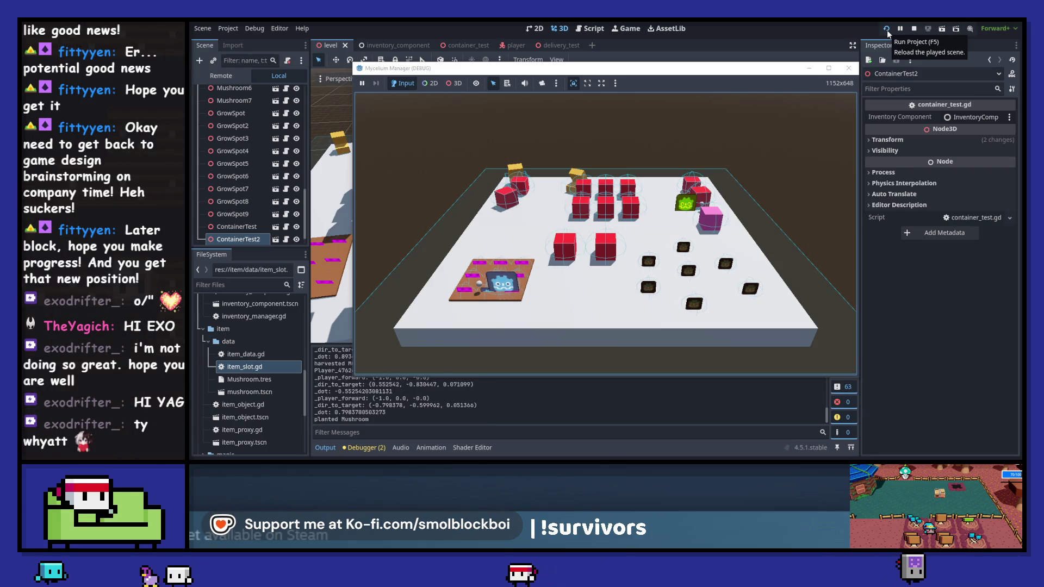
{"action": "key", "text": "e"}
{"action": "key", "text": "e"}
{"action": "key", "text": "d"}
{"action": "key", "text": "e"}
{"action": "key", "text": "e"}
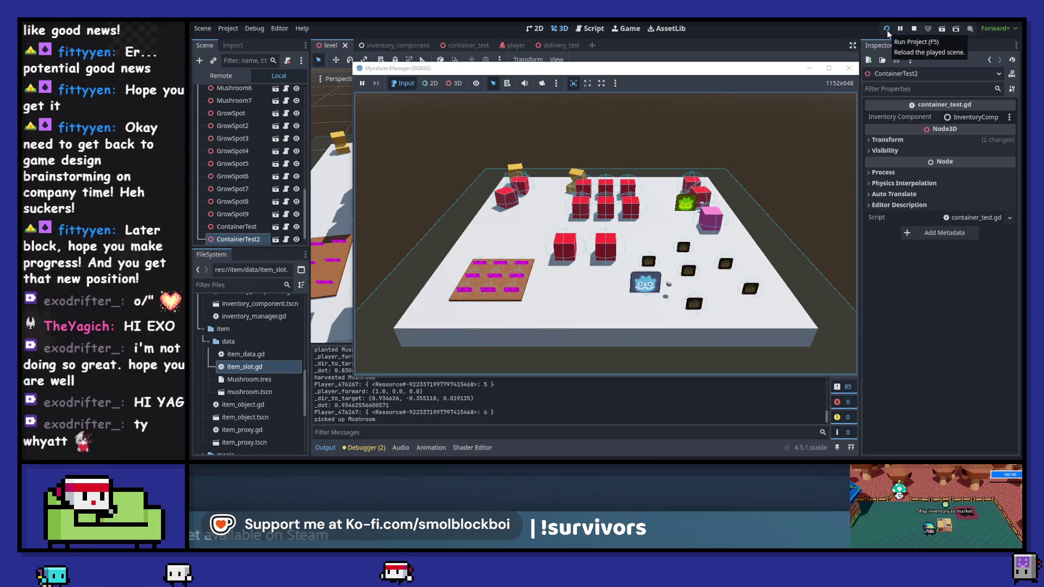
{"action": "key", "text": "w"}
{"action": "key", "text": "d"}
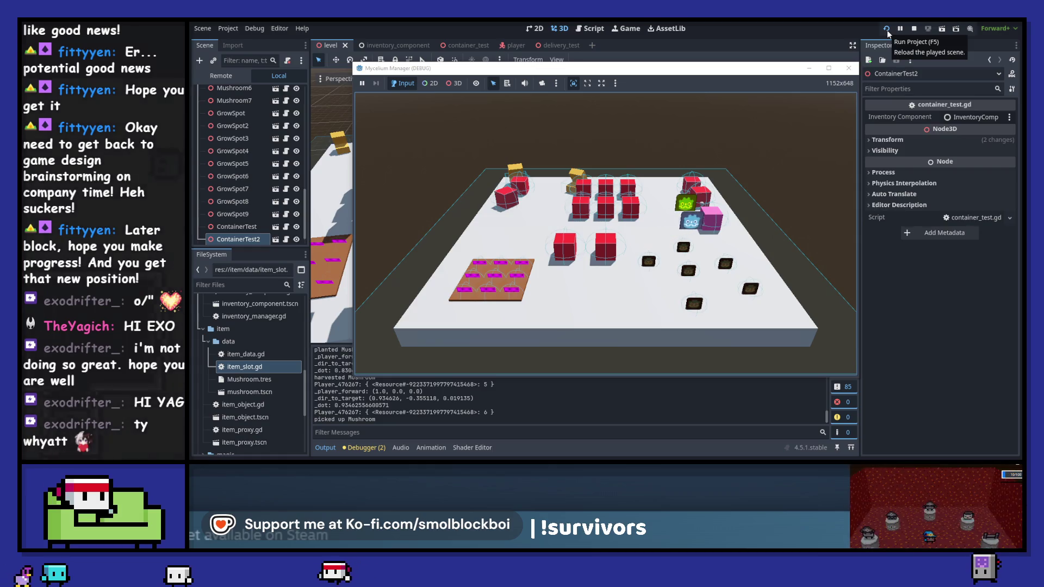
{"action": "key", "text": "e"}
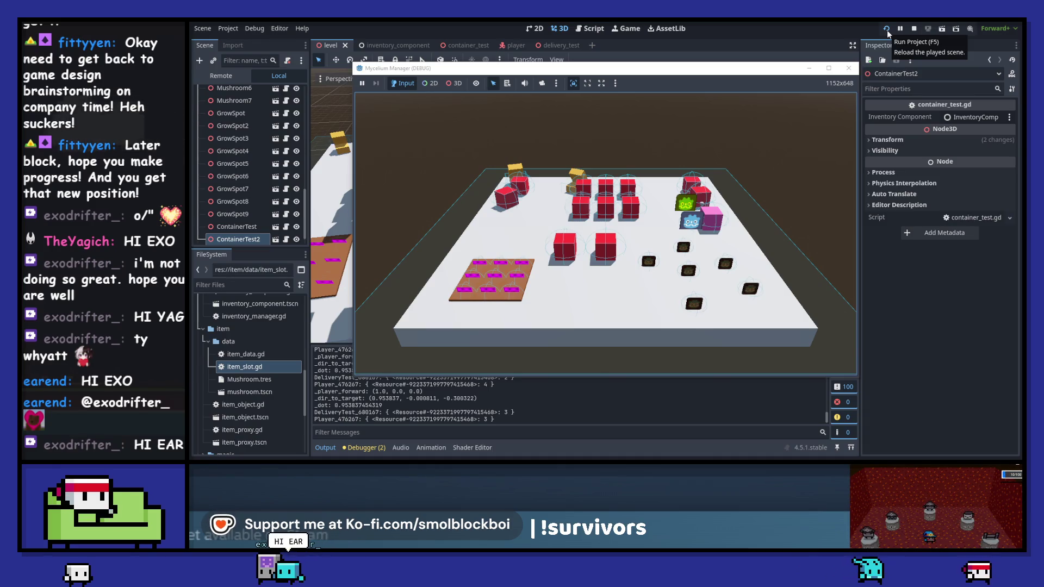
{"action": "left_click", "coordinate": [913, 28]}
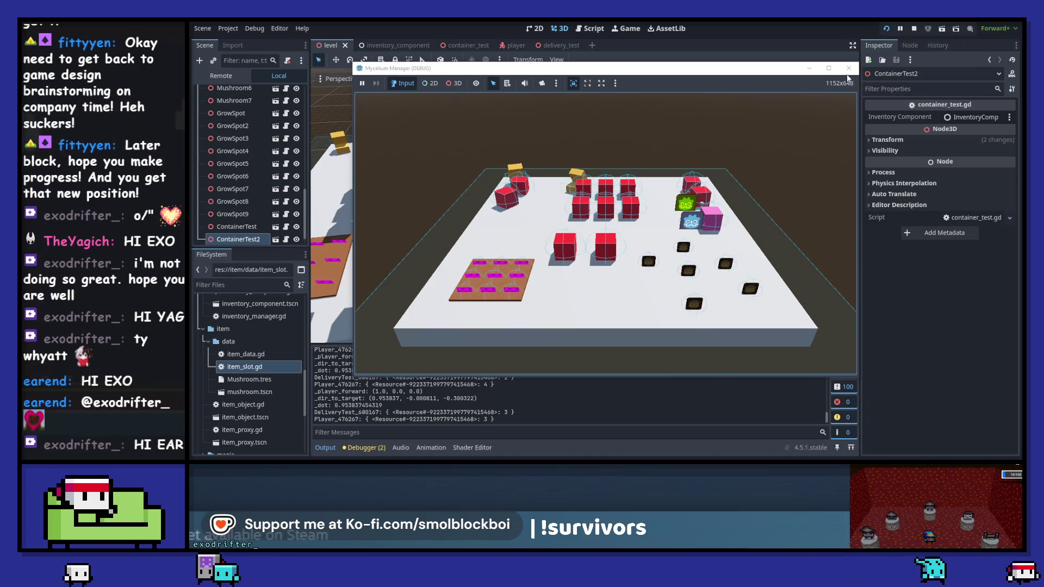
Step: Open the delivery_test scene and its DeliveryTest script
{"action": "left_click", "coordinate": [557, 45]}
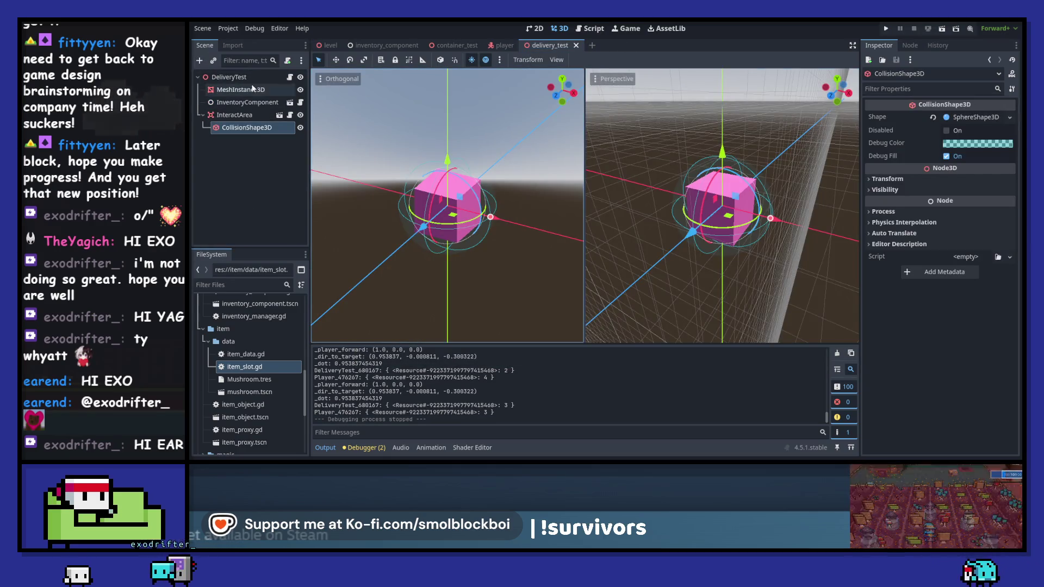
{"action": "left_click", "coordinate": [273, 82]}
{"action": "left_click", "coordinate": [289, 77]}
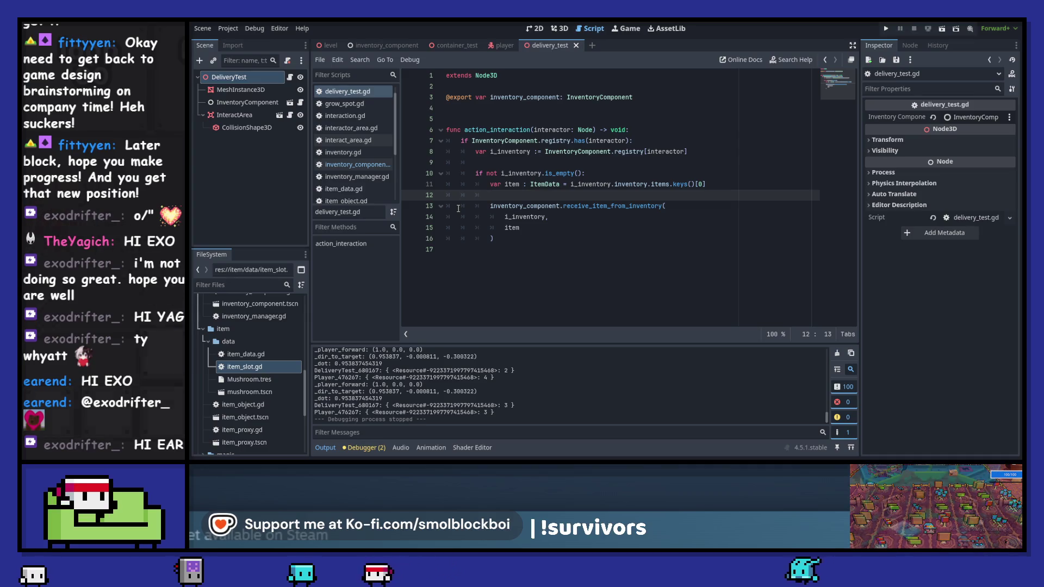
Step: Clear the output log and open a new empty scene tab in the 3D view
{"action": "left_click", "coordinate": [837, 353]}
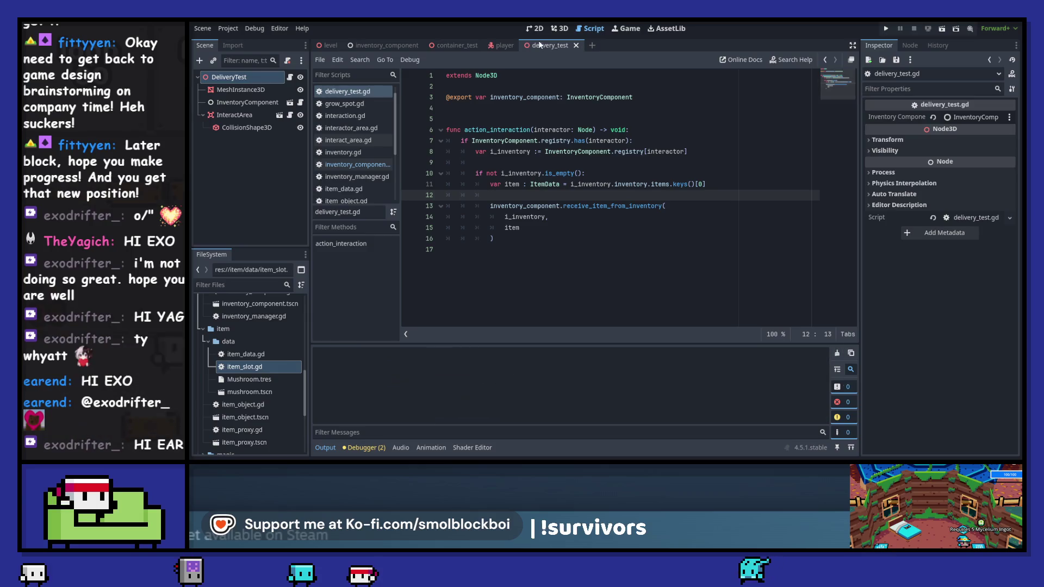
{"action": "left_click", "coordinate": [562, 28]}
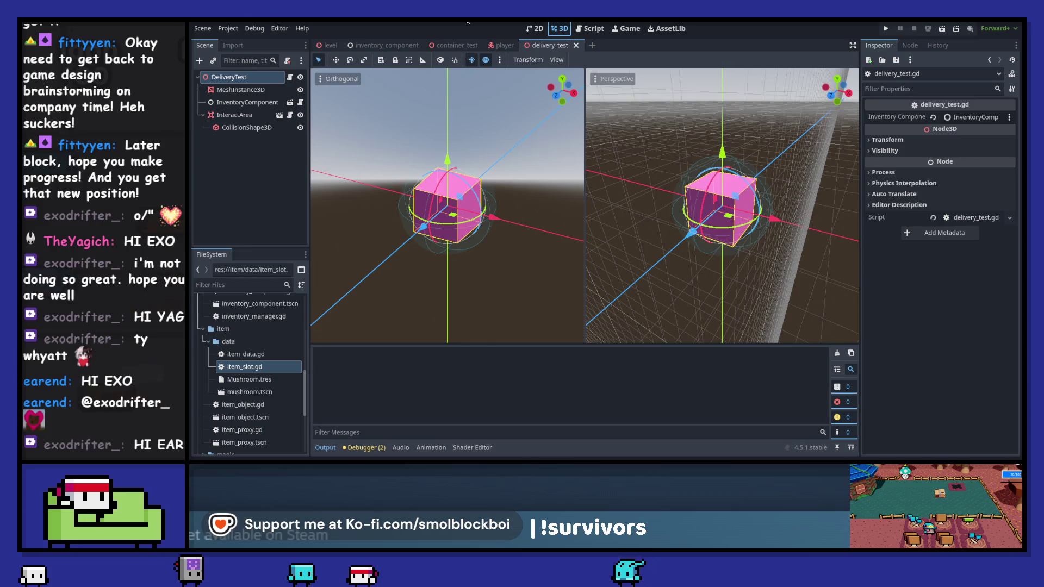
{"action": "left_click", "coordinate": [592, 46]}
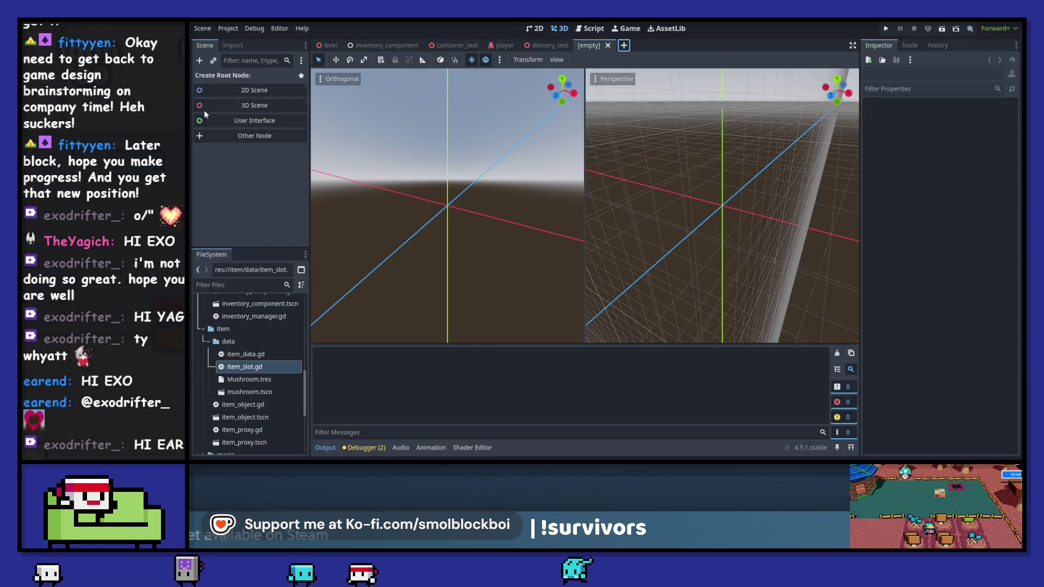
Step: Create a Node3D root, rename it CraftingTest and save the scene as crafting_test.tscn
{"action": "left_click", "coordinate": [225, 106]}
{"action": "double_click", "coordinate": [224, 76]}
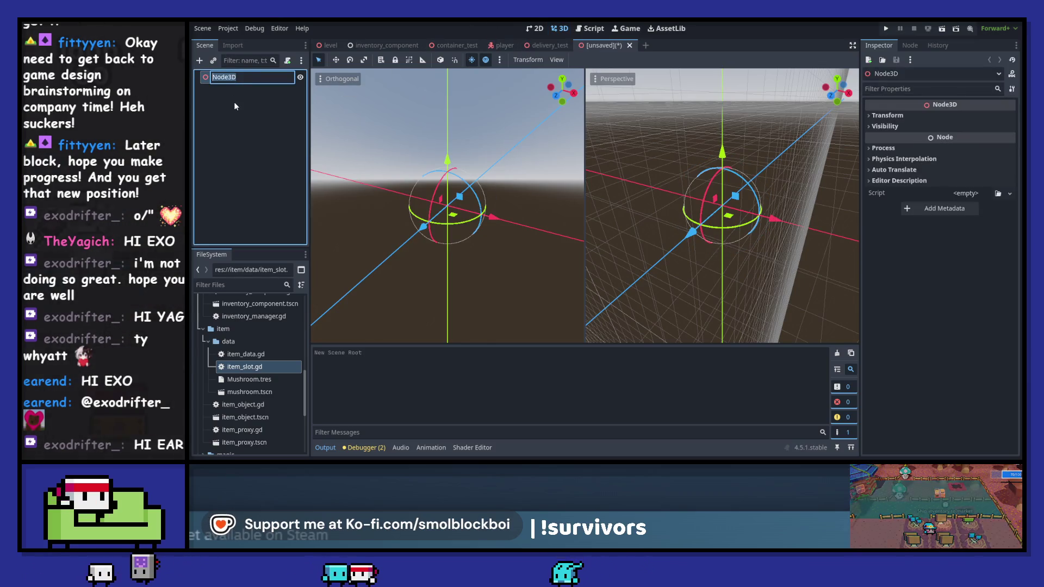
{"action": "type", "text": "CraftingTest"}
{"action": "key", "text": "Return"}
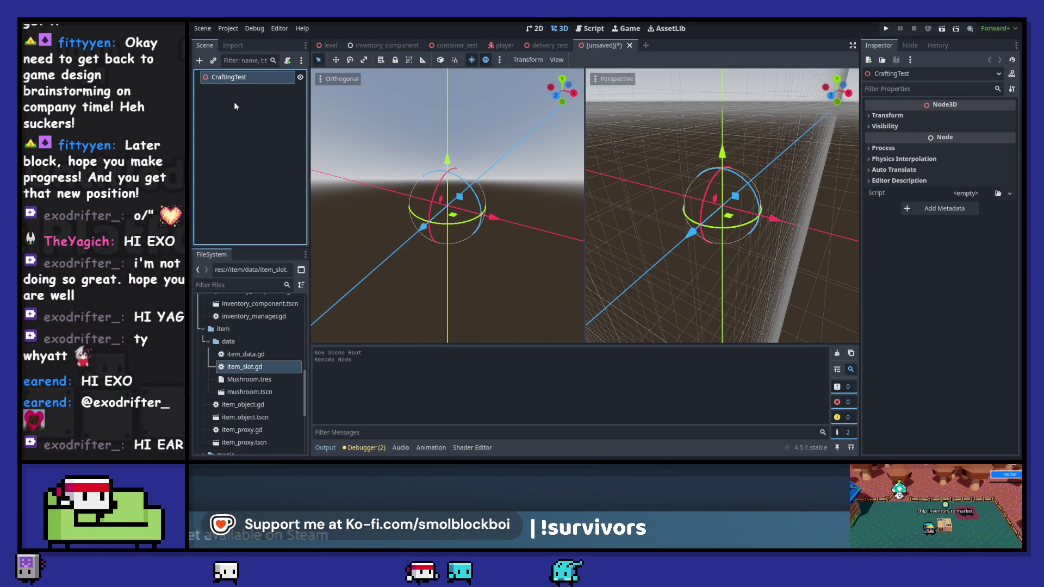
{"action": "key", "text": "ctrl+s"}
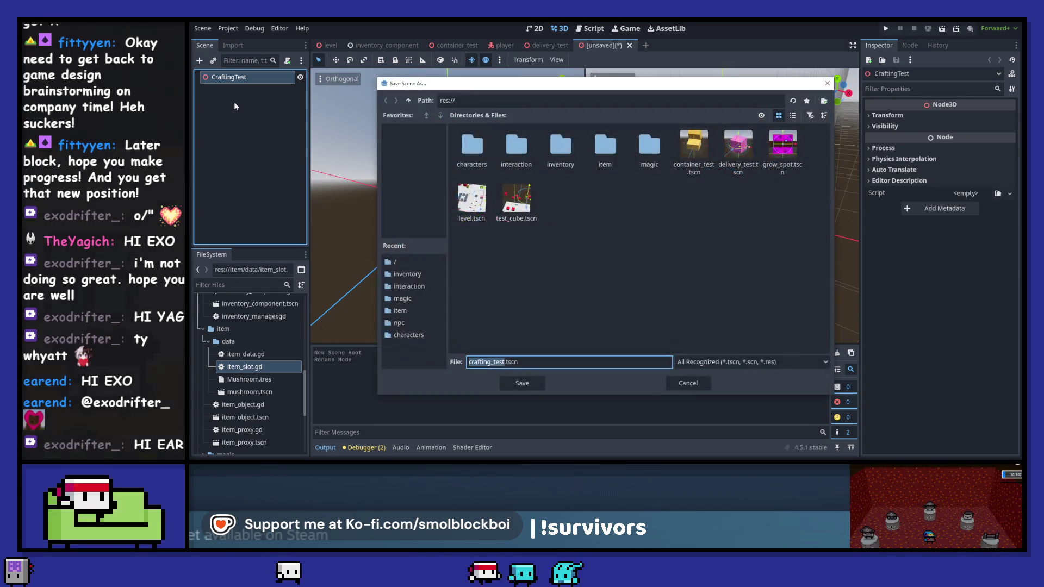
{"action": "left_click", "coordinate": [522, 382]}
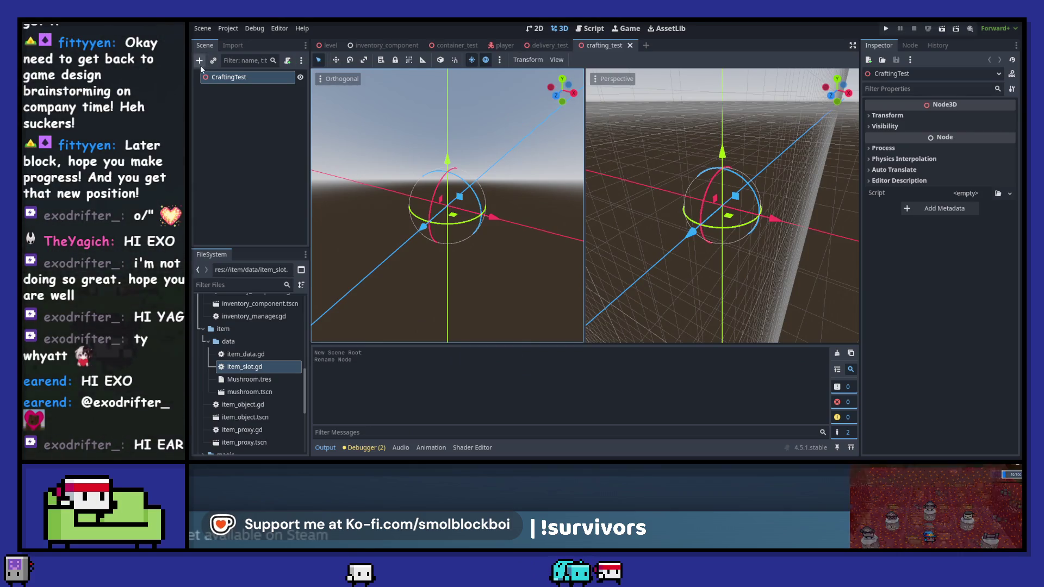
Step: Open the scene instancing picker, search 'me', then dismiss it without choosing anything
{"action": "left_click", "coordinate": [214, 63]}
{"action": "type", "text": "mesh"}
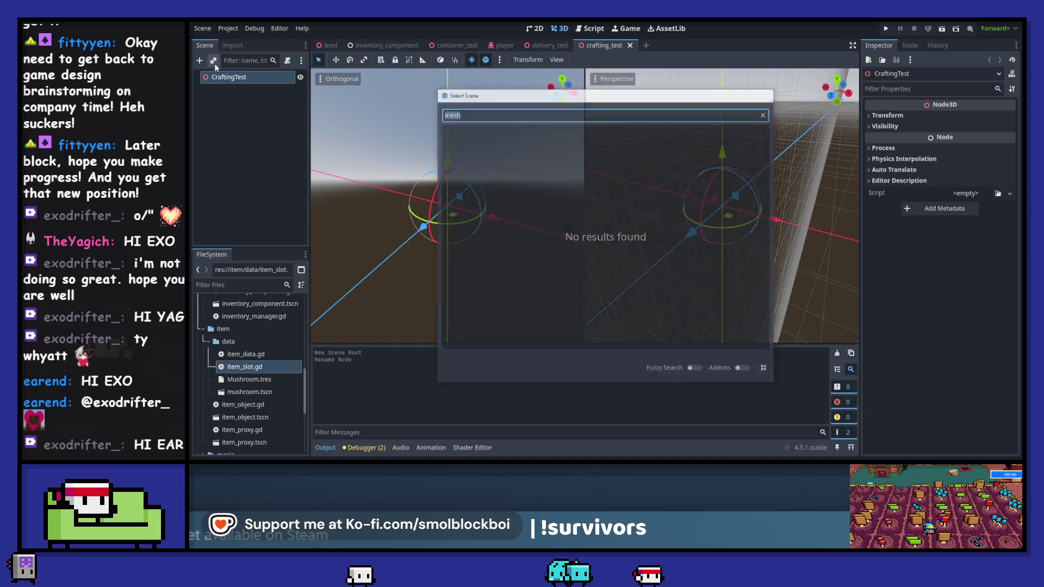
{"action": "key", "text": "Escape"}
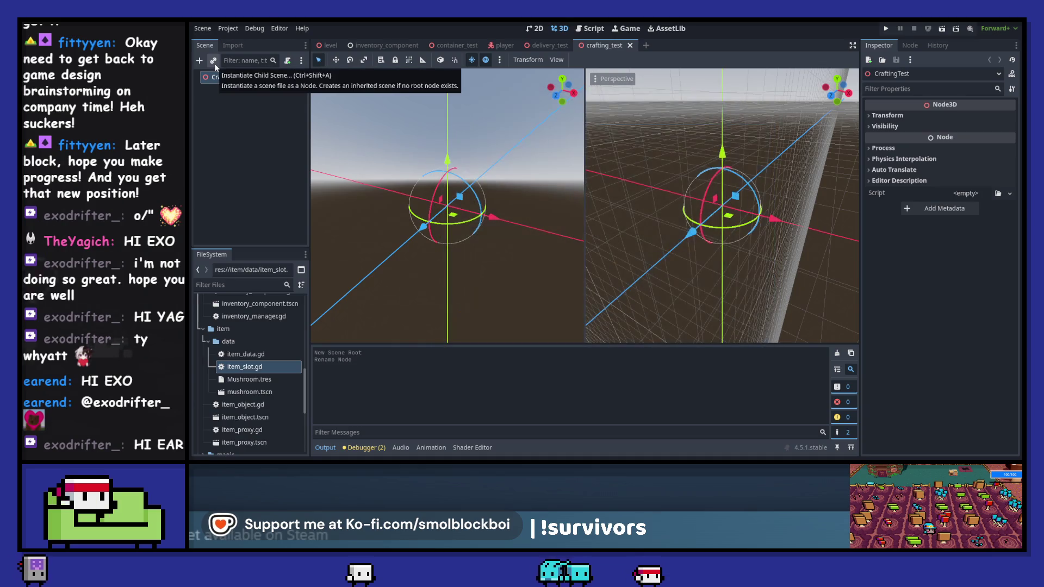
Step: Add a MeshInstance3D child under CraftingTest by searching 'mesh' in the Add Child Node dialog
{"action": "left_click", "coordinate": [197, 64]}
{"action": "type", "text": "mesh"}
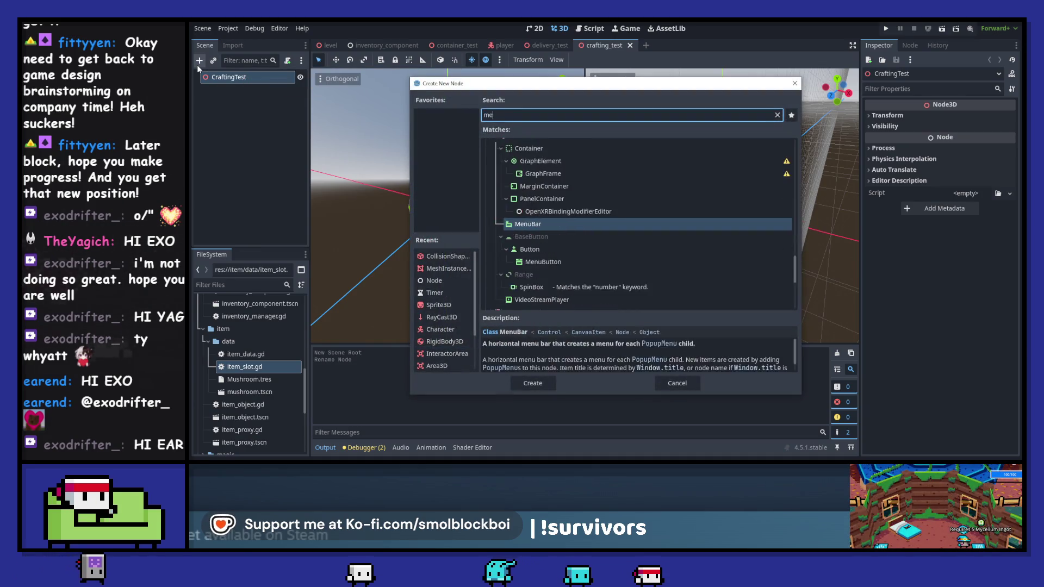
{"action": "key", "text": "Return"}
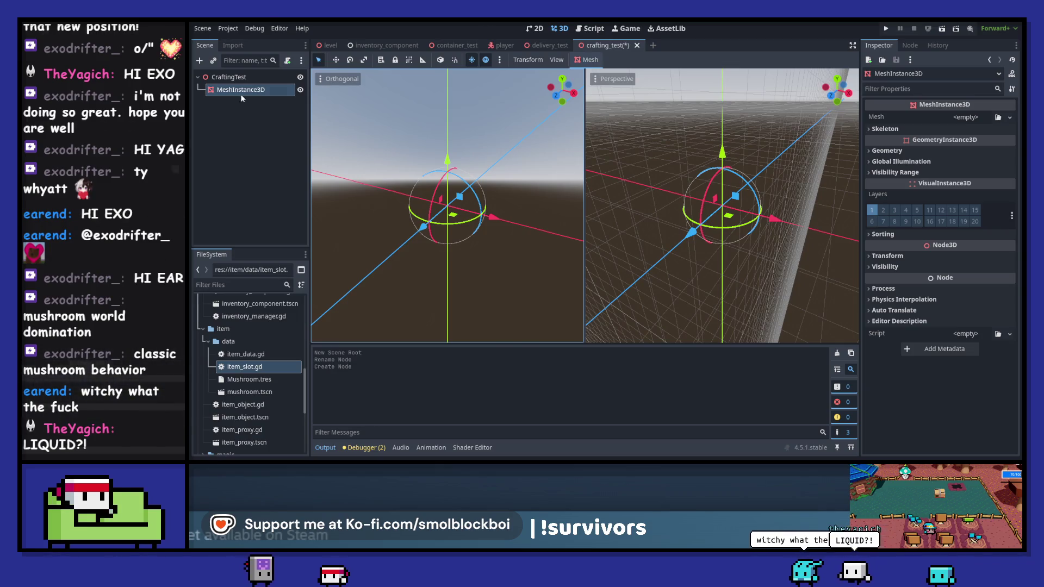
{"action": "left_click", "coordinate": [953, 120]}
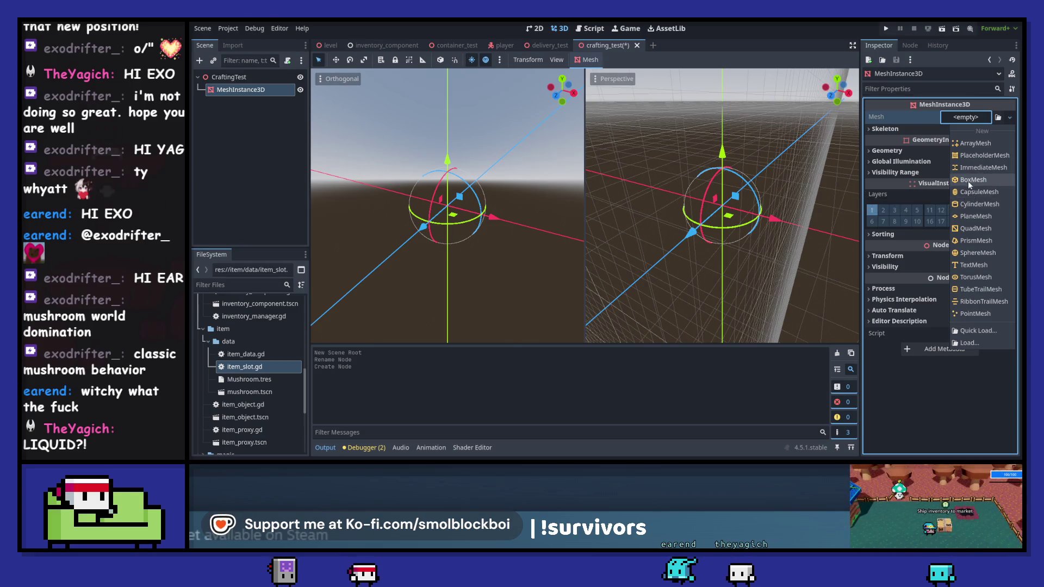
Step: Assign a New SphereMesh to the MeshInstance3D, after trying and clearing a CylinderMesh
{"action": "left_click", "coordinate": [973, 204]}
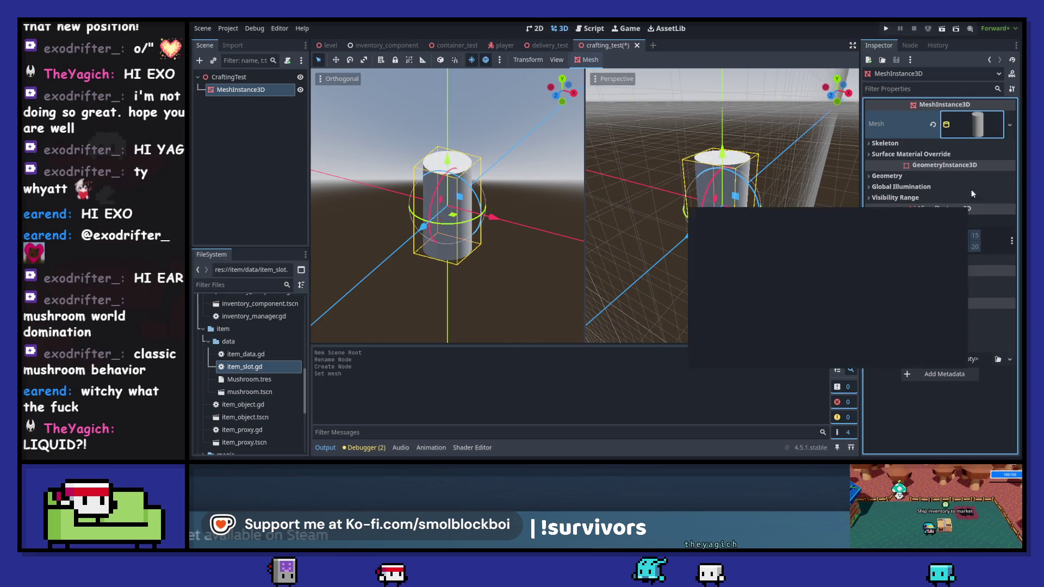
{"action": "left_click", "coordinate": [932, 124]}
{"action": "left_click", "coordinate": [965, 117]}
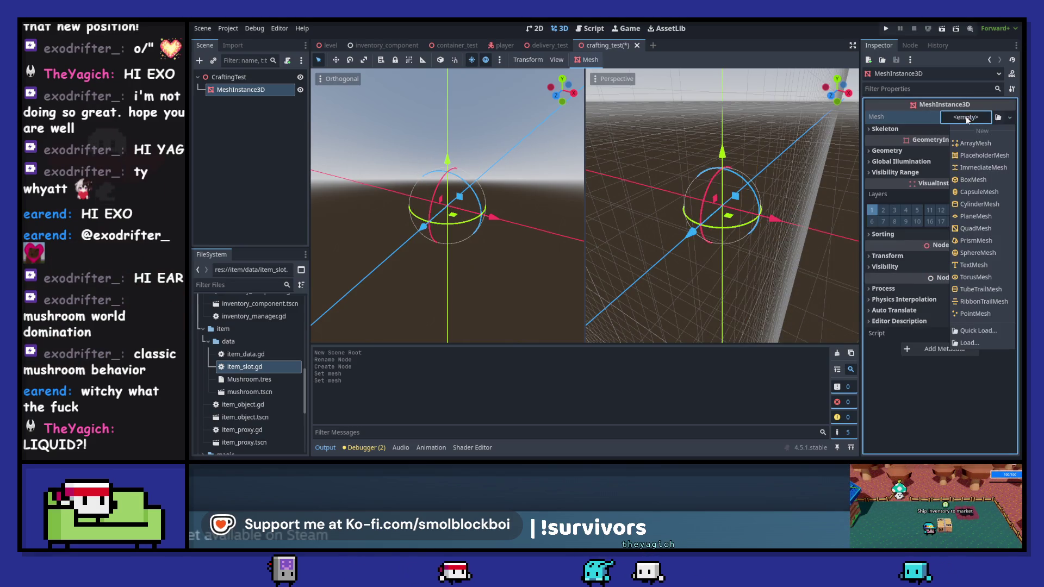
{"action": "left_click", "coordinate": [977, 252]}
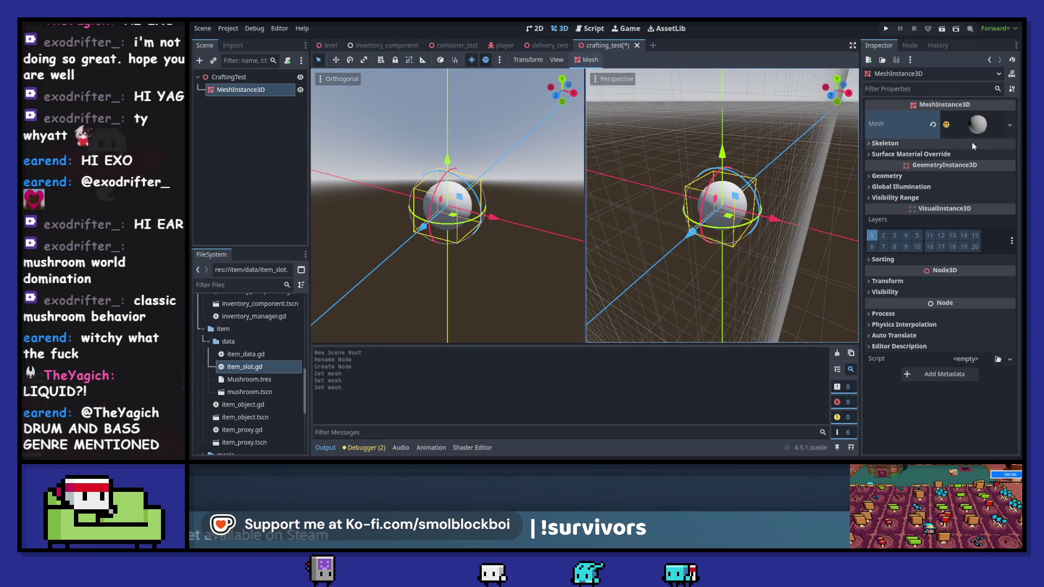
{"action": "left_click", "coordinate": [972, 156]}
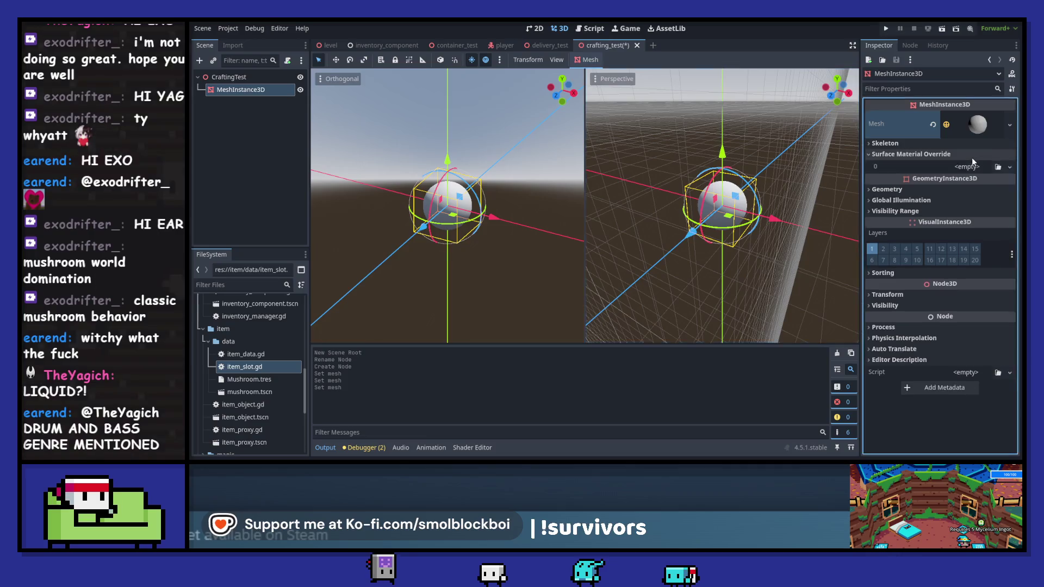
Step: Add a New StandardMaterial3D to override slot 0 with albedo colour 252b34
{"action": "left_click", "coordinate": [973, 174]}
{"action": "left_click", "coordinate": [973, 186]}
{"action": "left_click", "coordinate": [972, 180]}
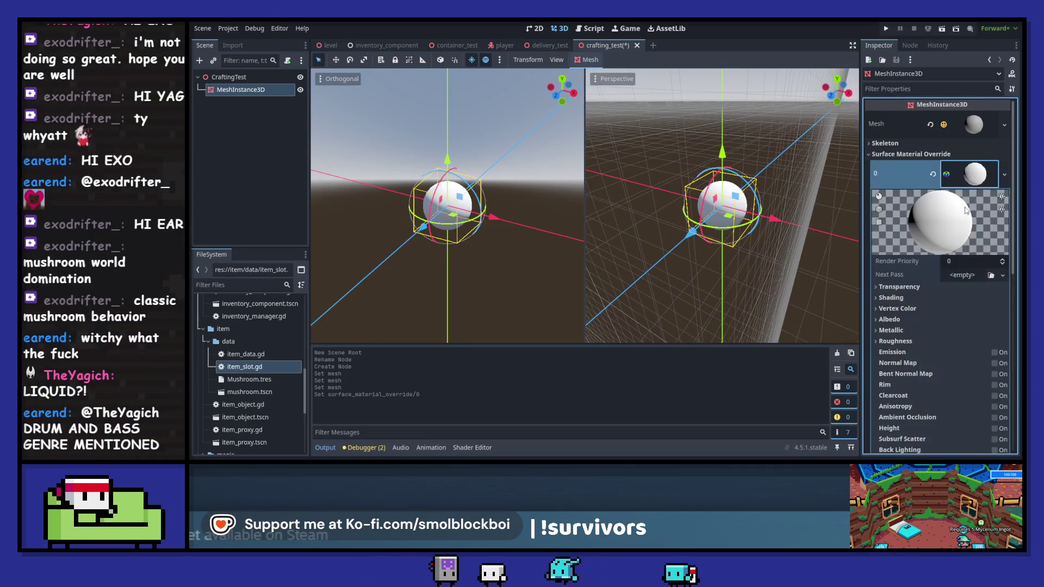
{"action": "left_click", "coordinate": [973, 321]}
{"action": "left_click", "coordinate": [973, 331]}
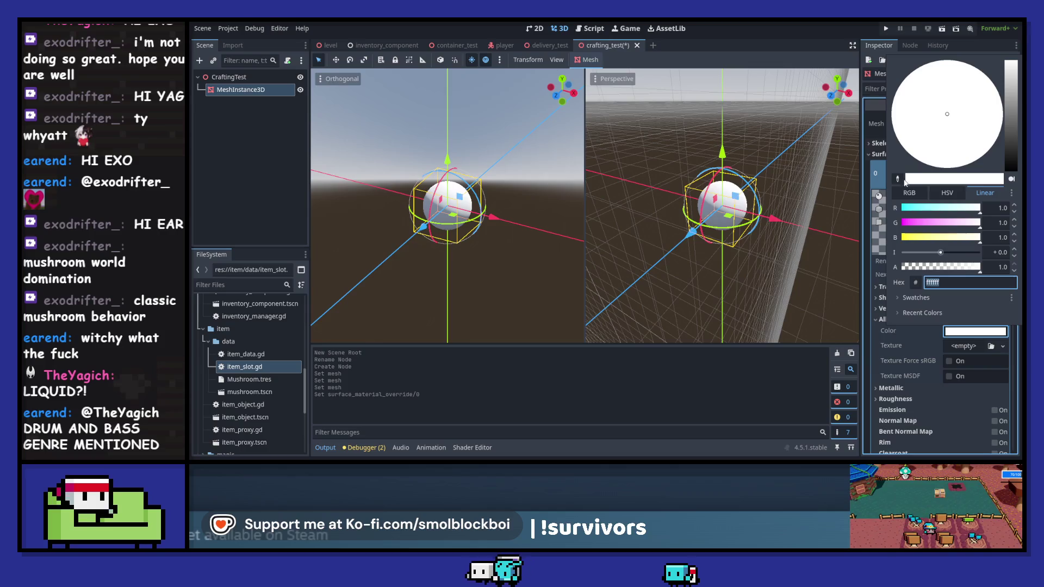
{"action": "left_click", "coordinate": [897, 179]}
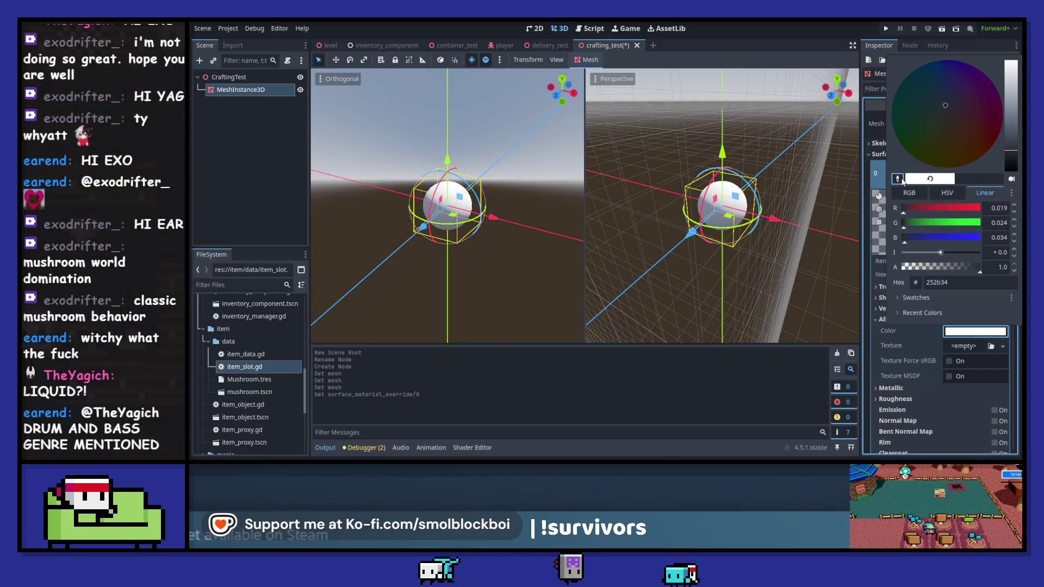
{"action": "left_click", "coordinate": [810, 52]}
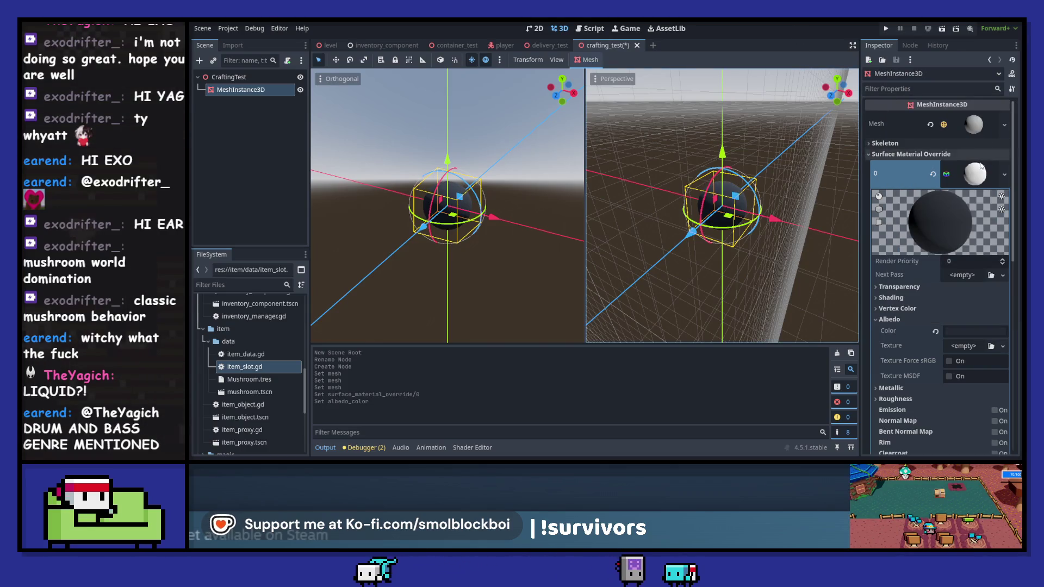
{"action": "left_click", "coordinate": [908, 154]}
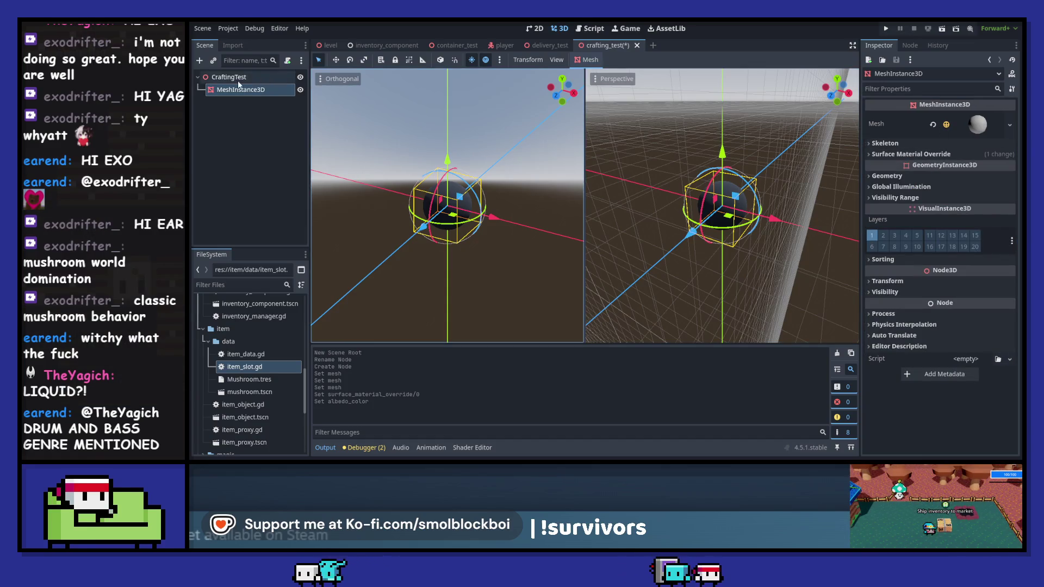
Step: Save the crafting_test scene and select the res:// folder in FileSystem
{"action": "key", "text": "ctrl+s"}
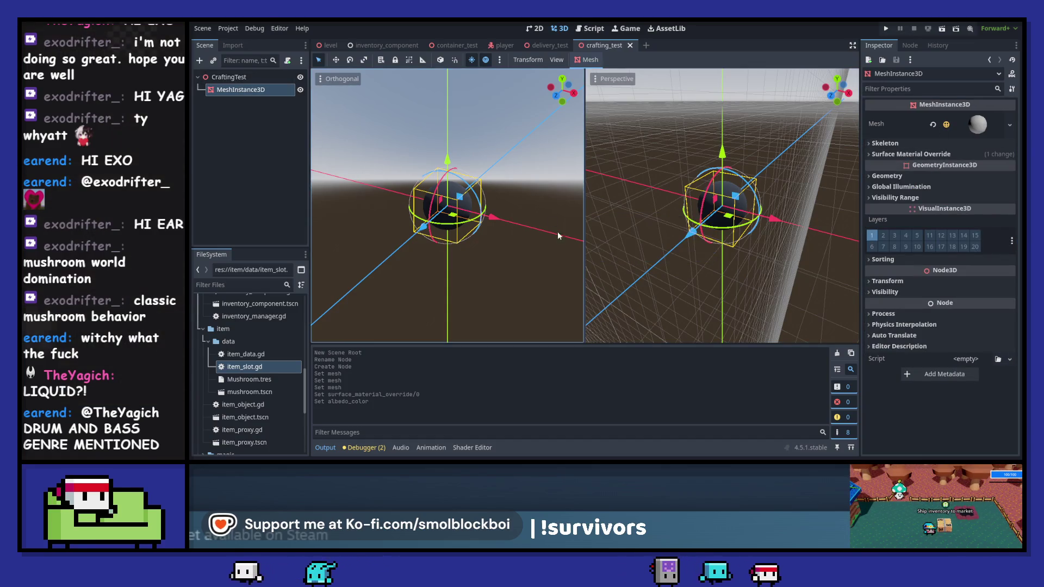
{"action": "scroll", "coordinate": [260, 348], "scroll_direction": "up", "scroll_amount": 10}
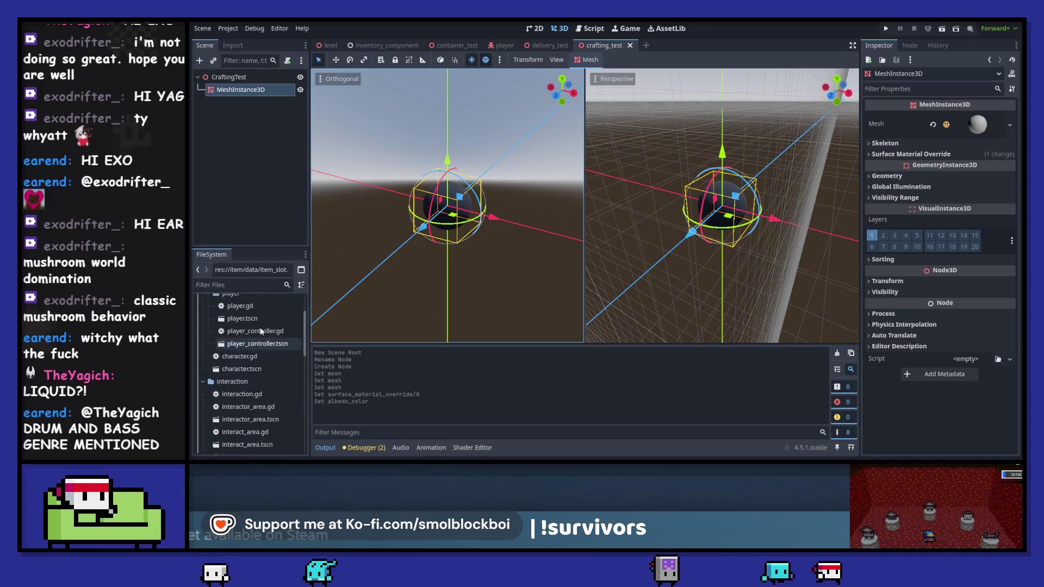
{"action": "left_click", "coordinate": [251, 314]}
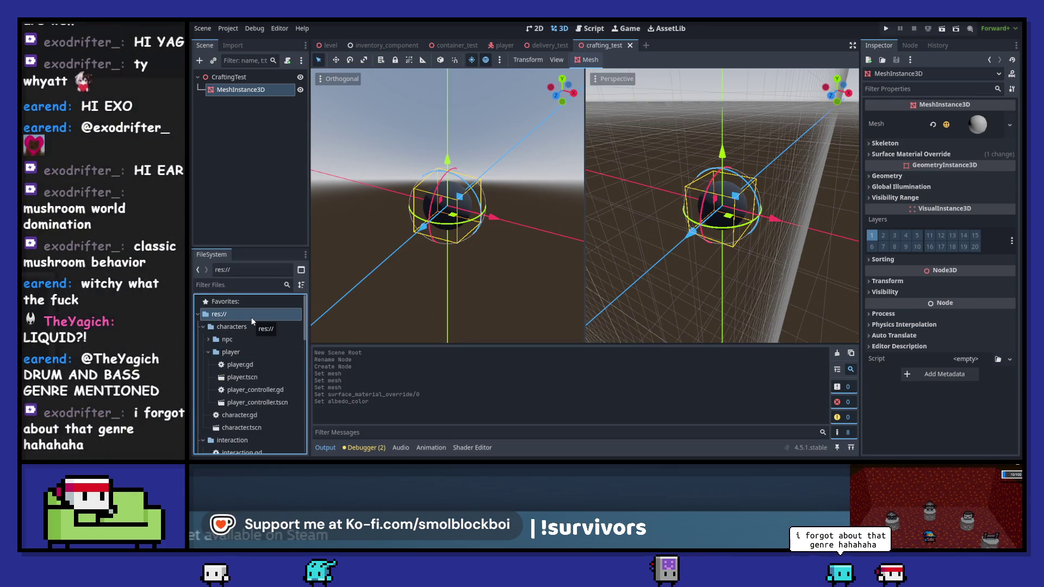
Step: Create a new folder named recipe directly under res:// in the FileSystem dock
{"action": "right_click", "coordinate": [251, 320]}
{"action": "mouse_move", "coordinate": [327, 325]}
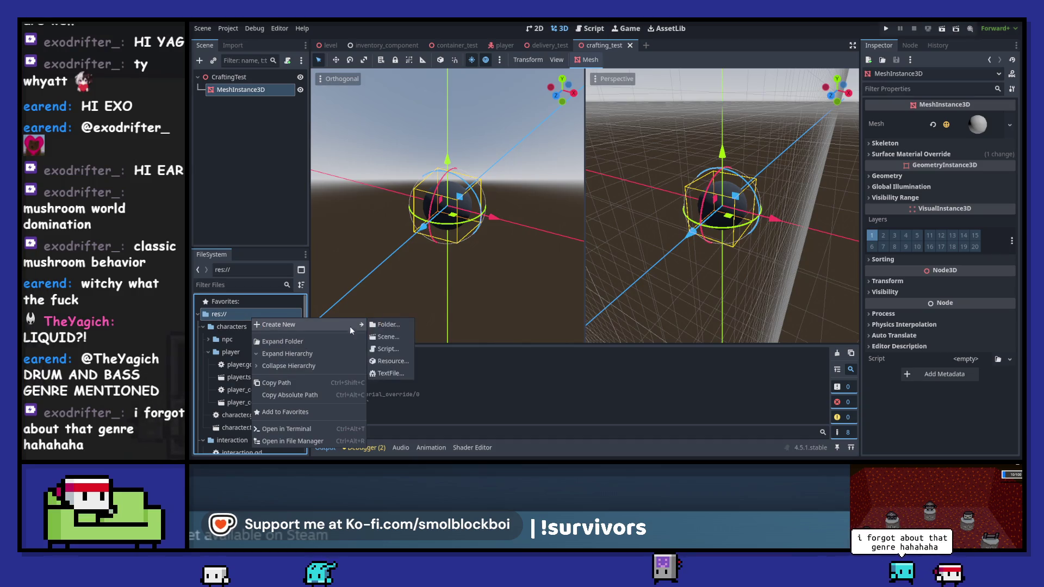
{"action": "left_click", "coordinate": [405, 325]}
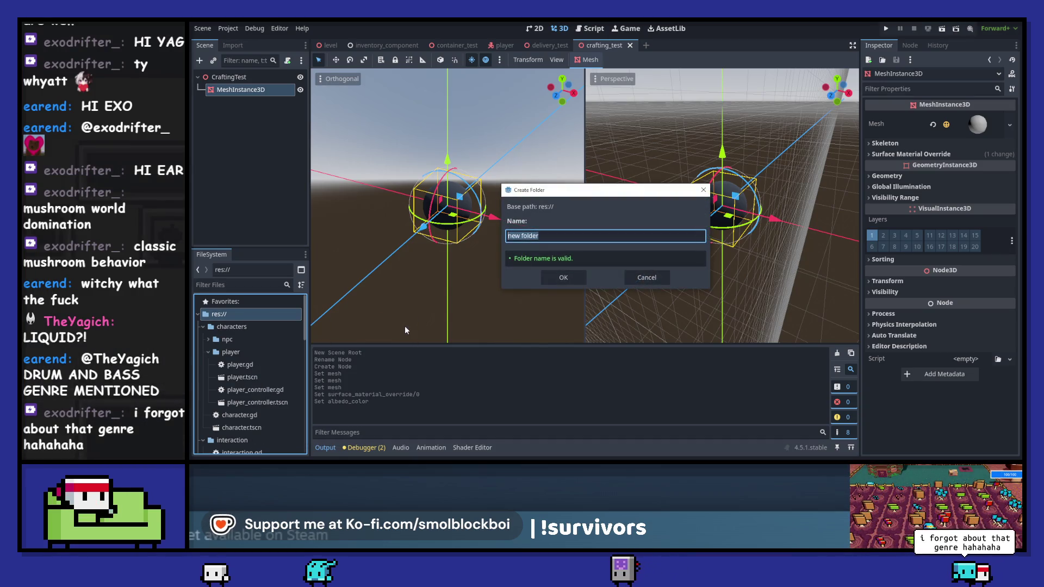
{"action": "type", "text": "recipe"}
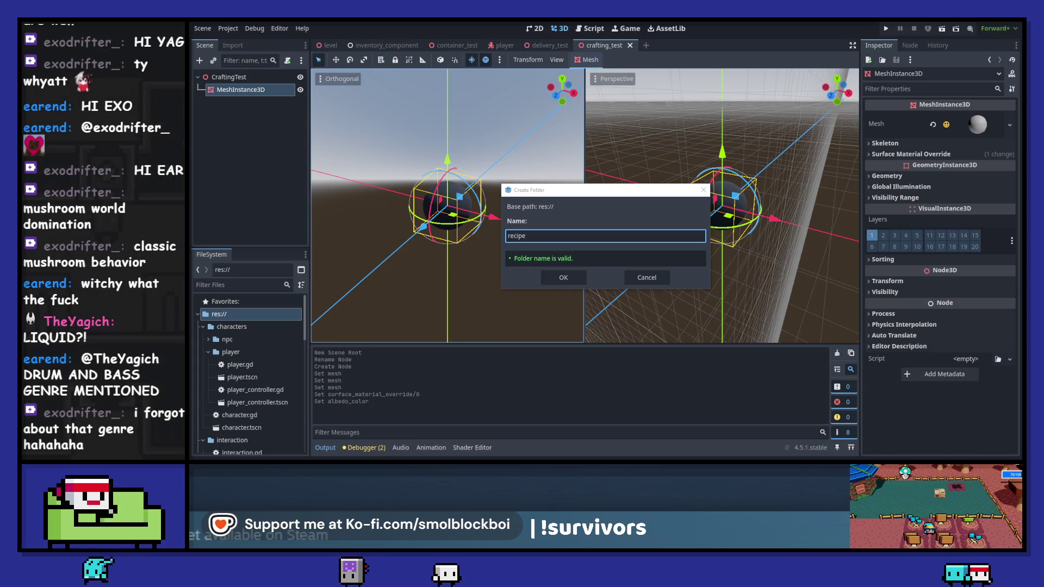
{"action": "left_click", "coordinate": [564, 277]}
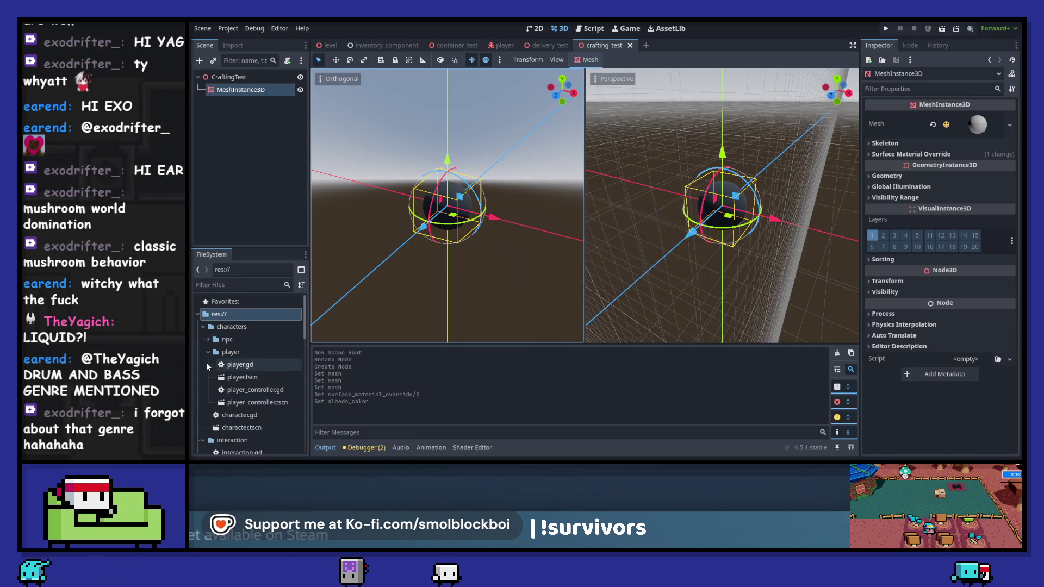
{"action": "scroll", "coordinate": [252, 357], "scroll_direction": "down", "scroll_amount": 5}
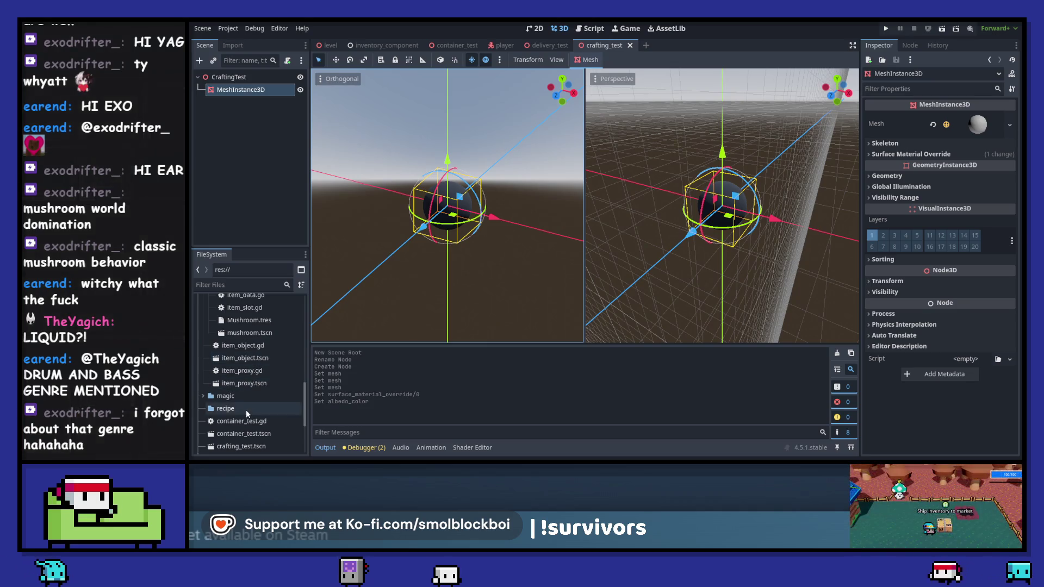
Step: Create res://recipe/recipe.gd inheriting Resource and open it in the script editor
{"action": "right_click", "coordinate": [246, 409]}
{"action": "mouse_move", "coordinate": [293, 275]}
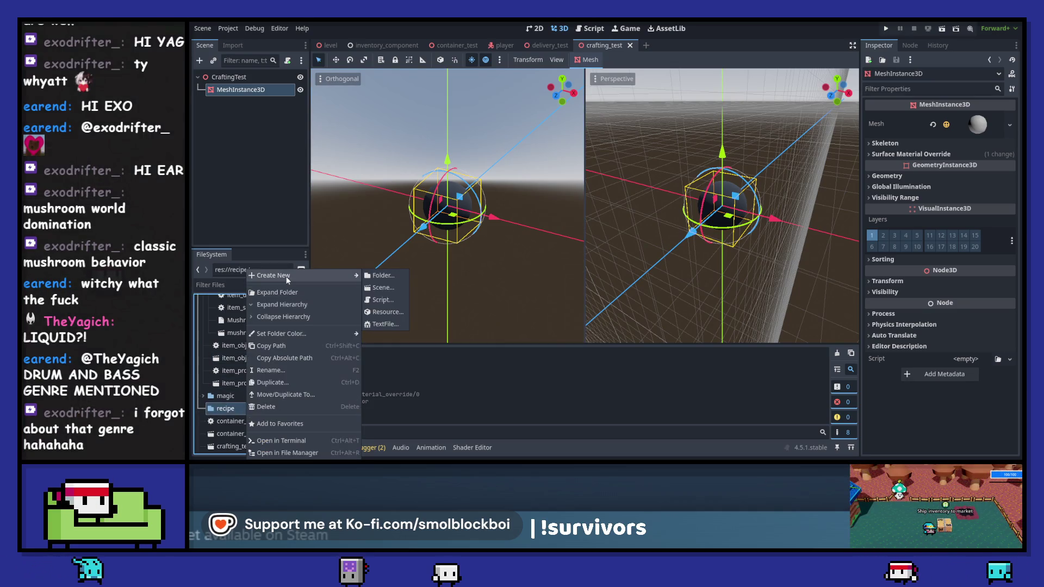
{"action": "left_click", "coordinate": [383, 300]}
{"action": "double_click", "coordinate": [617, 184]}
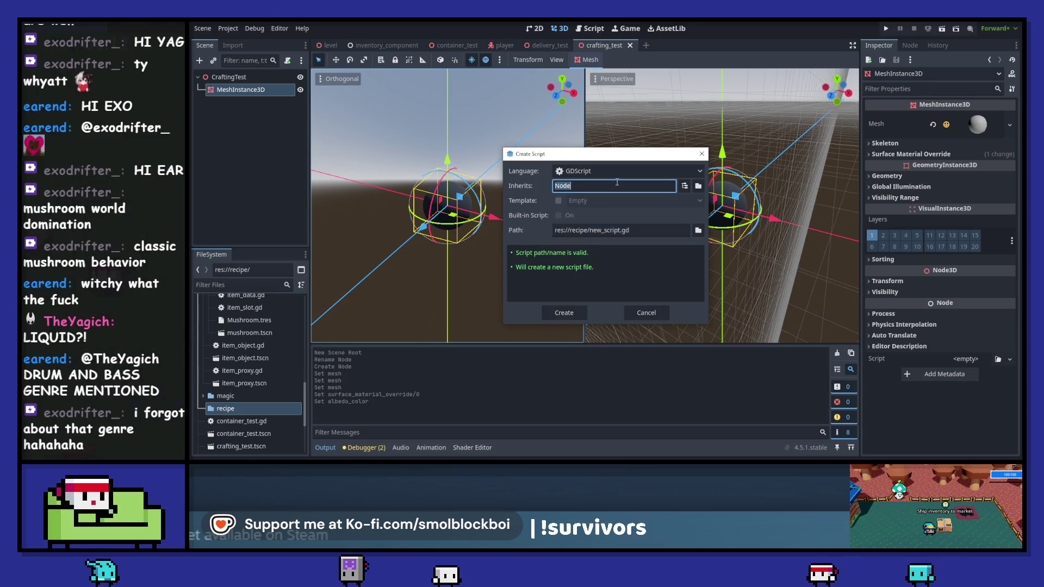
{"action": "type", "text": "Resource"}
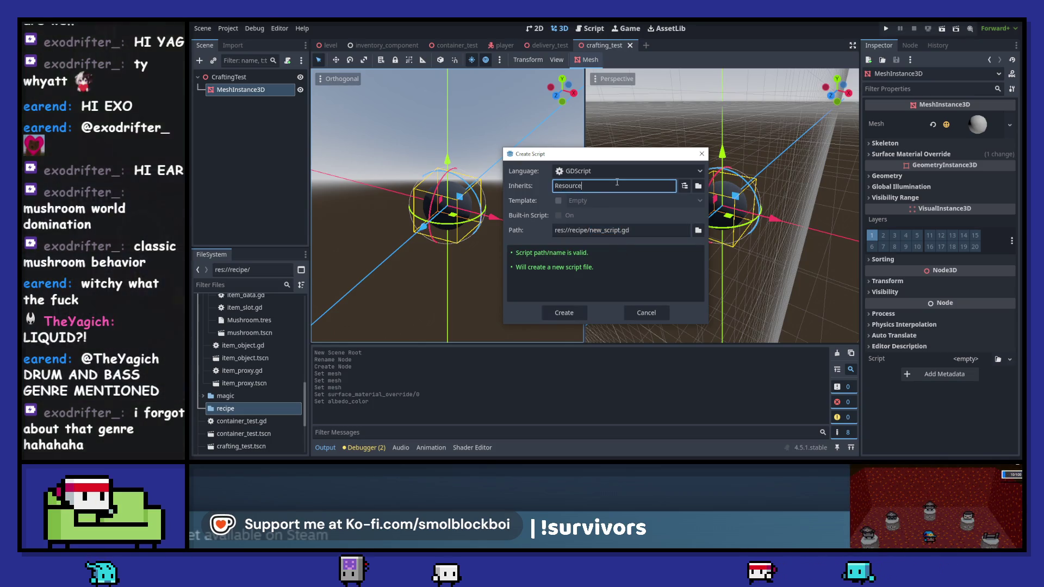
{"action": "double_click", "coordinate": [603, 231]}
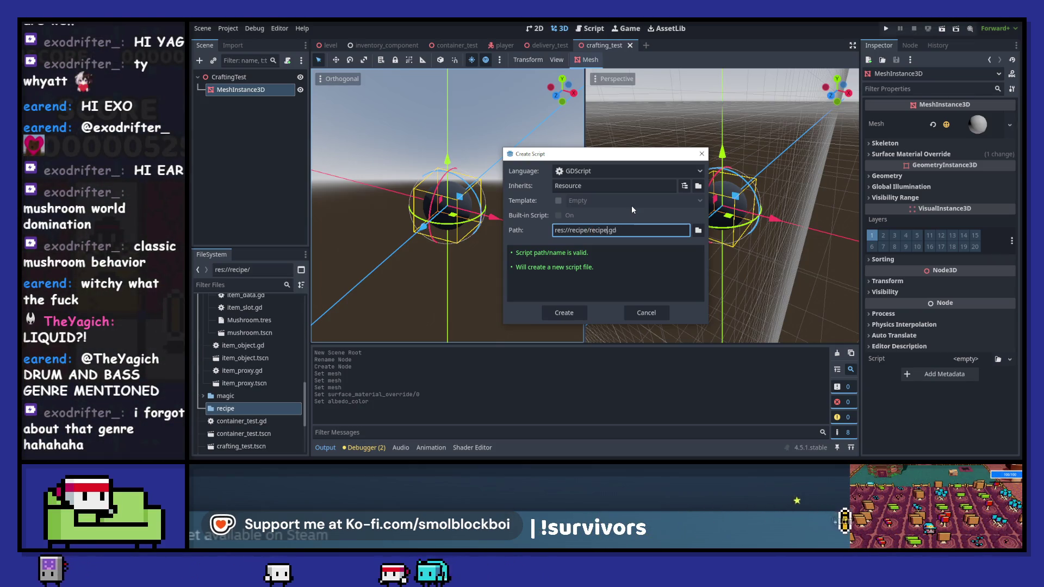
{"action": "key", "text": "Escape"}
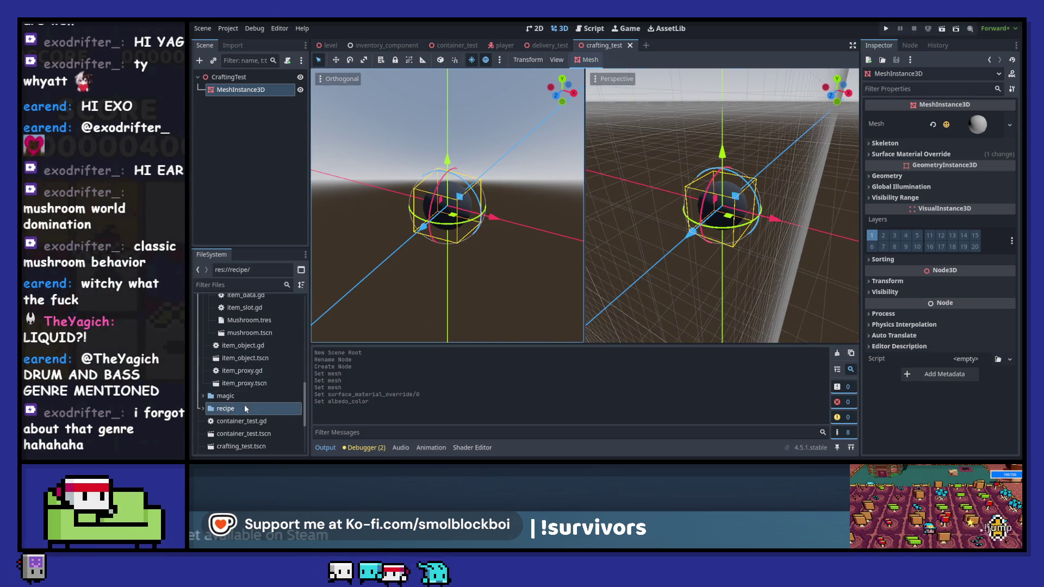
{"action": "double_click", "coordinate": [250, 420]}
{"action": "type", "text": "class"}
{"action": "type", "text": "_name Reci"}
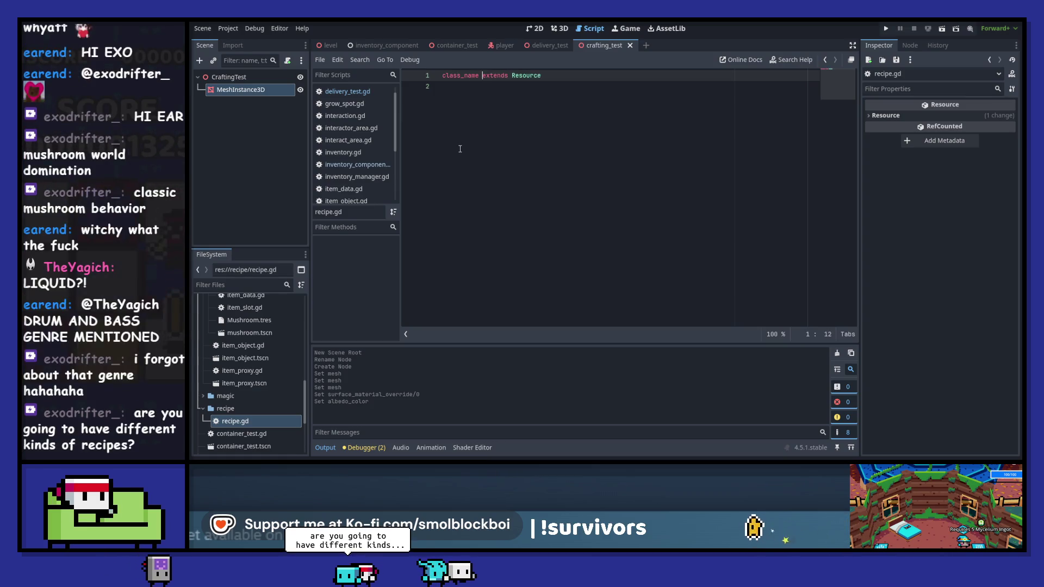
{"action": "type", "text": "pe"}
{"action": "key", "text": "Down"}
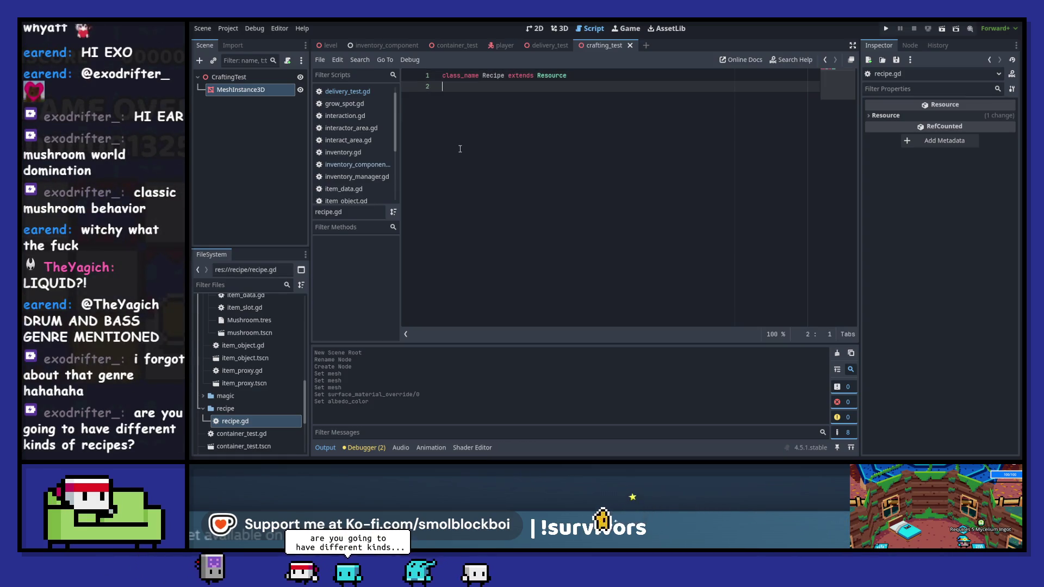
{"action": "key", "text": "Return"}
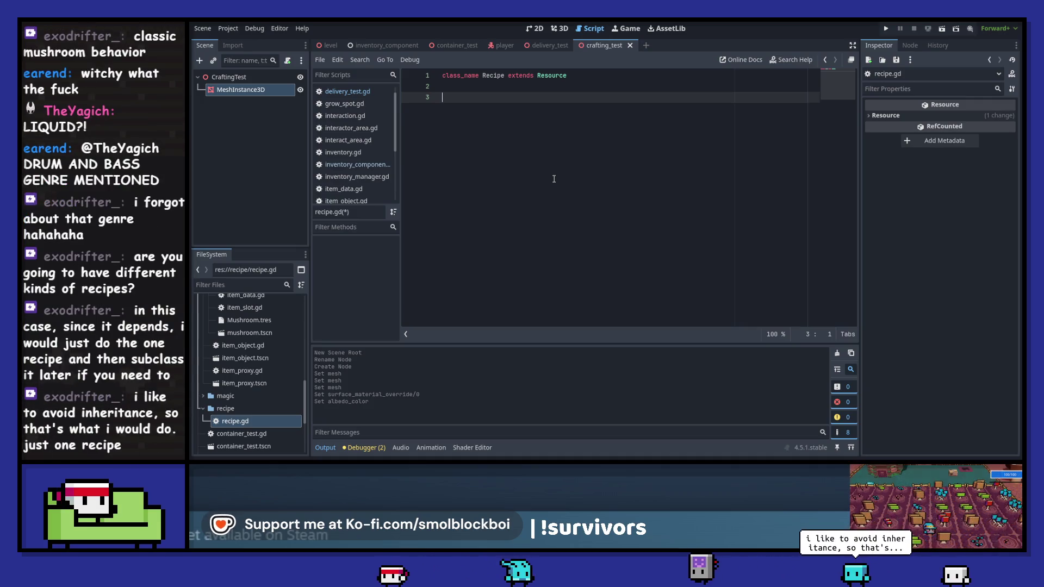
{"action": "type", "text": "@"}
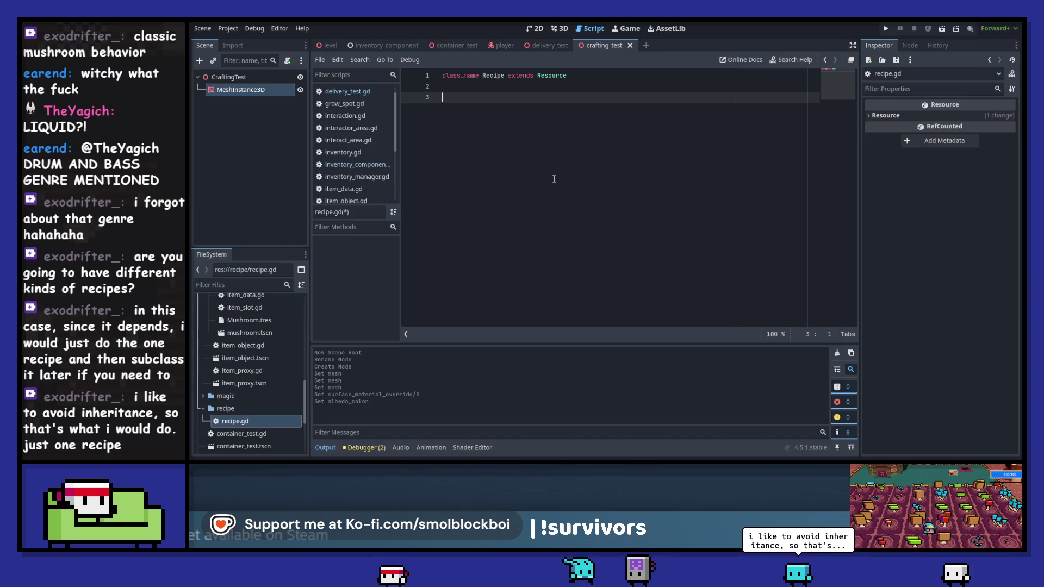
{"action": "type", "text": "export "}
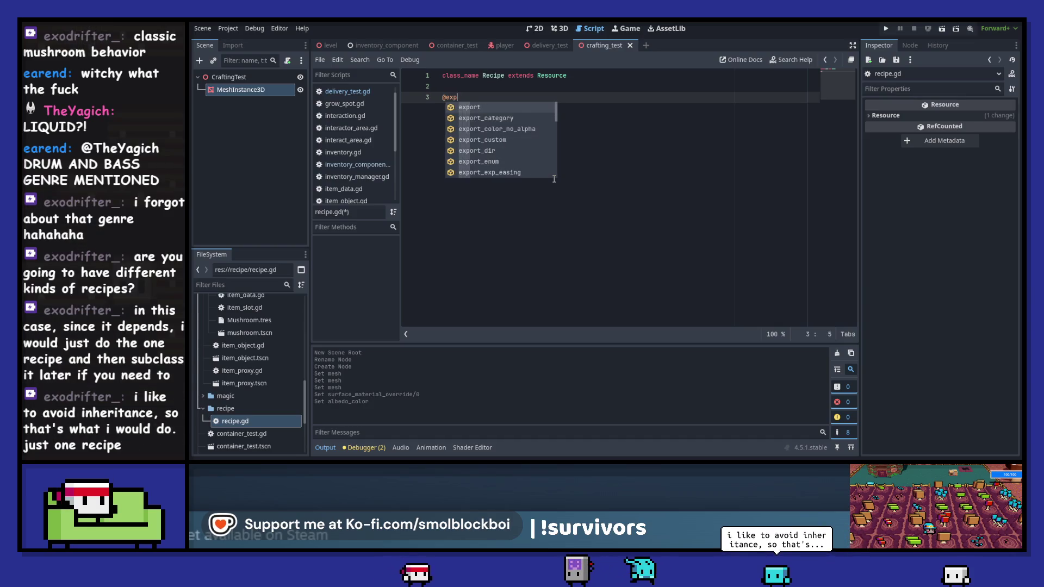
{"action": "type", "text": "result_item"}
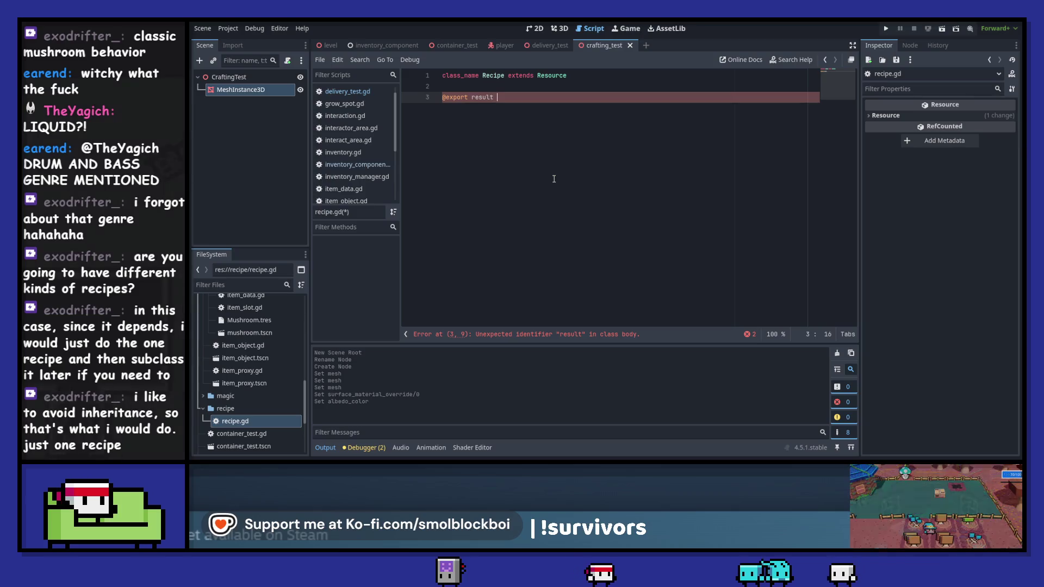
{"action": "type", "text": " : ItemData"}
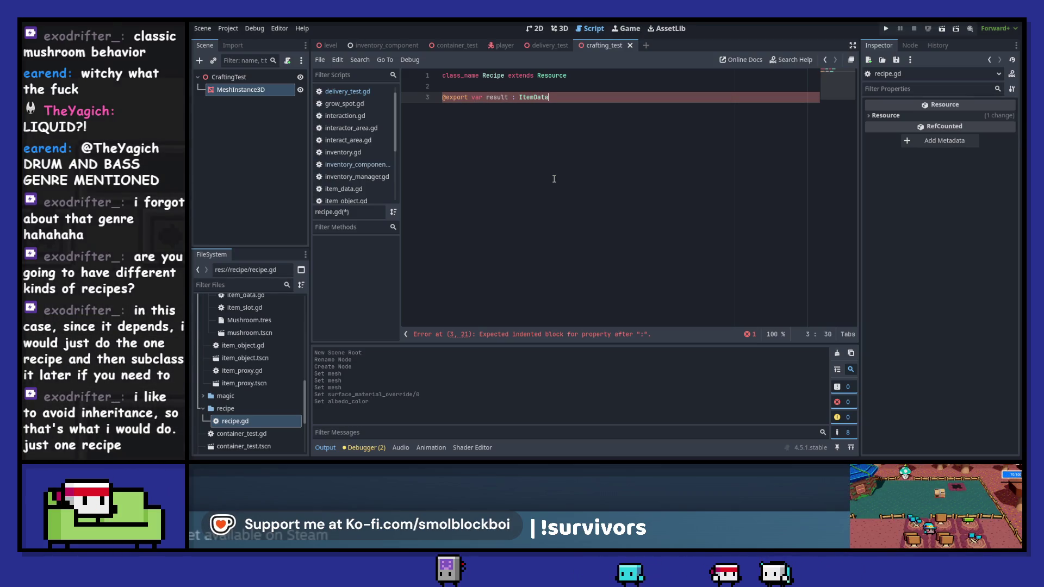
{"action": "key", "text": "ctrl+s"}
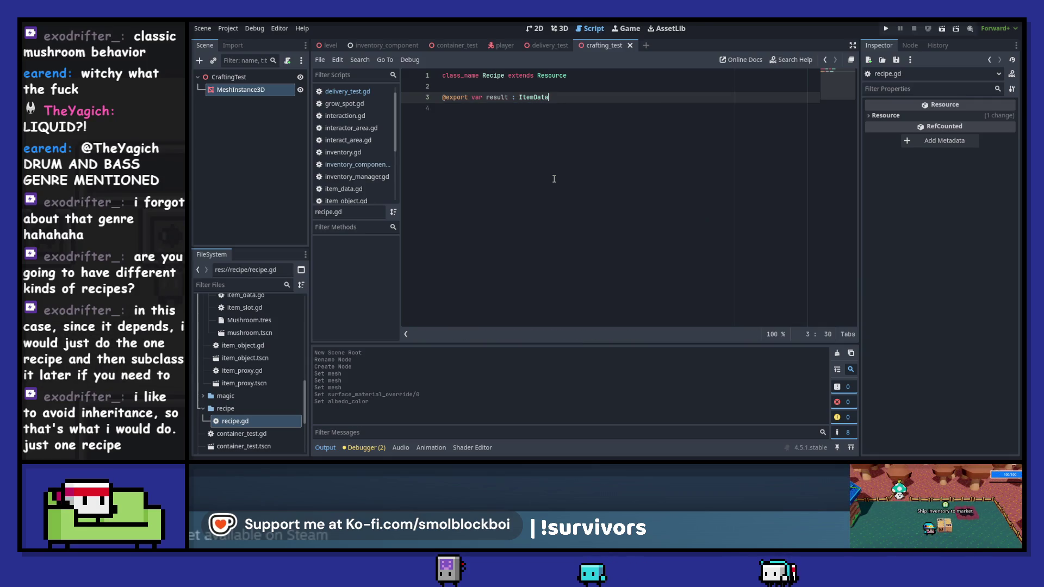
{"action": "key", "text": "Down"}
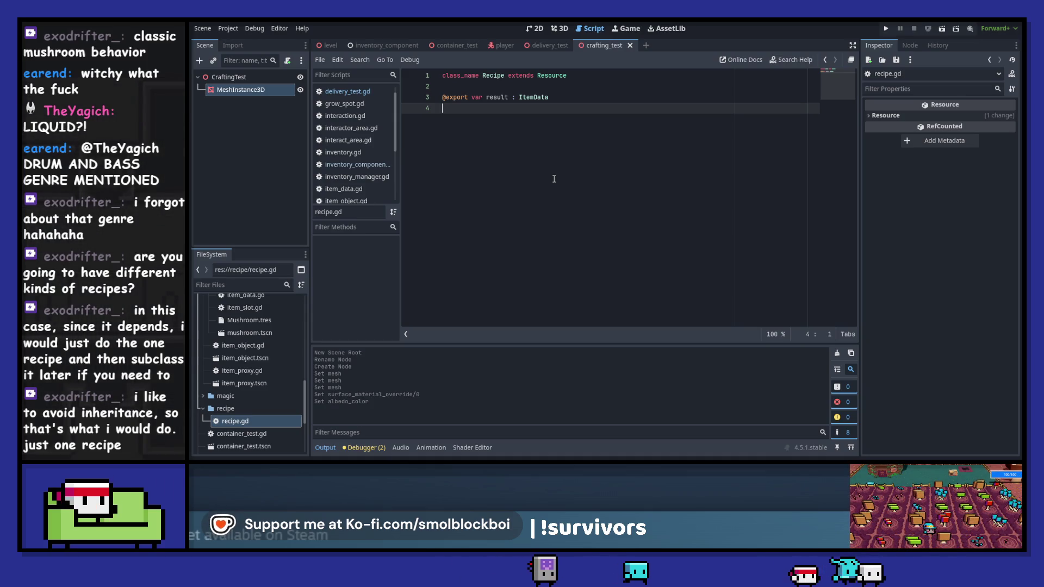
{"action": "type", "text": "@export var "}
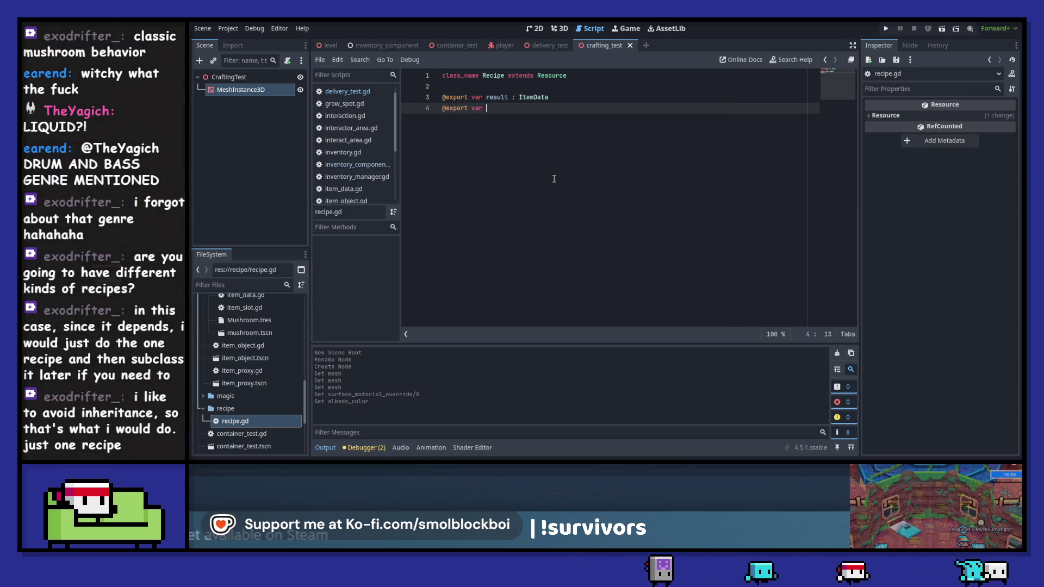
{"action": "type", "text": "input : ItemData"}
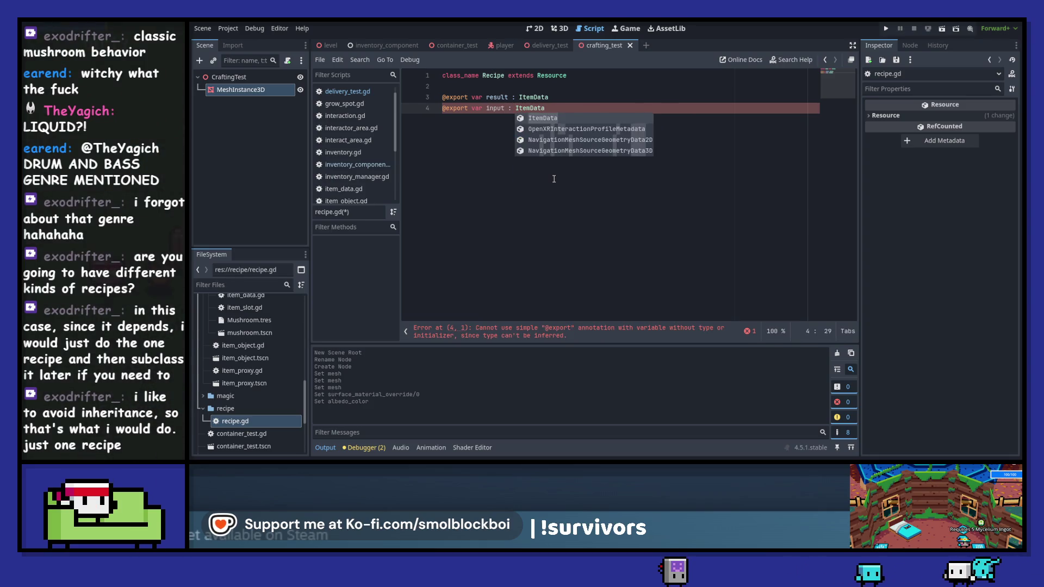
{"action": "key", "text": "Return"}
{"action": "key", "text": "ctrl+alt+Down"}
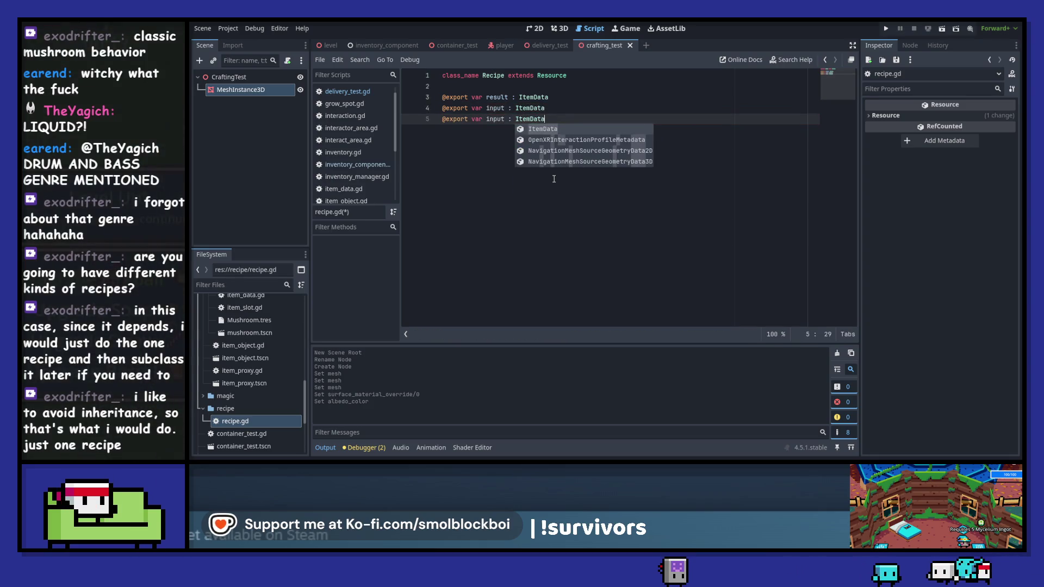
{"action": "key", "text": "ctrl+Left"}
{"action": "key", "text": "ctrl+Left"}
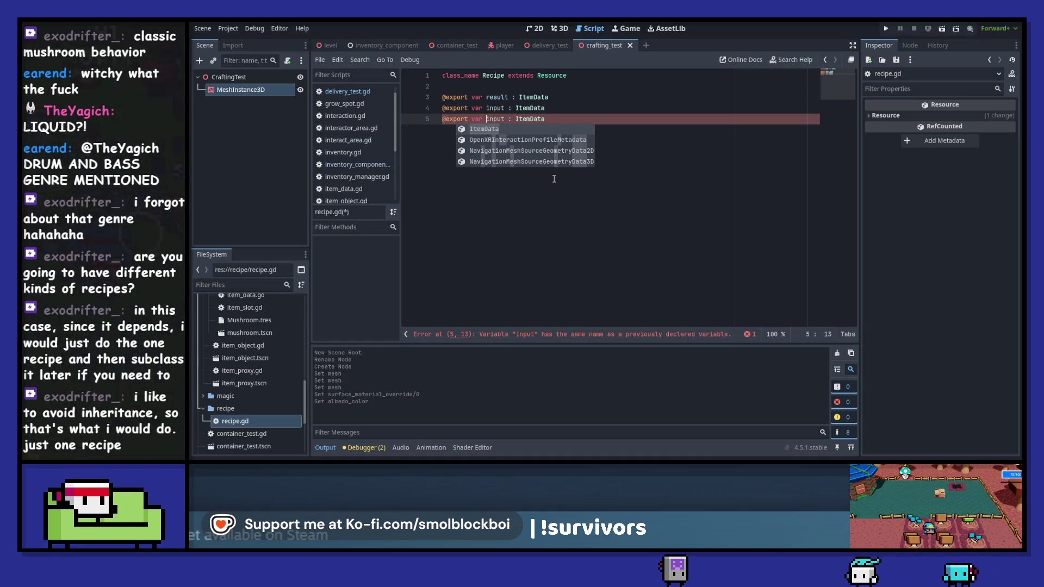
{"action": "key", "text": "ctrl+z"}
Step: Change the input property's type to Array[ItemData] and save recipe.gd
{"action": "type", "text": "Arra"}
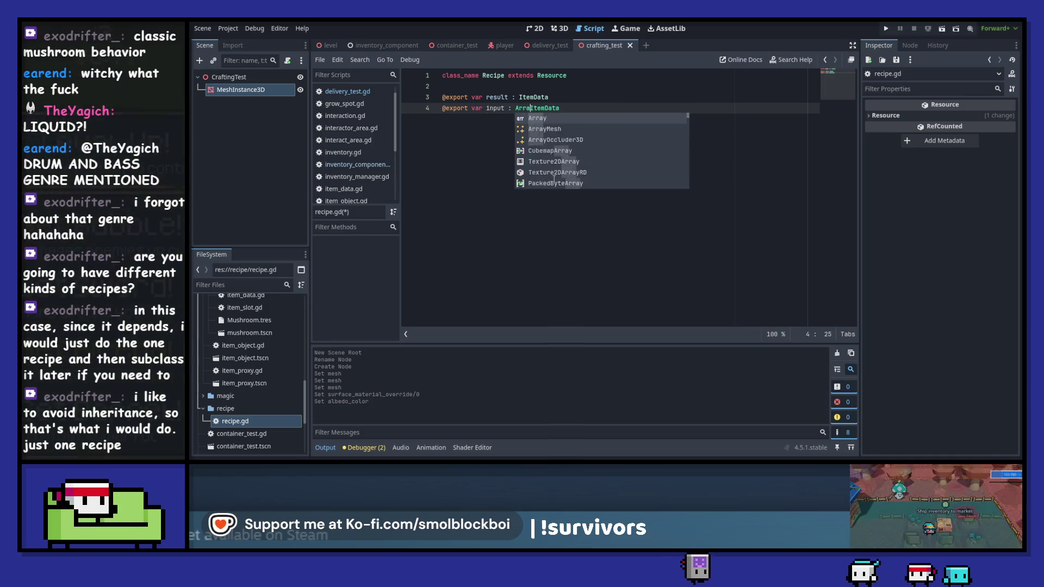
{"action": "type", "text": "["}
{"action": "key", "text": "ctrl+shift+Right"}
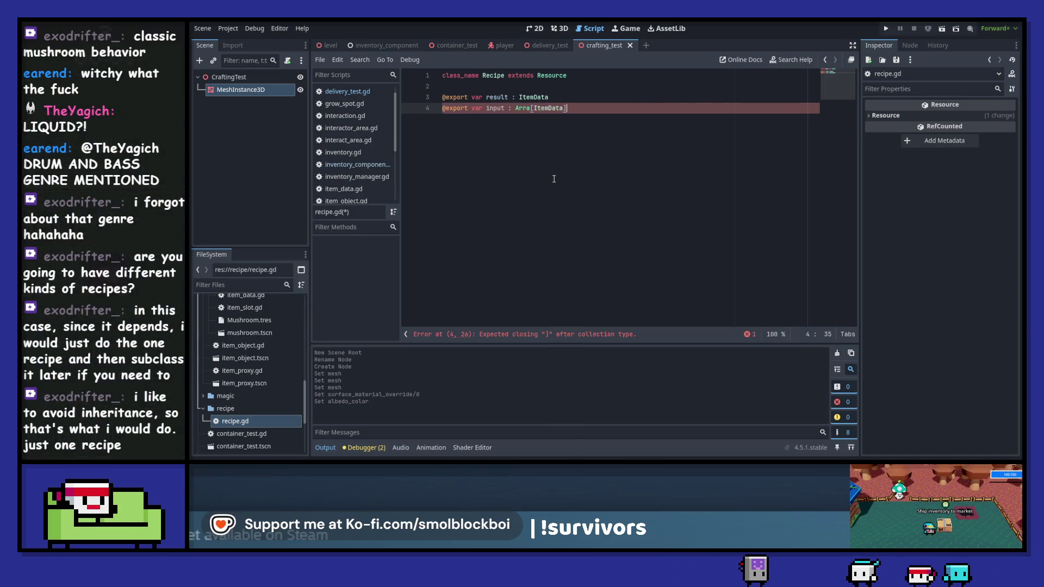
{"action": "key", "text": "ctrl+s"}
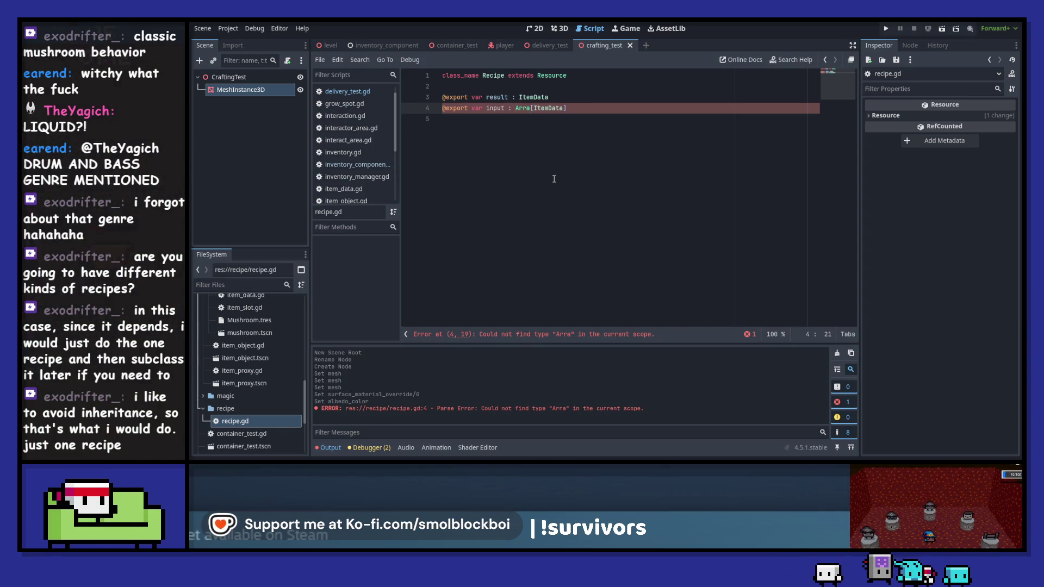
{"action": "type", "text": "y"}
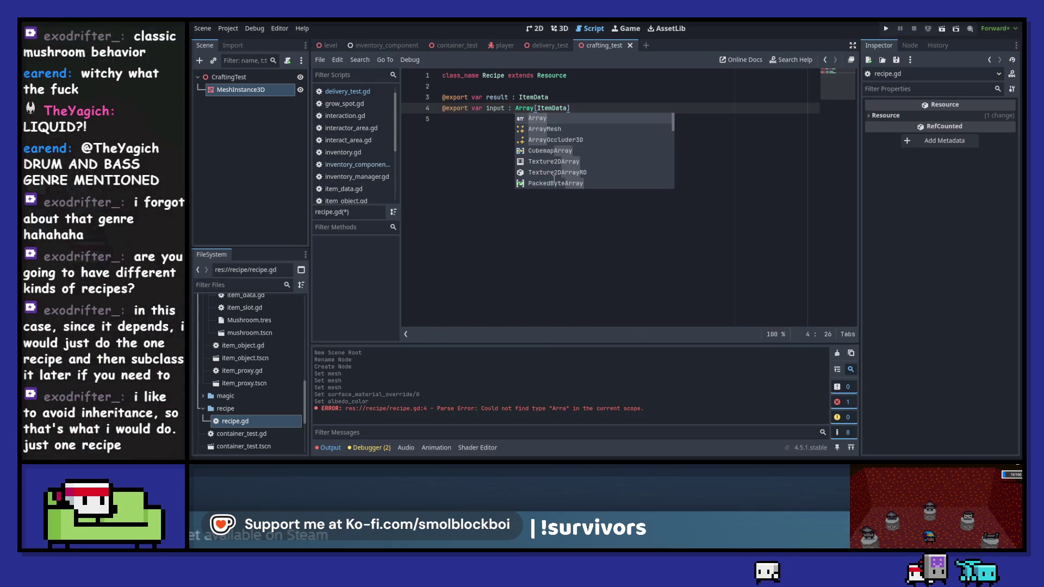
{"action": "key", "text": "ctrl+s"}
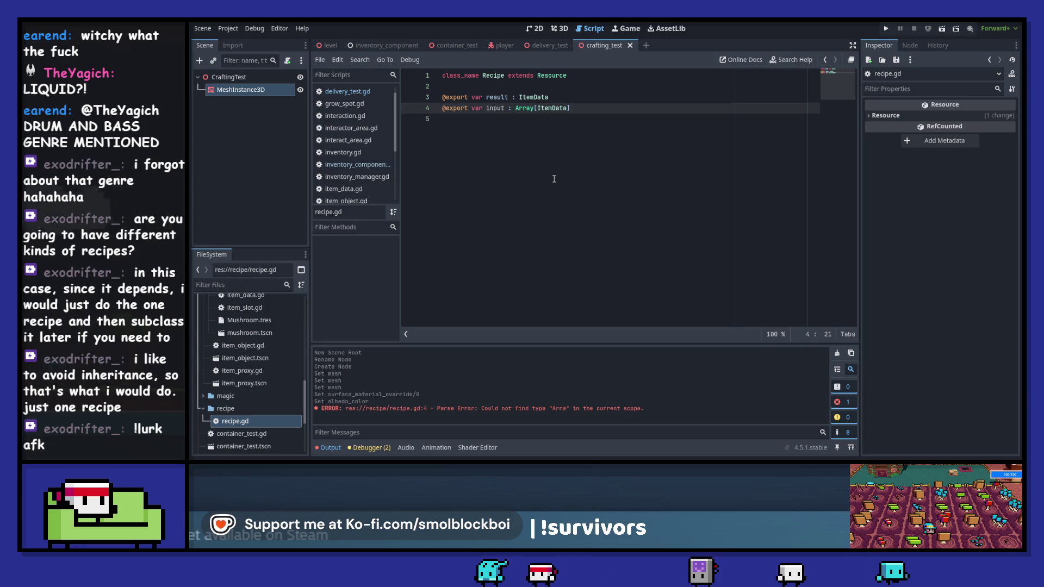
{"action": "left_click", "coordinate": [252, 405]}
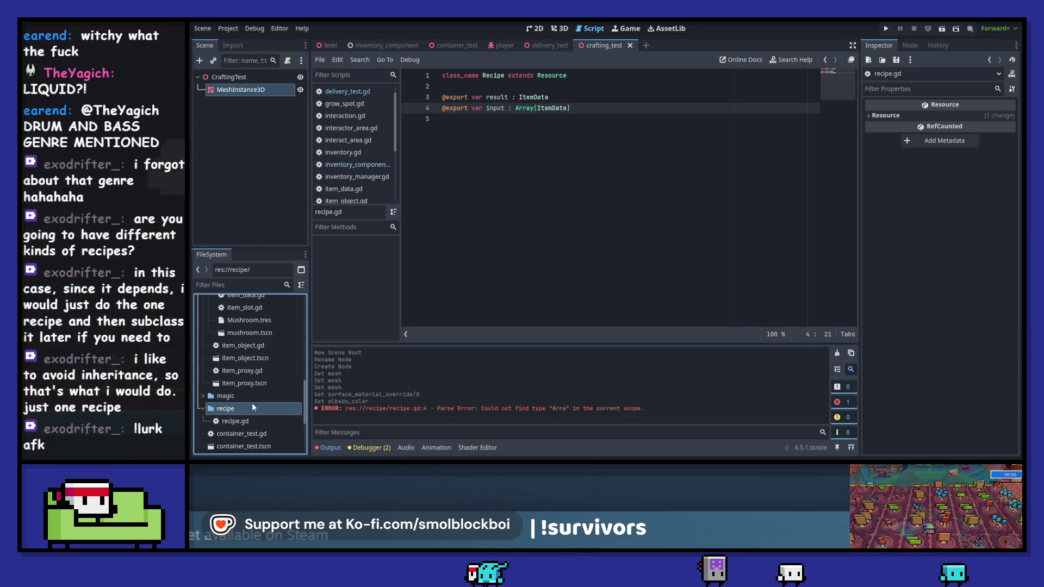
Step: Create res://recipe/recipe_slot.gd inheriting Resource and open it for editing
{"action": "right_click", "coordinate": [252, 403]}
{"action": "mouse_move", "coordinate": [311, 276]}
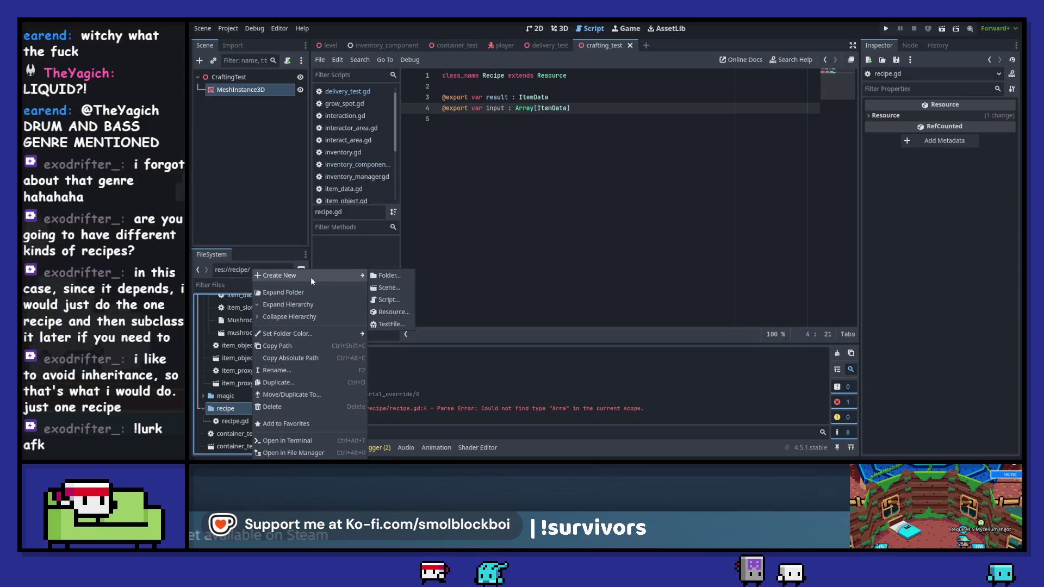
{"action": "left_click", "coordinate": [396, 298]}
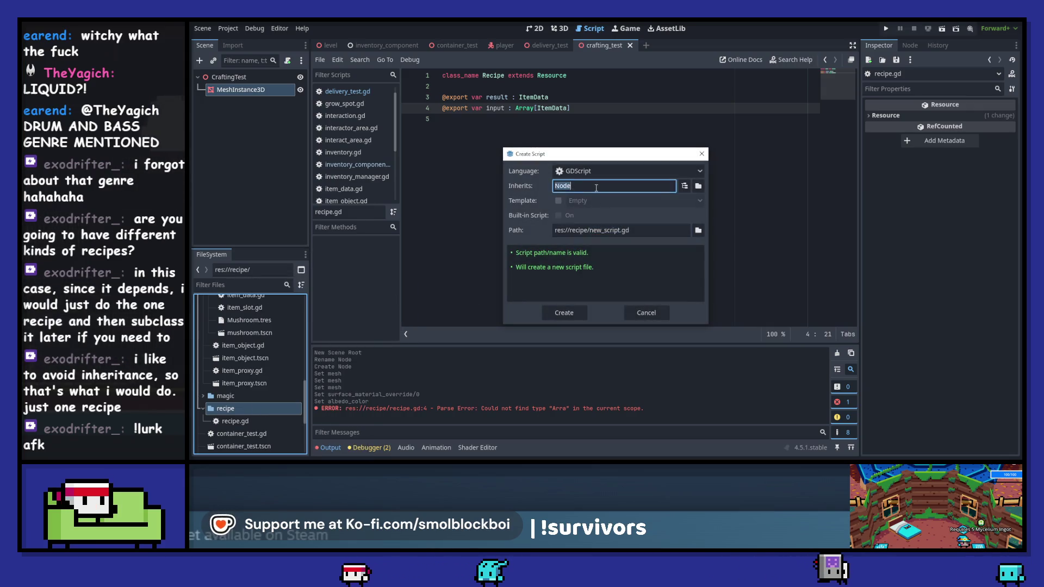
{"action": "type", "text": "Resource"}
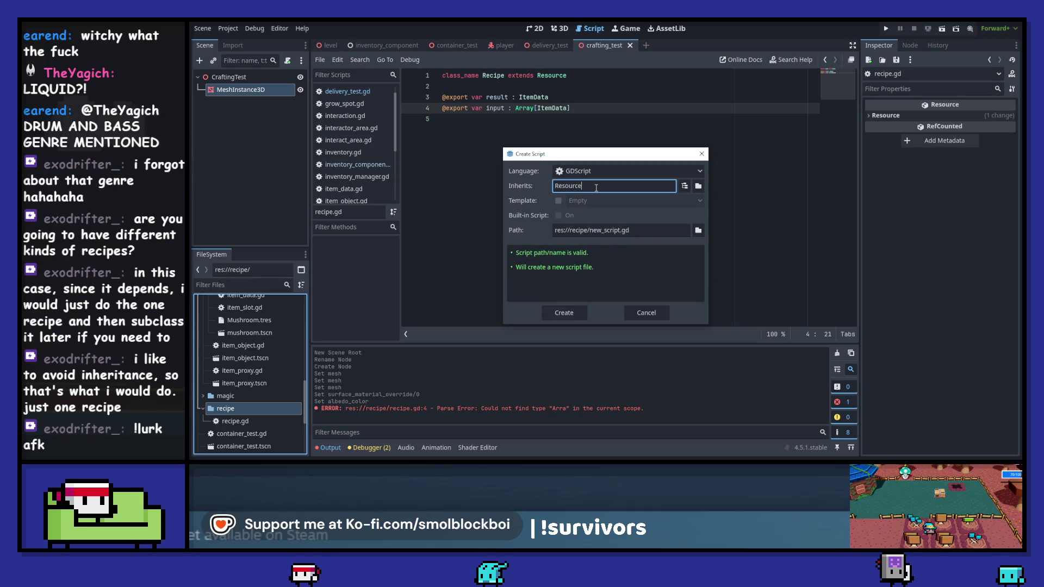
{"action": "key", "text": "Tab"}
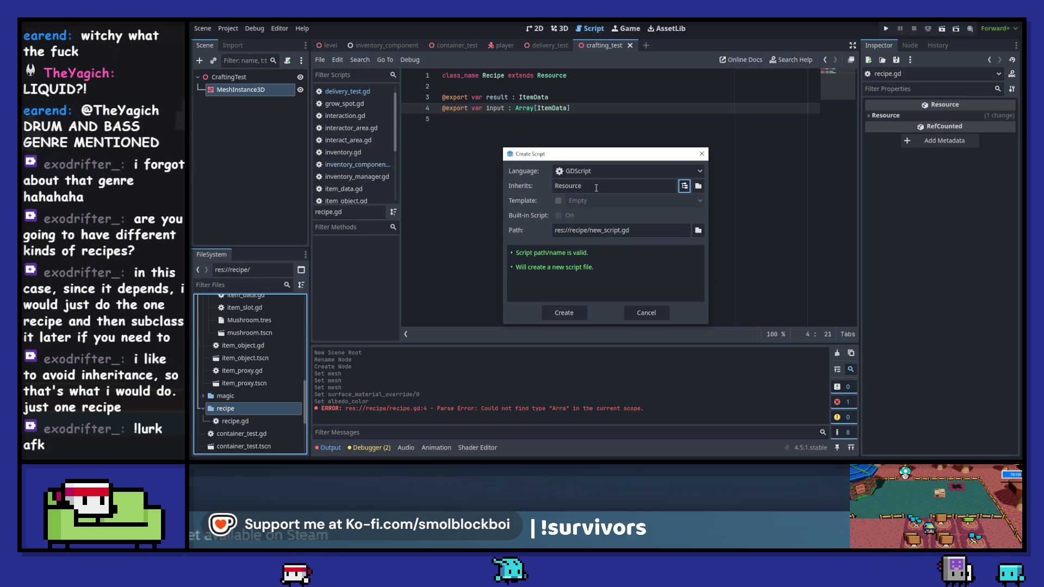
{"action": "key", "text": "Tab"}
{"action": "key", "text": "Tab"}
{"action": "key", "text": "Tab"}
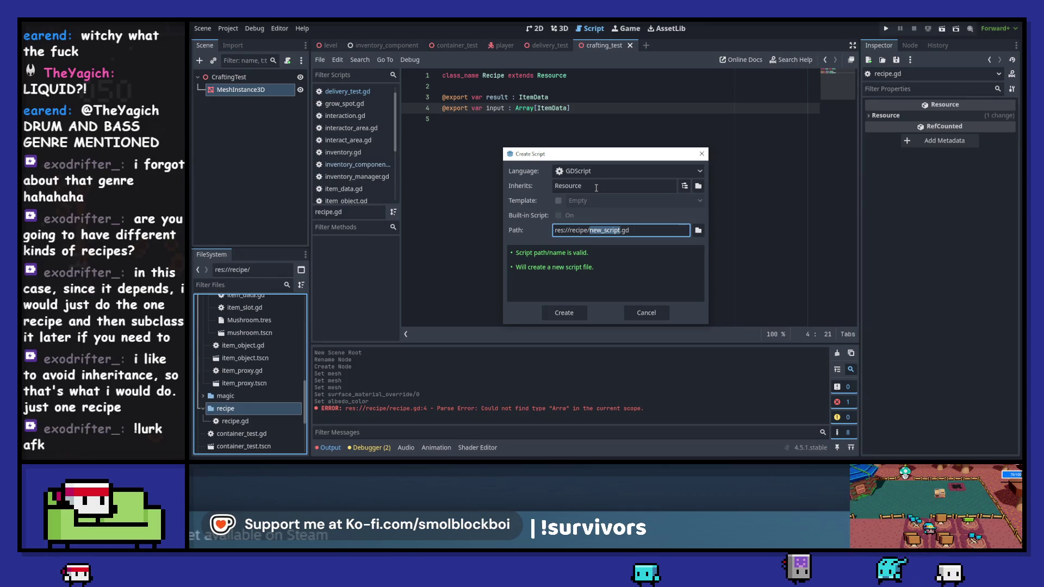
{"action": "type", "text": "ipe_"}
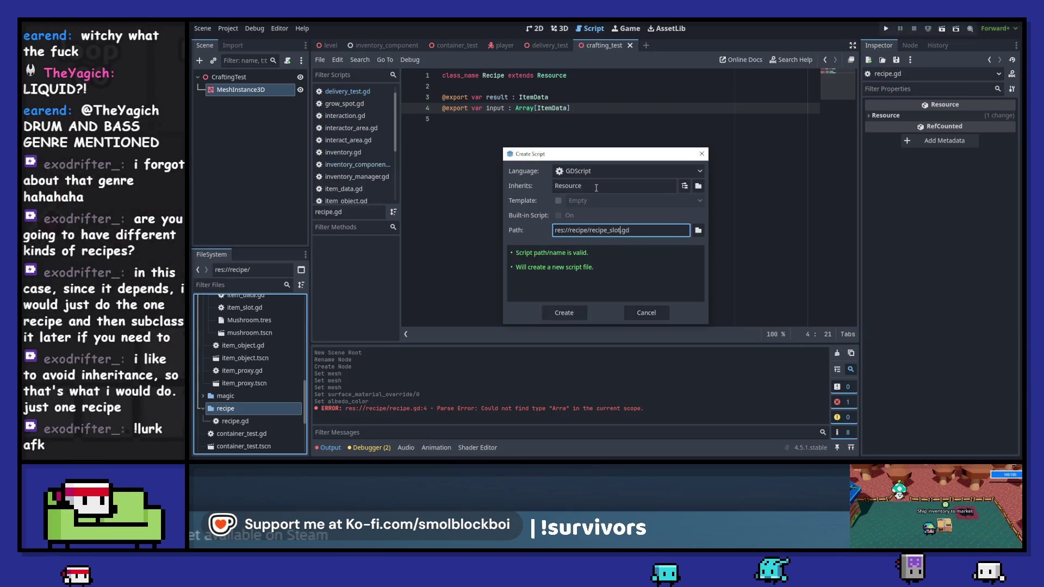
{"action": "key", "text": "Return"}
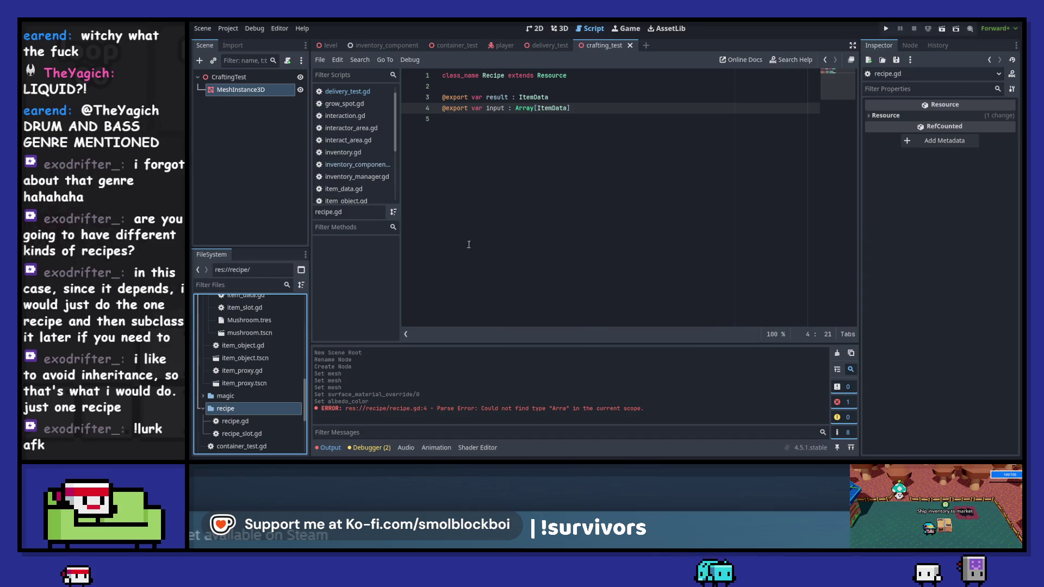
{"action": "double_click", "coordinate": [245, 433]}
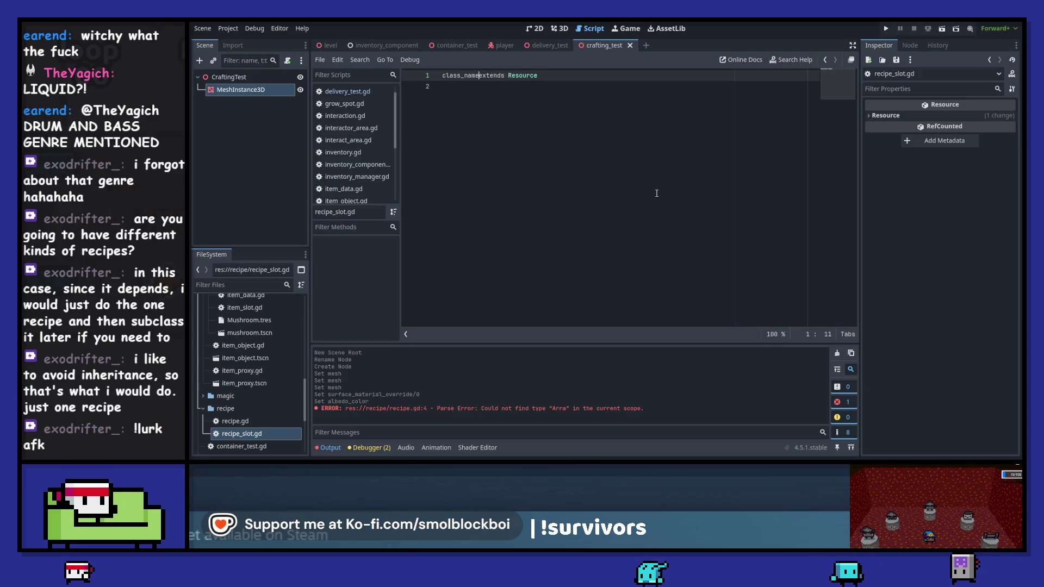
Step: Declare class_name RecipeSlot, export 'item : ItemData' and 'quantity : int', and save
{"action": "type", "text": "ecipeS"}
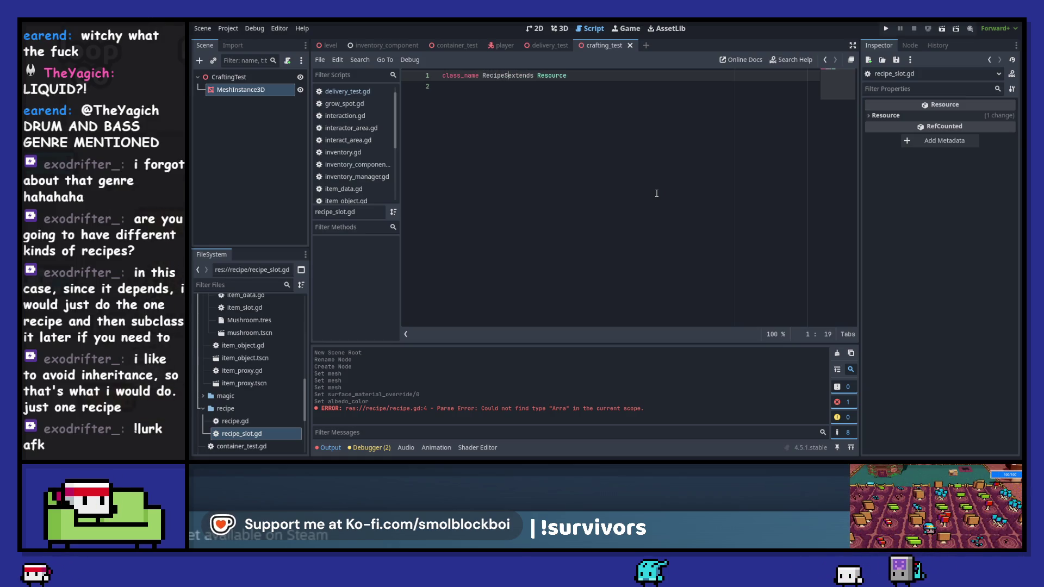
{"action": "type", "text": "lot"}
{"action": "key", "text": "Down"}
{"action": "key", "text": "Return"}
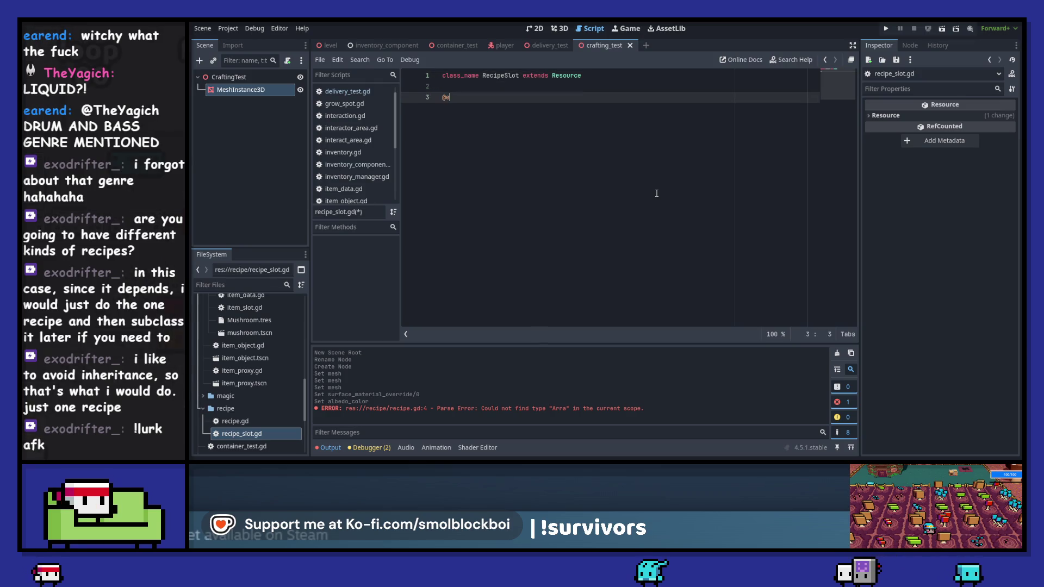
{"action": "type", "text": "item : ItemD"}
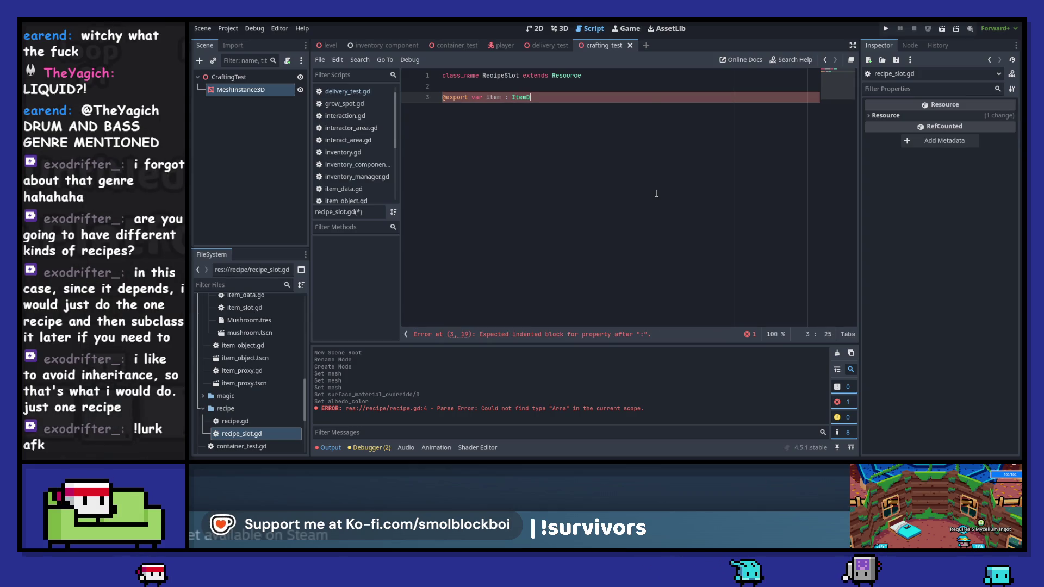
{"action": "key", "text": "Return"}
{"action": "key", "text": "Return"}
{"action": "type", "text": "@exp"}
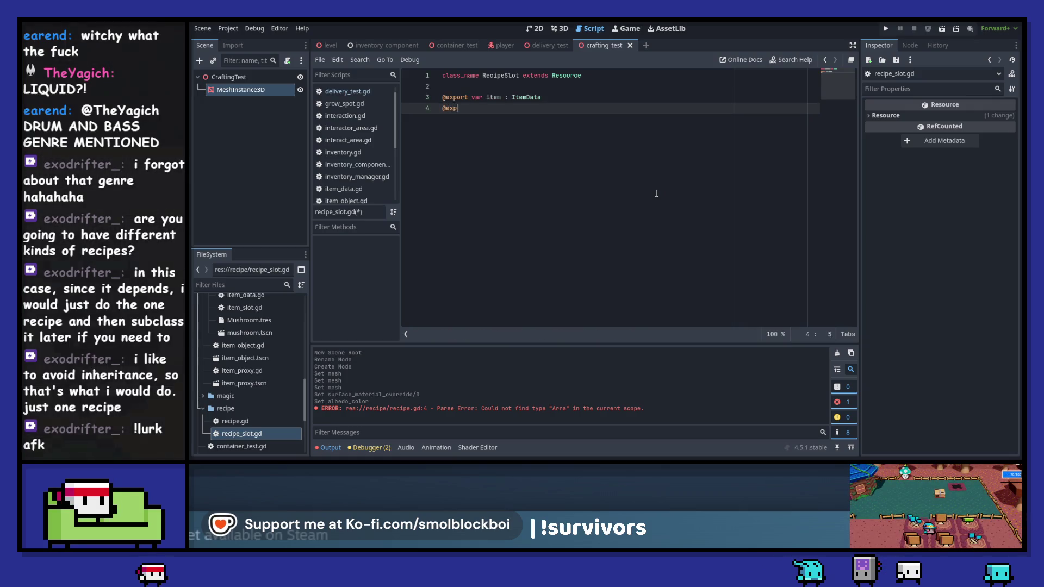
{"action": "type", "text": "ort var quantity : int"}
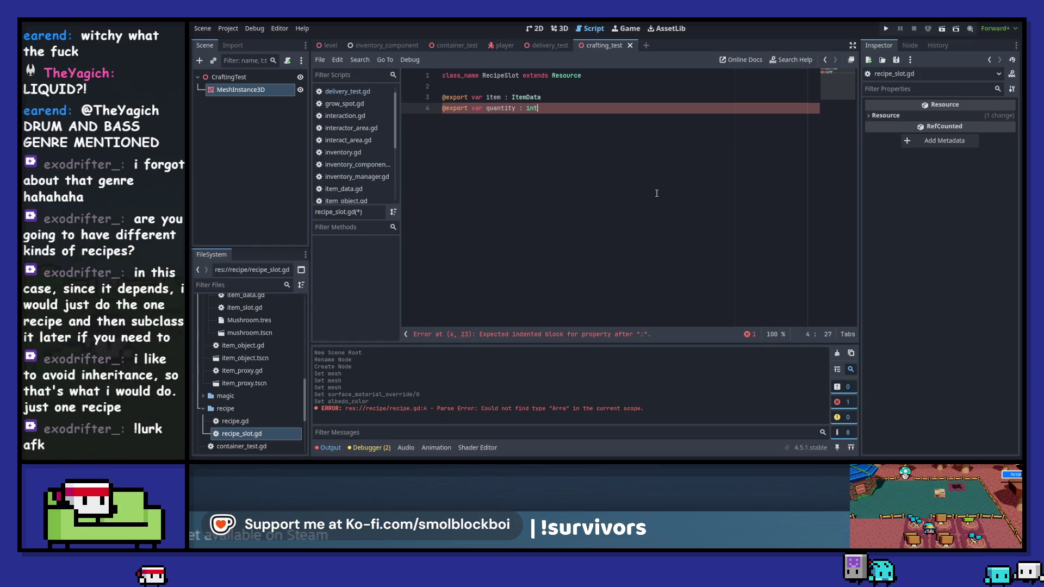
{"action": "key", "text": "ctrl+s"}
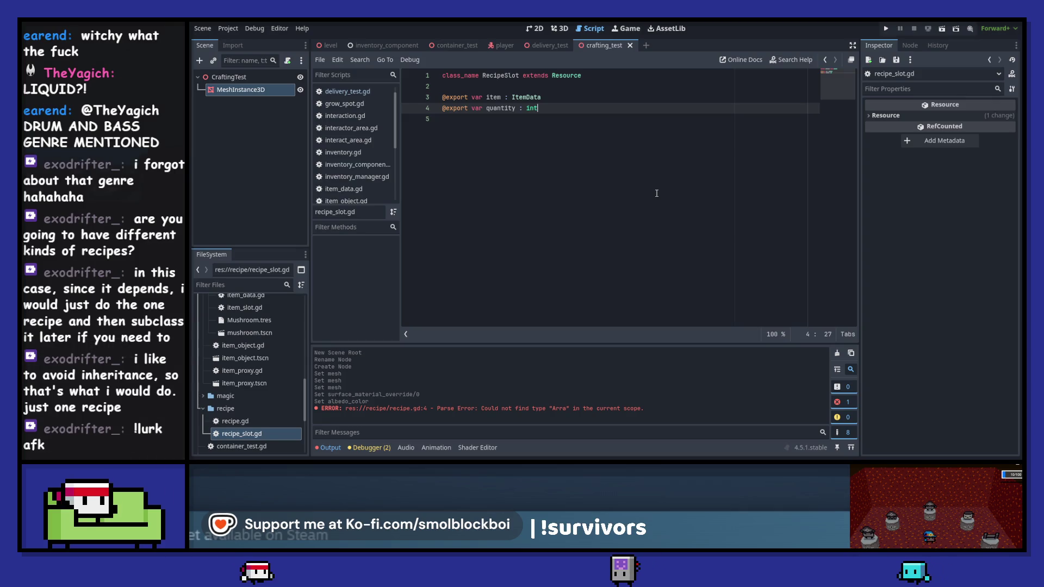
Step: Change recipe.gd's input export from Array[ItemData] to Array[RecipeSlot]
{"action": "left_click", "coordinate": [264, 420]}
{"action": "double_click", "coordinate": [551, 108]}
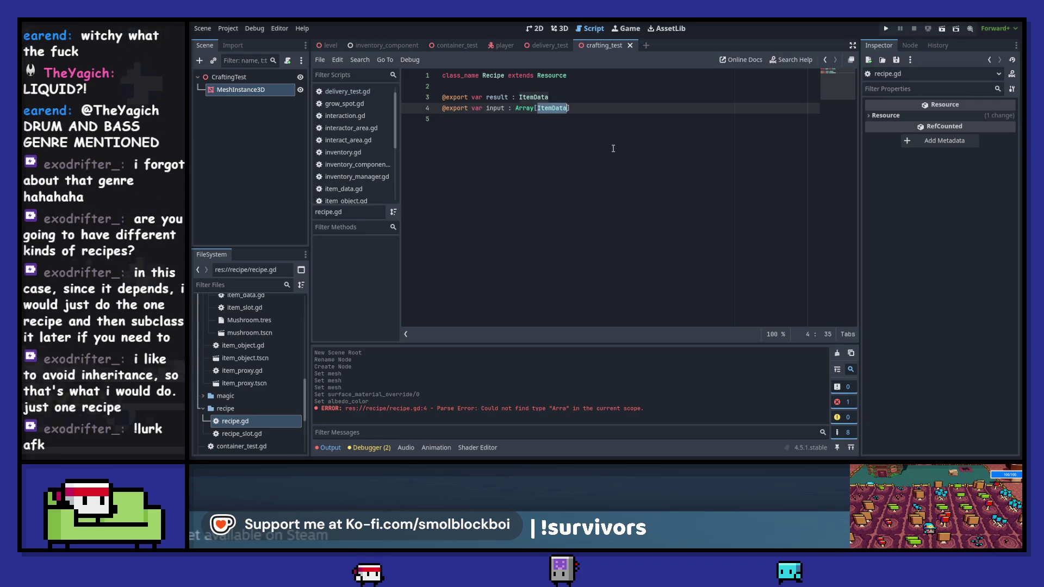
{"action": "type", "text": "Recipe"}
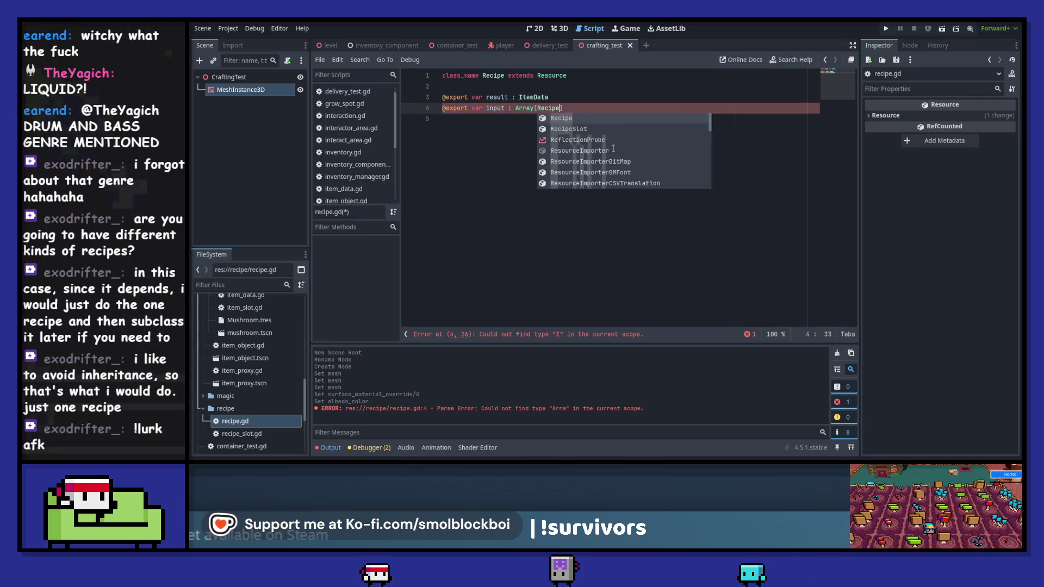
{"action": "key", "text": "Return"}
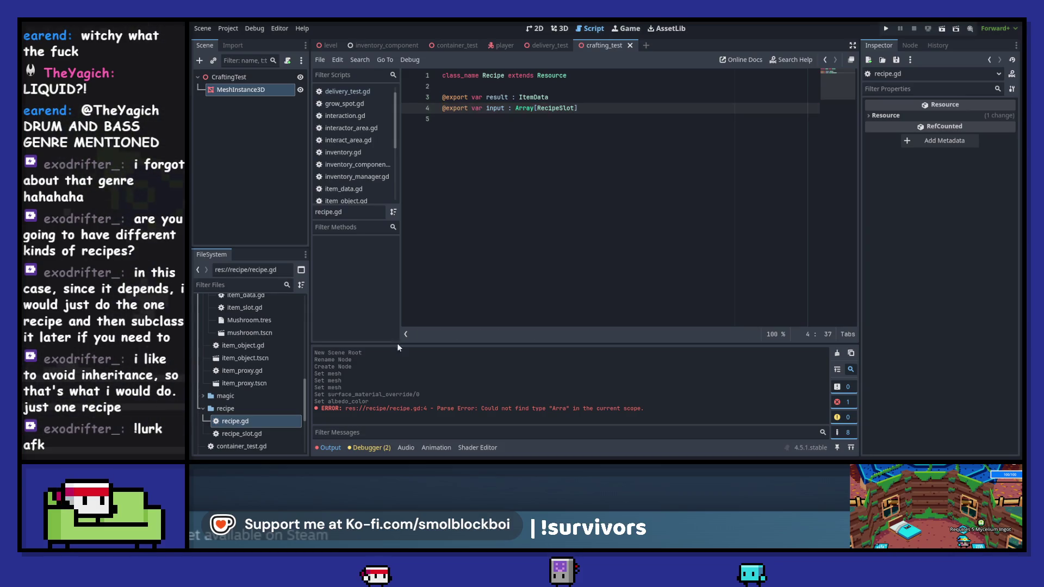
{"action": "right_click", "coordinate": [253, 408]}
Step: Create a Recipe resource in the recipe folder named Recipe_Potion.tres
{"action": "mouse_move", "coordinate": [285, 277]}
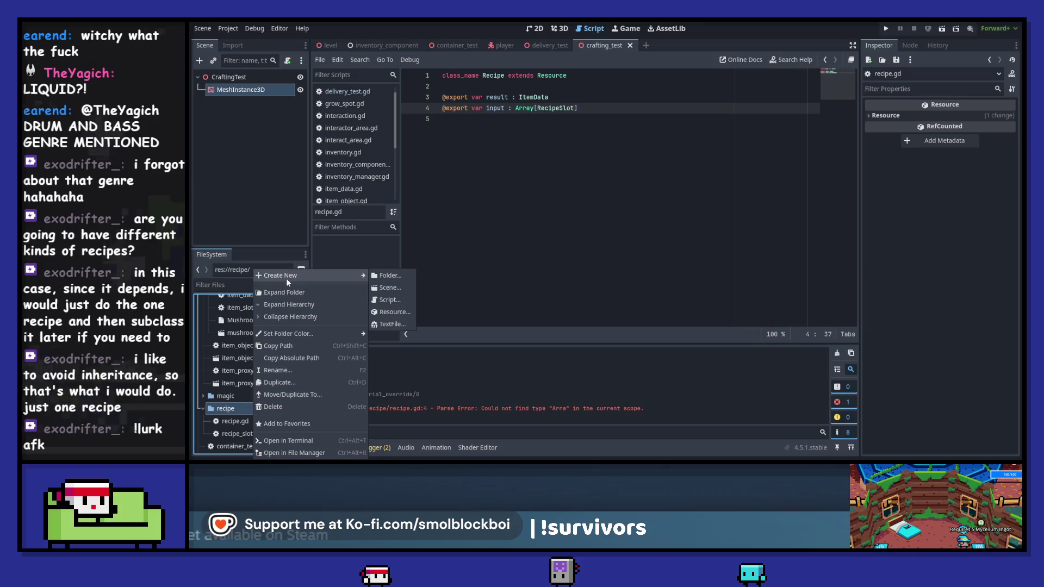
{"action": "left_click", "coordinate": [378, 312]}
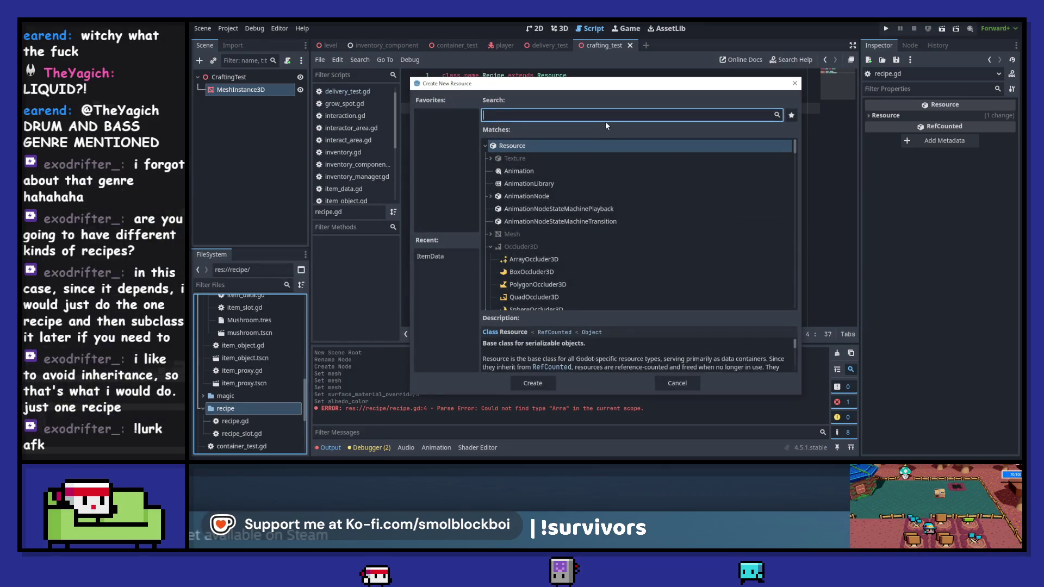
{"action": "type", "text": "recipe"}
{"action": "key", "text": "Return"}
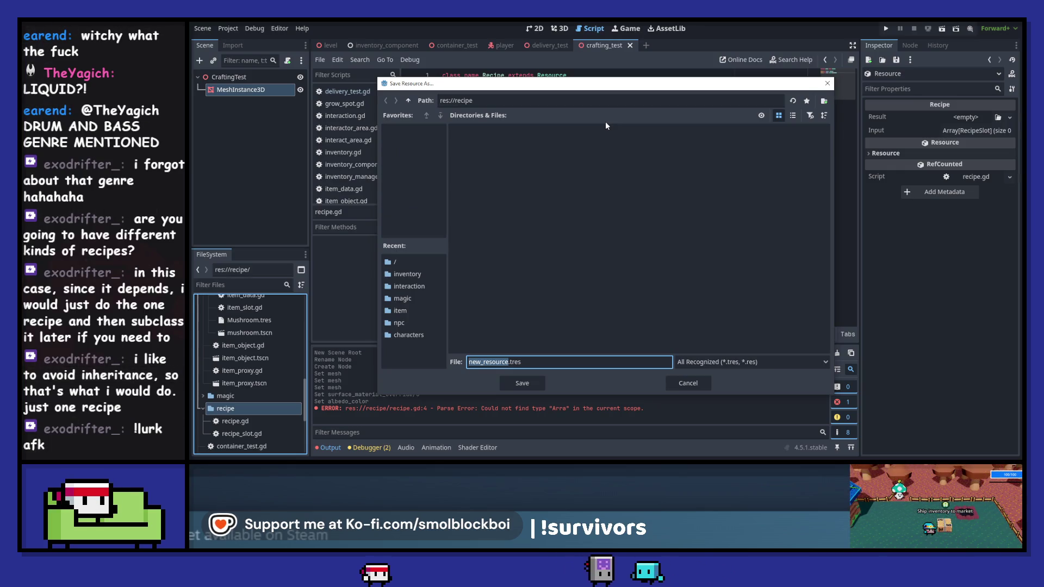
{"action": "type", "text": "o"}
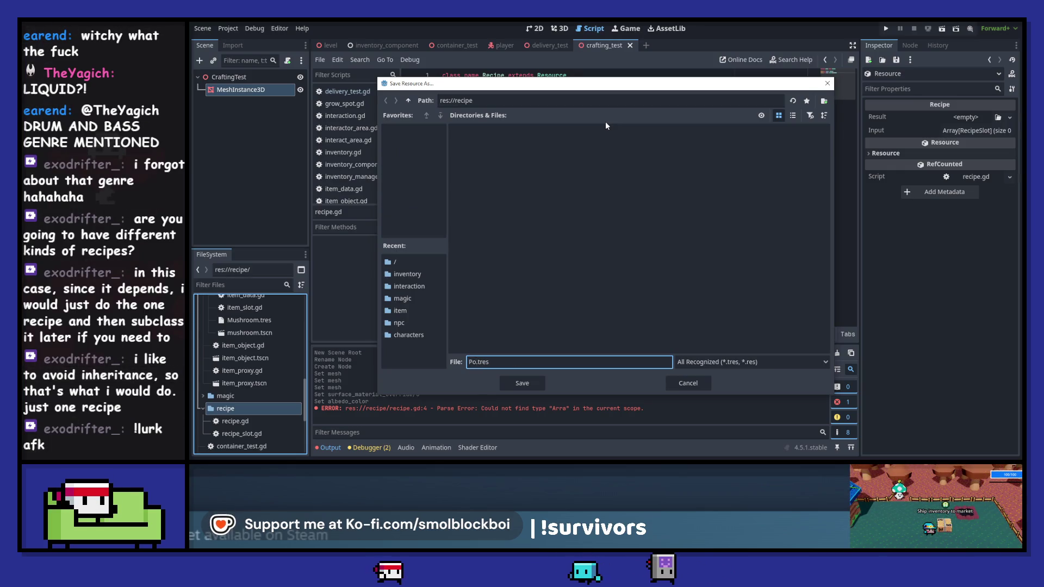
{"action": "type", "text": "n"}
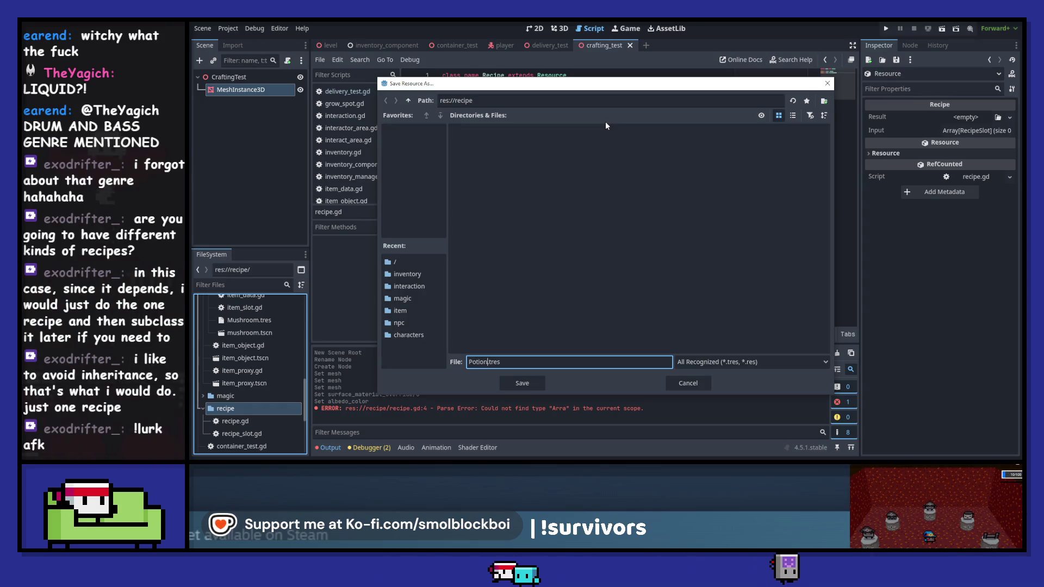
{"action": "key", "text": "Home"}
{"action": "type", "text": "Re"}
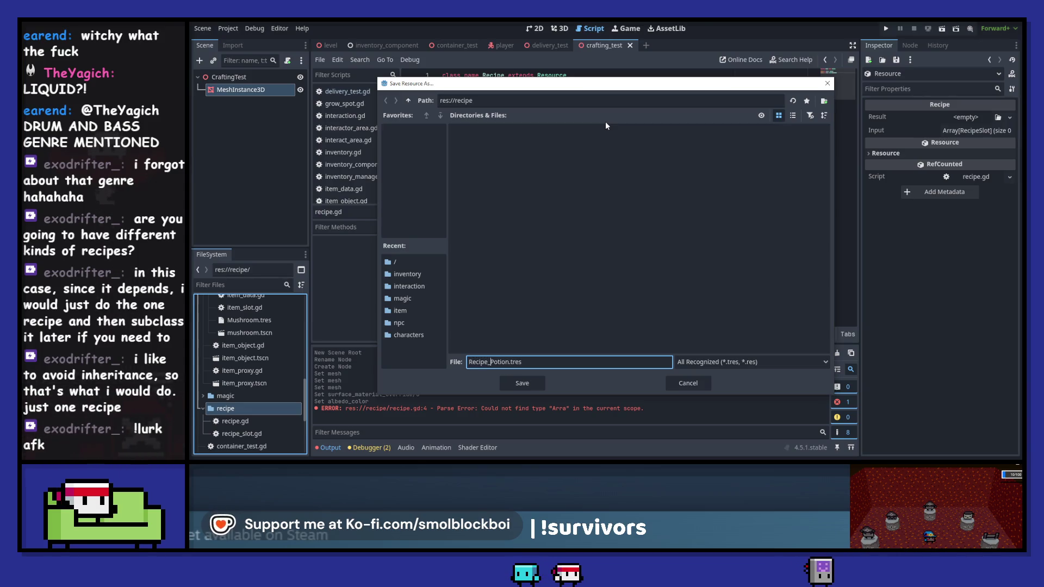
{"action": "key", "text": "Return"}
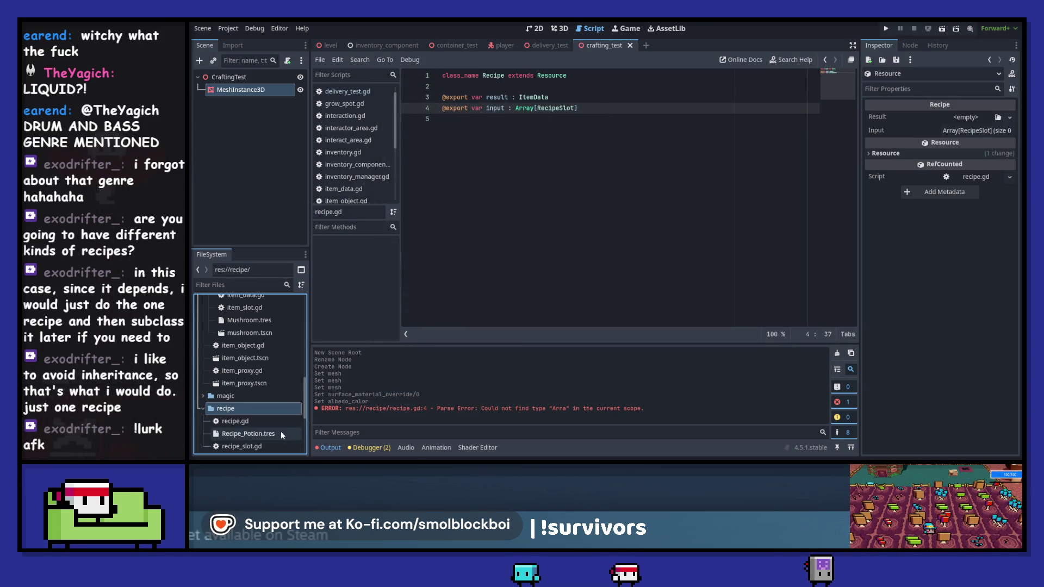
{"action": "left_click", "coordinate": [282, 434]}
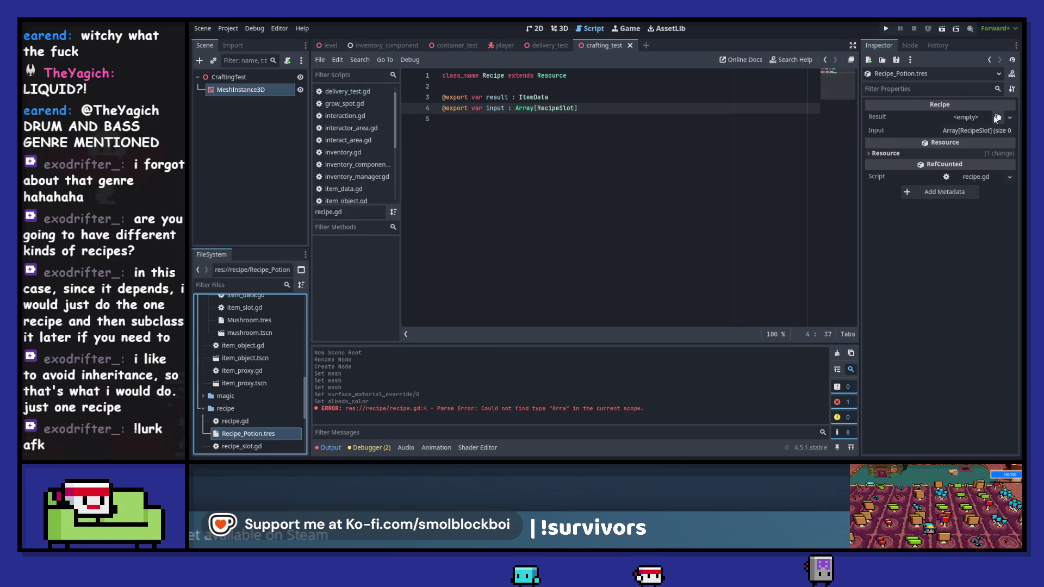
Step: Duplicate Mushroom.tres as Potion.tres
{"action": "scroll", "coordinate": [260, 360], "scroll_direction": "up", "scroll_amount": 3}
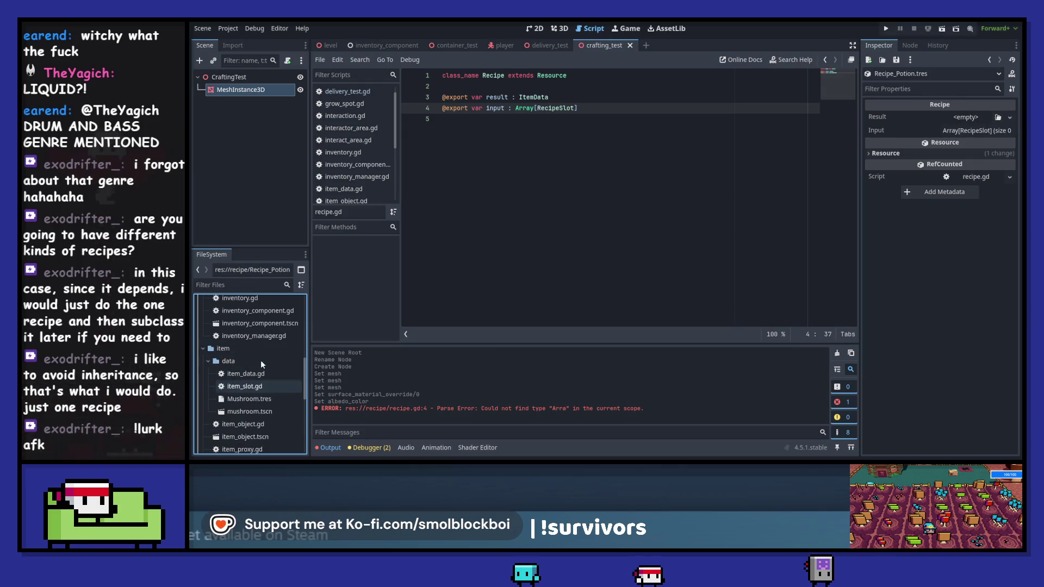
{"action": "left_click", "coordinate": [263, 399]}
{"action": "double_click", "coordinate": [265, 400]}
{"action": "key", "text": "ctrl+d"}
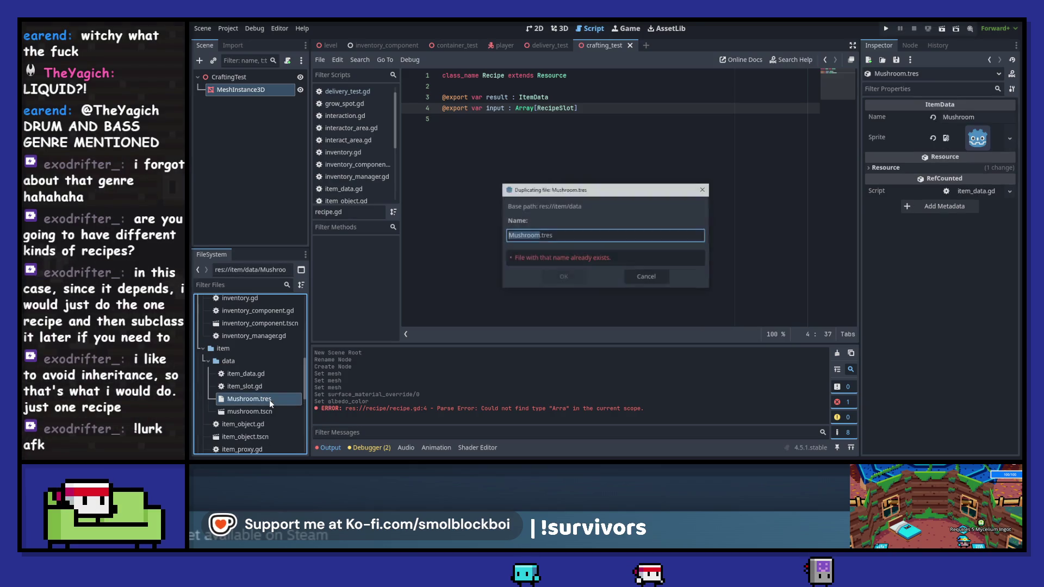
{"action": "type", "text": "F"}
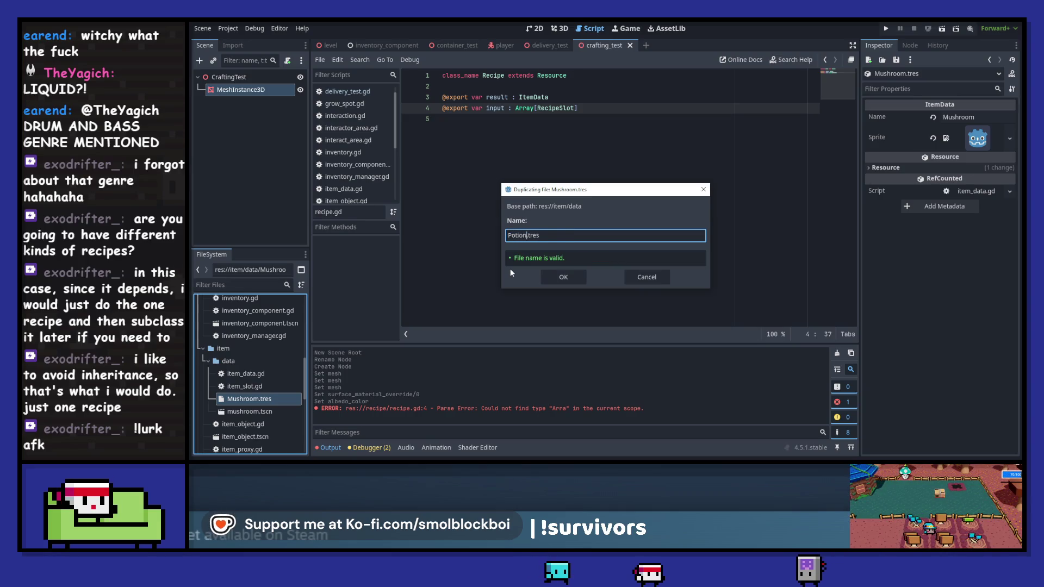
{"action": "type", "text": "n"}
{"action": "key", "text": "Return"}
Step: Set the Potion item's Name property to Potion
{"action": "left_click", "coordinate": [248, 427]}
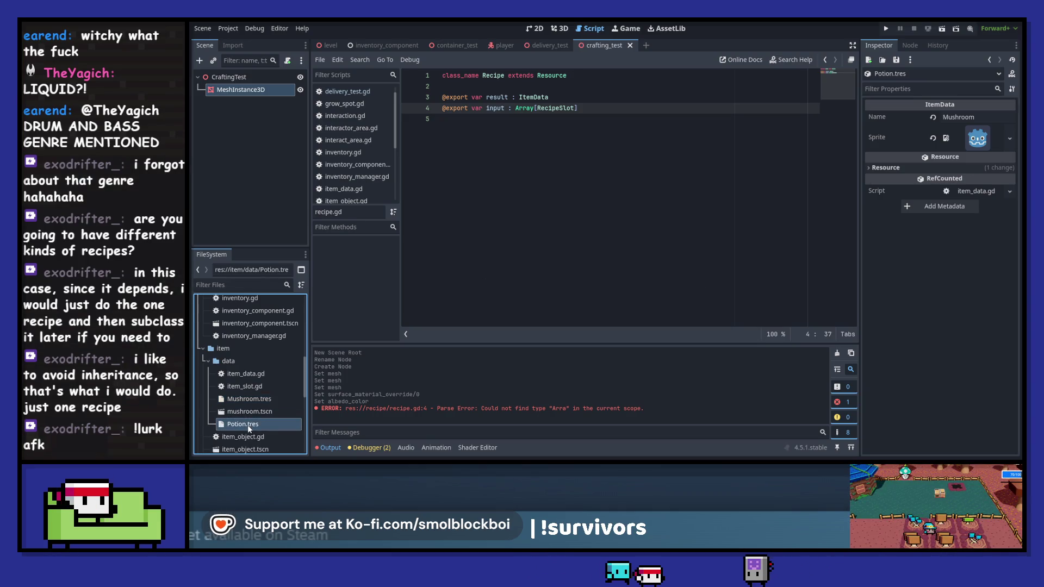
{"action": "left_click", "coordinate": [989, 116]}
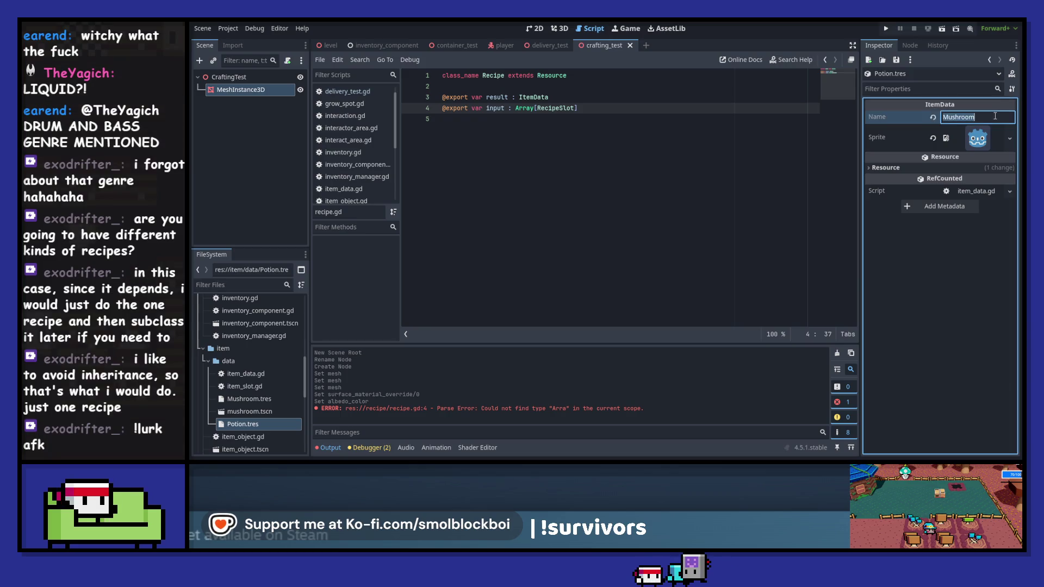
{"action": "type", "text": "Potion"}
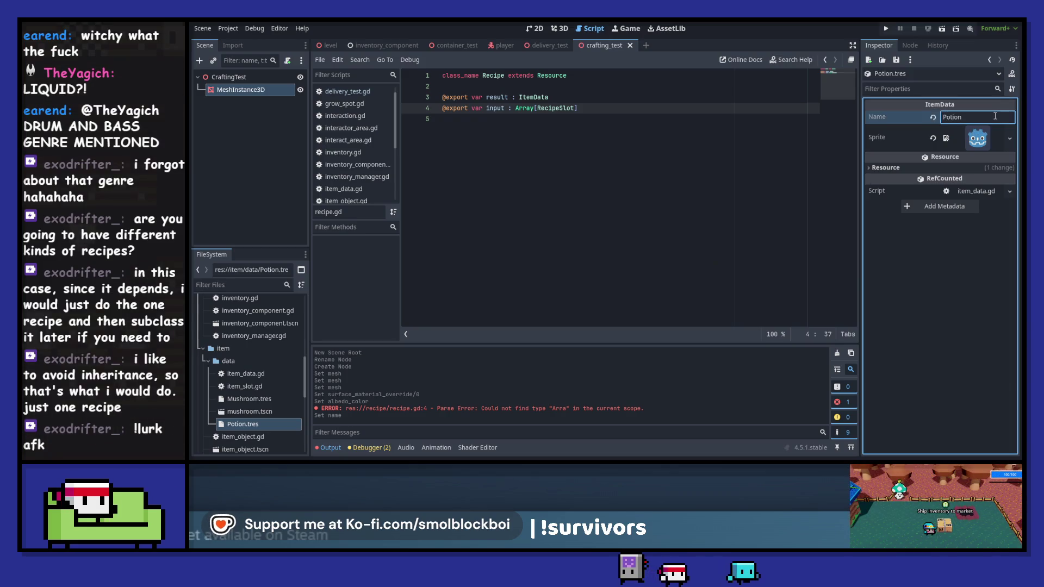
{"action": "scroll", "coordinate": [275, 389], "scroll_direction": "down", "scroll_amount": 5}
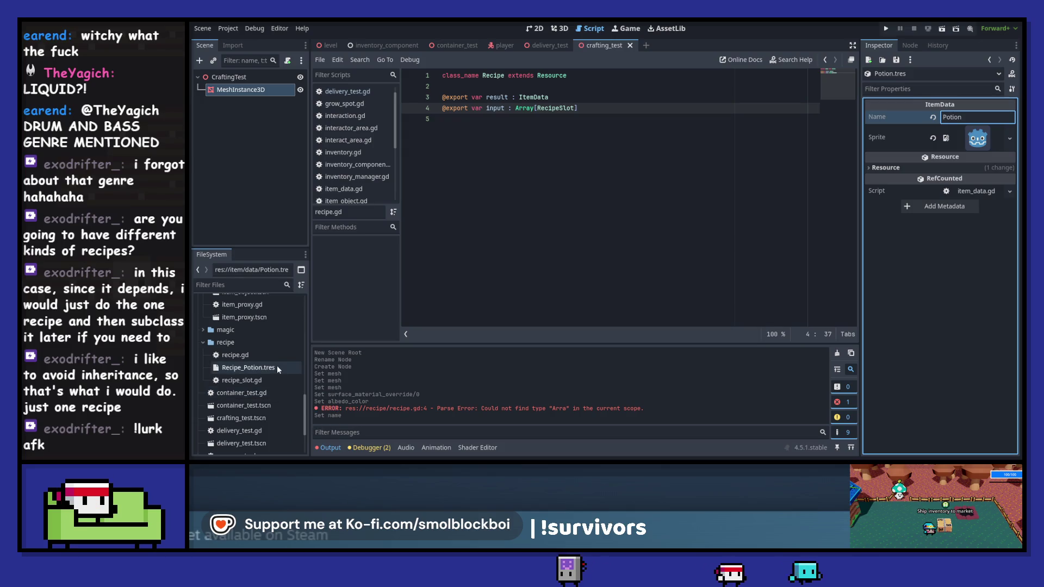
{"action": "left_click", "coordinate": [277, 365]}
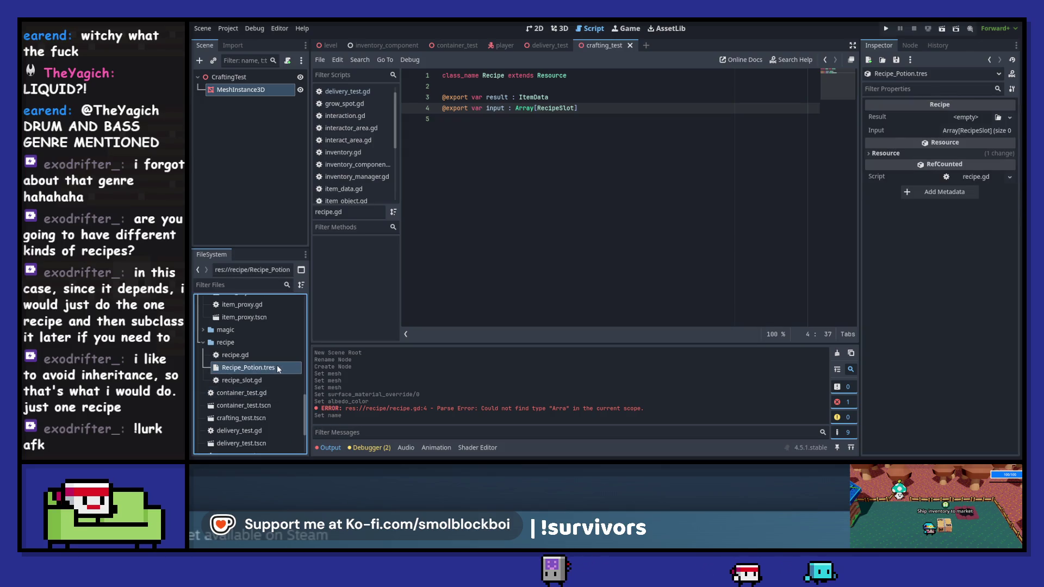
Step: Set the recipe's Result to Potion.tres and grow the Input array to two elements
{"action": "left_click", "coordinate": [999, 118]}
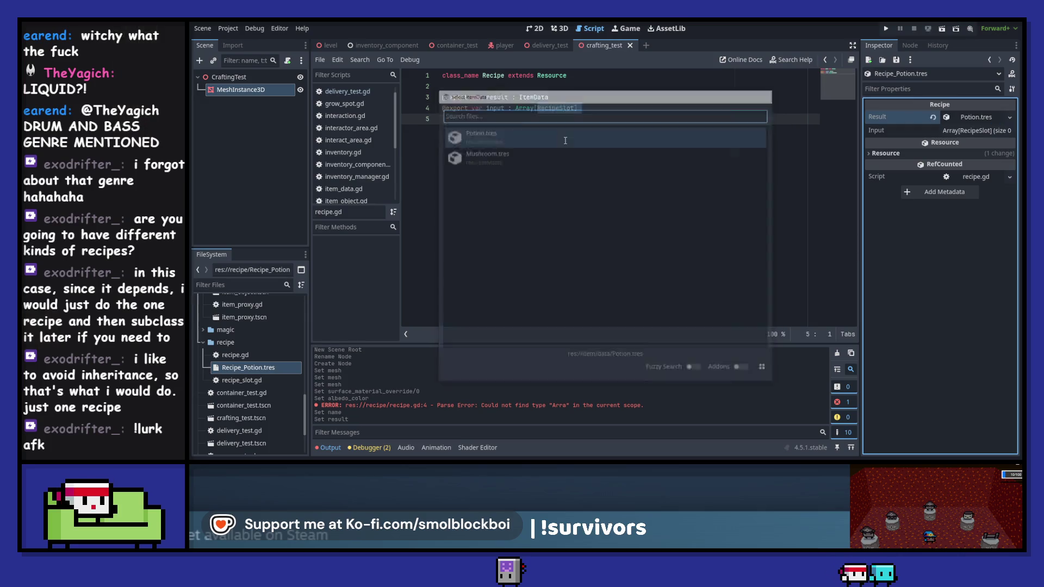
{"action": "left_click", "coordinate": [1006, 131]}
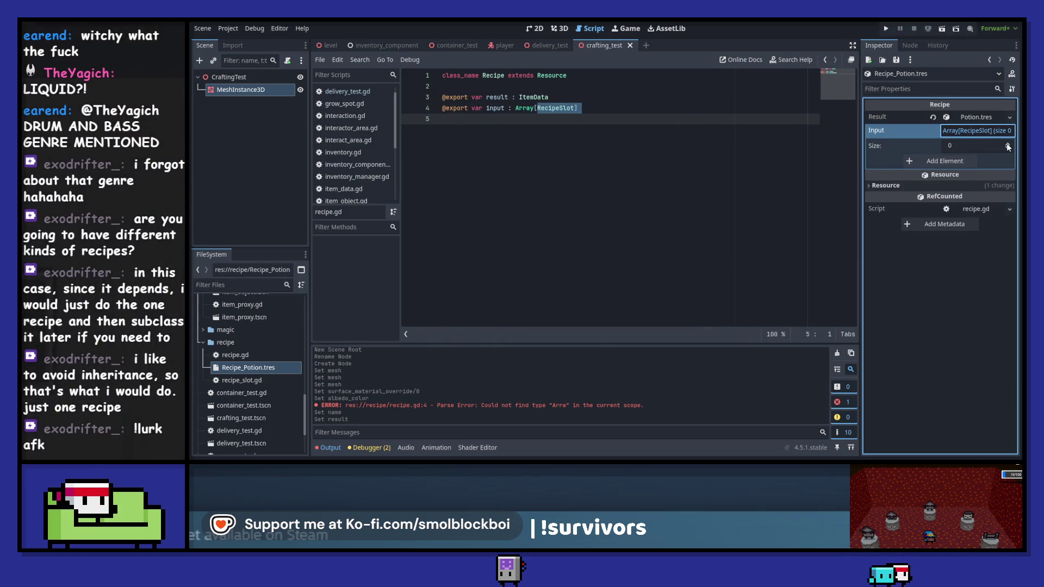
{"action": "left_click", "coordinate": [1007, 144]}
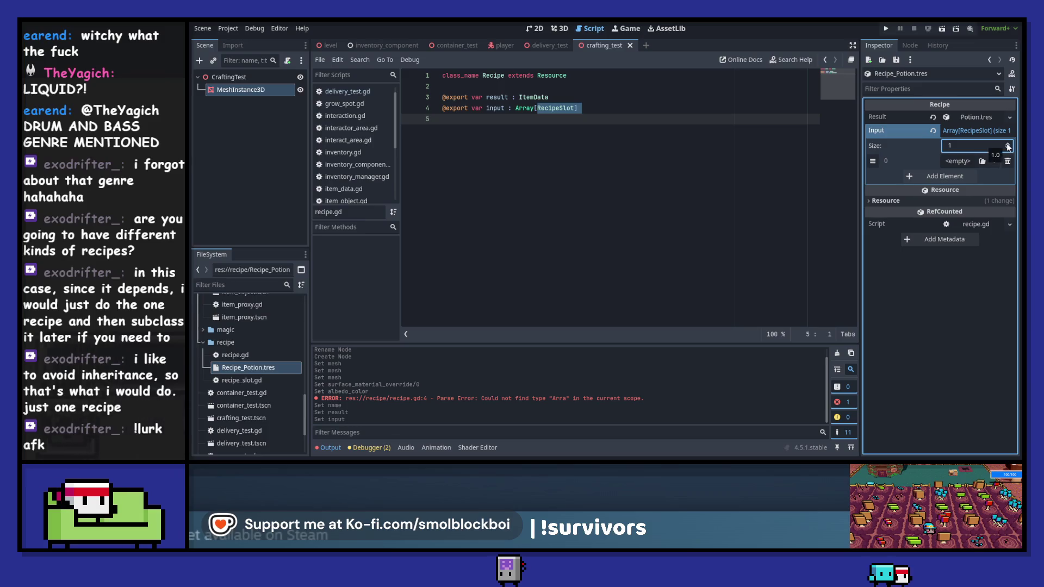
{"action": "left_click", "coordinate": [1006, 144]}
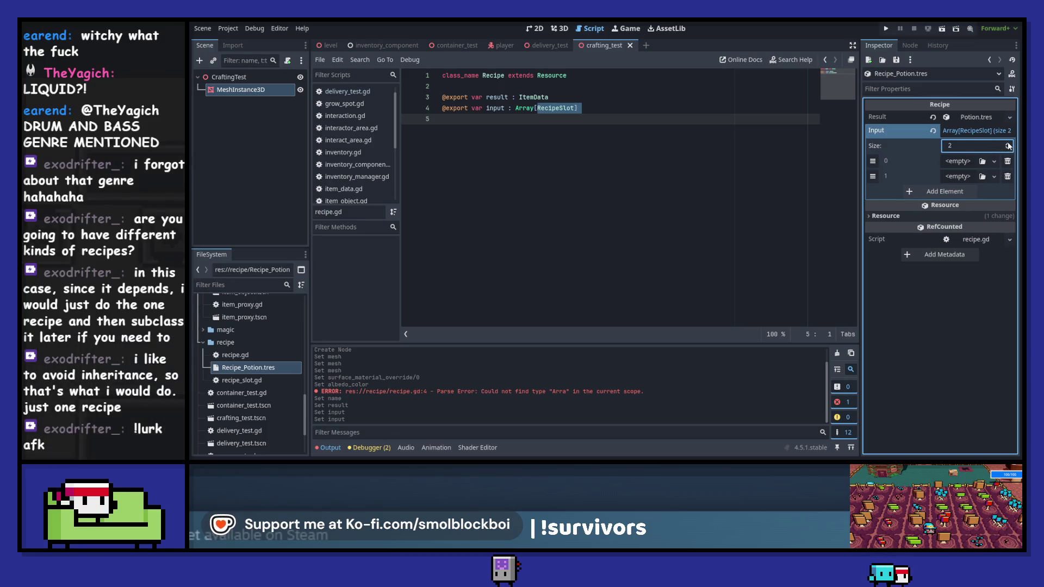
Step: Make the first Input element a new RecipeSlot with item Mushroom and quantity 2
{"action": "left_click", "coordinate": [967, 163]}
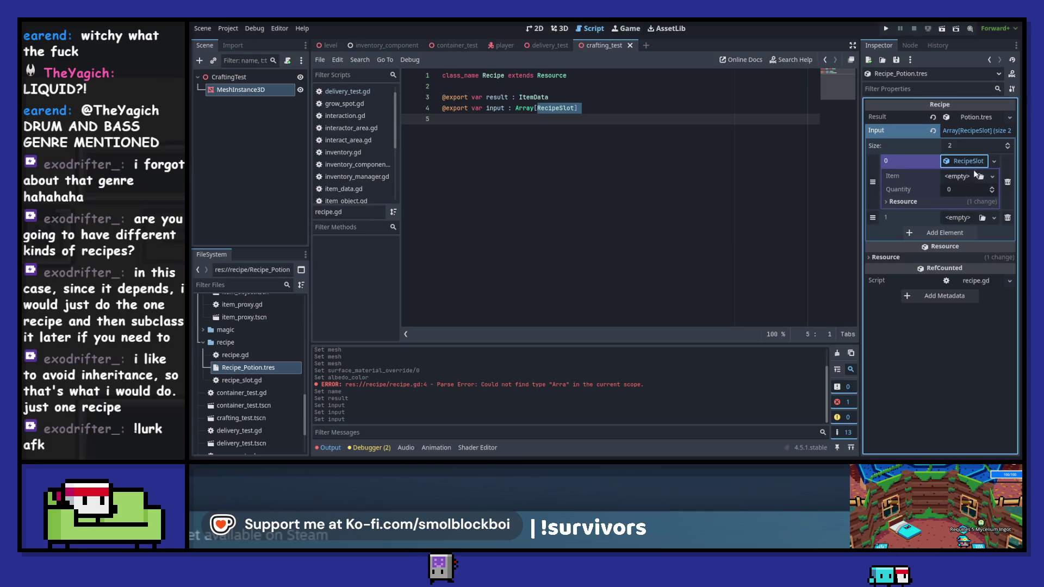
{"action": "left_click", "coordinate": [984, 177]}
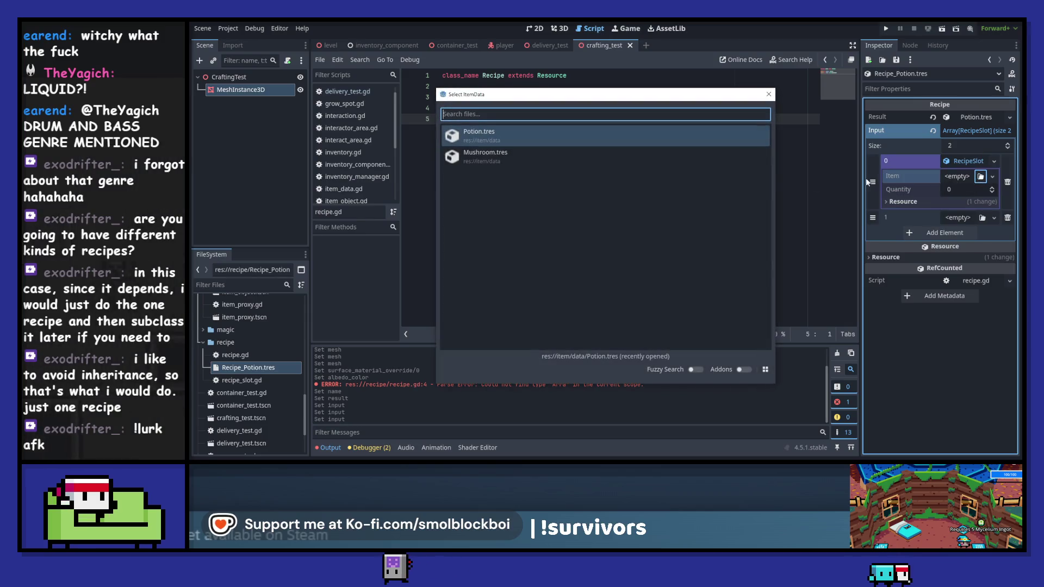
{"action": "double_click", "coordinate": [551, 157]}
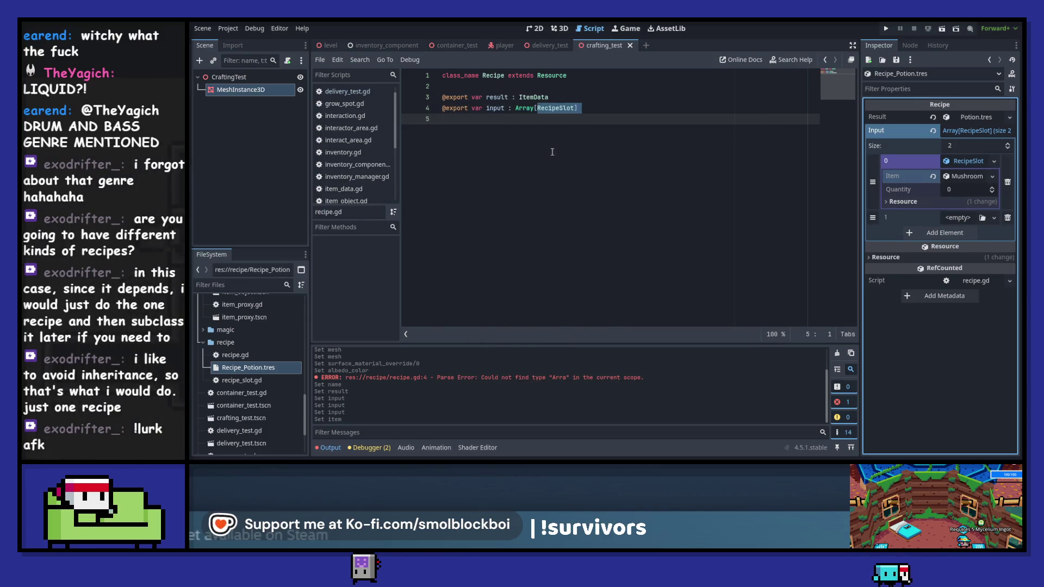
{"action": "double_click", "coordinate": [992, 191]}
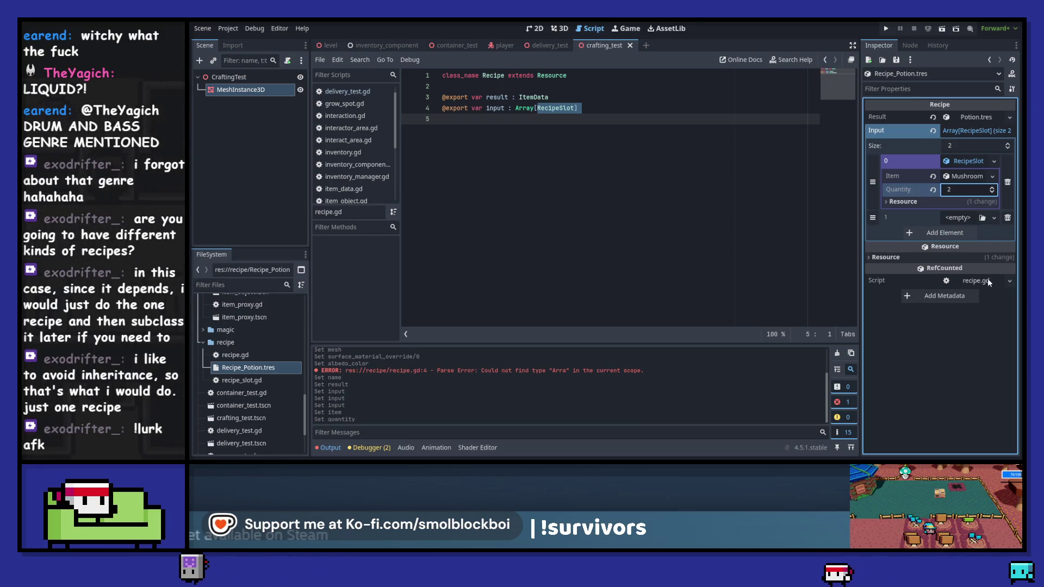
Step: Remove the extra second Input element, leaving a single RecipeSlot
{"action": "left_click", "coordinate": [967, 218]}
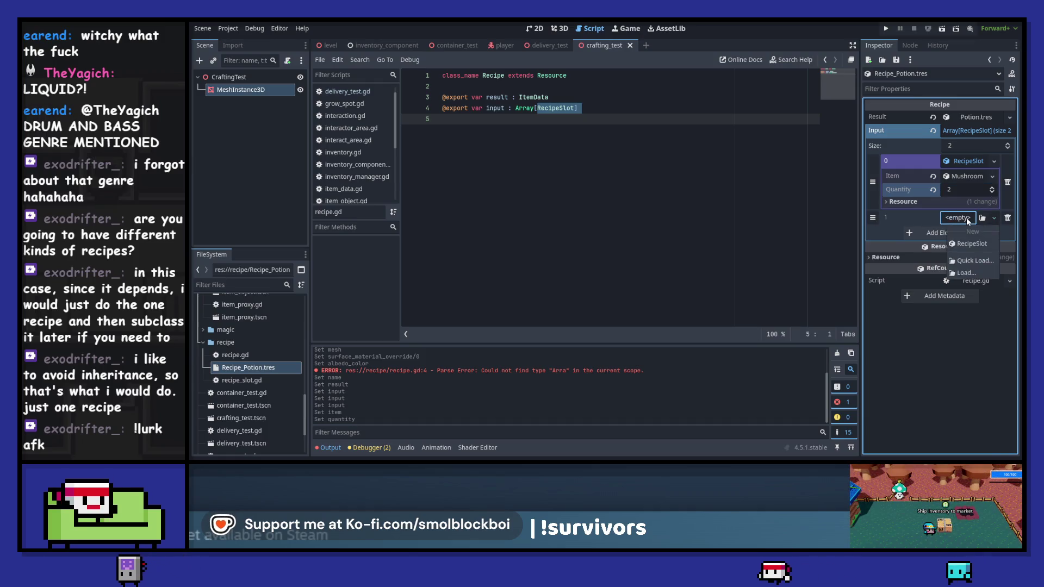
{"action": "left_click", "coordinate": [973, 248]}
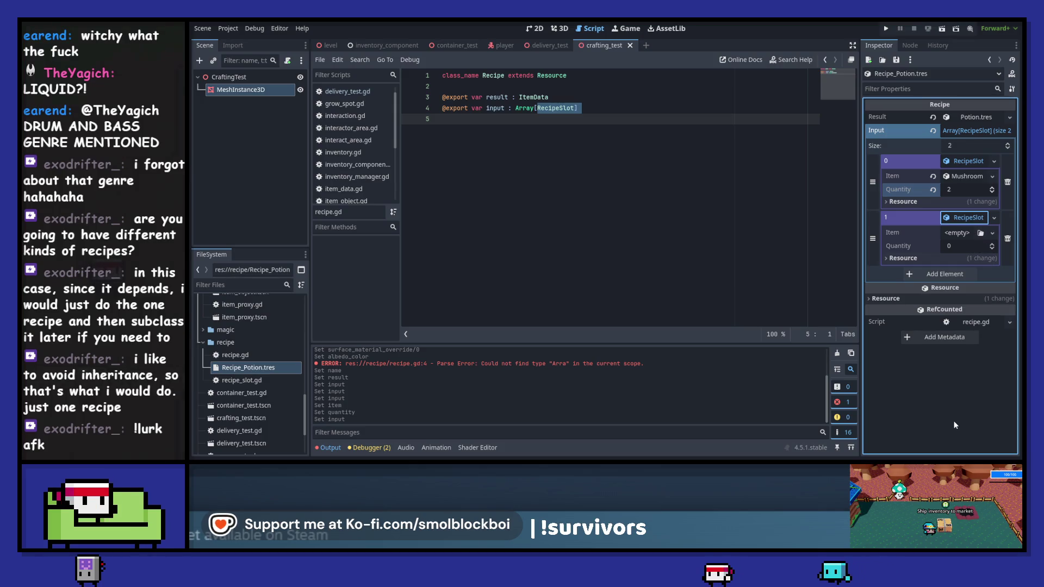
{"action": "left_click", "coordinate": [1007, 238]}
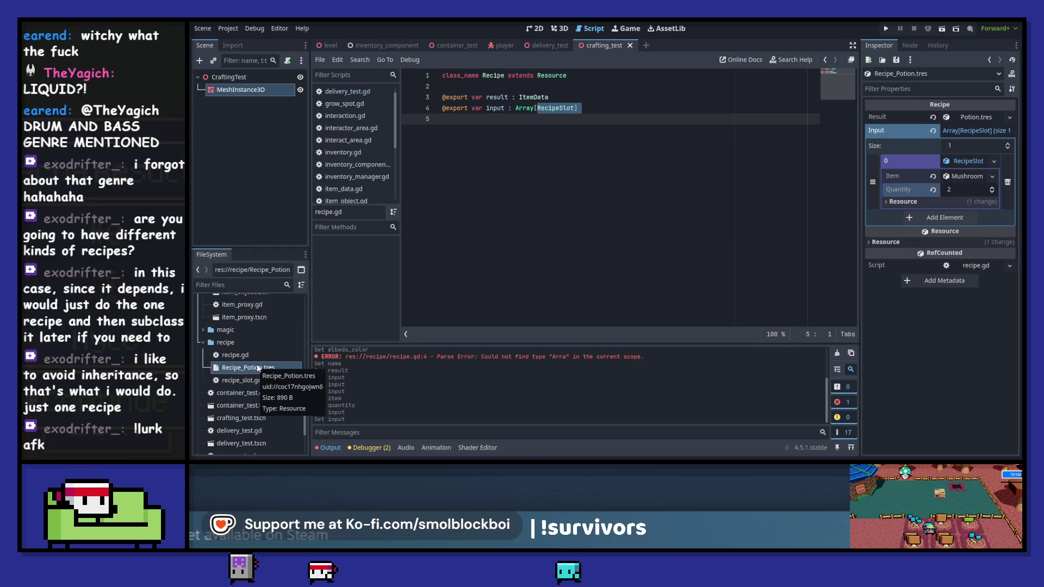
{"action": "left_click", "coordinate": [271, 354]}
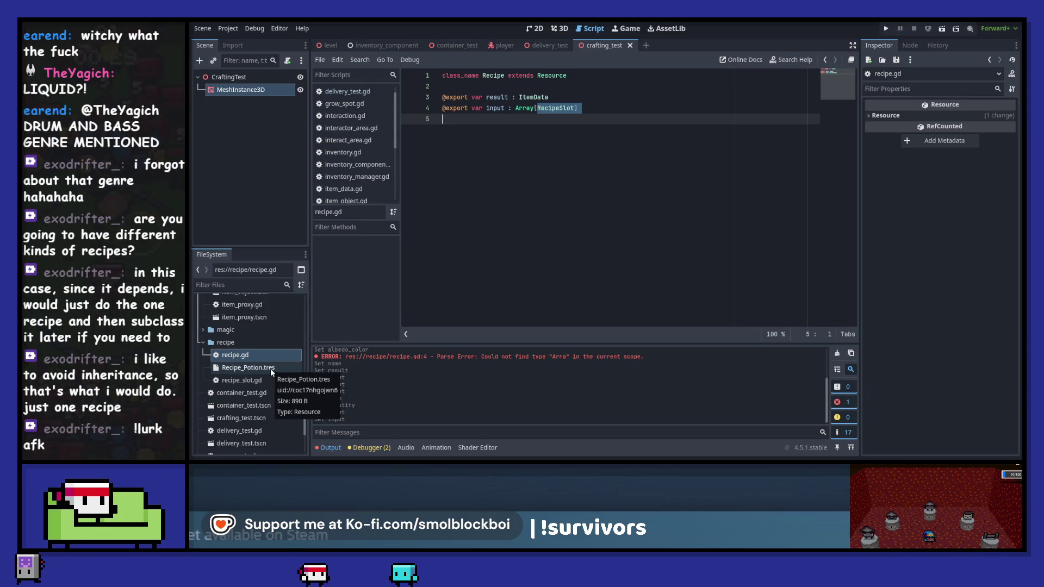
{"action": "left_click", "coordinate": [239, 76]}
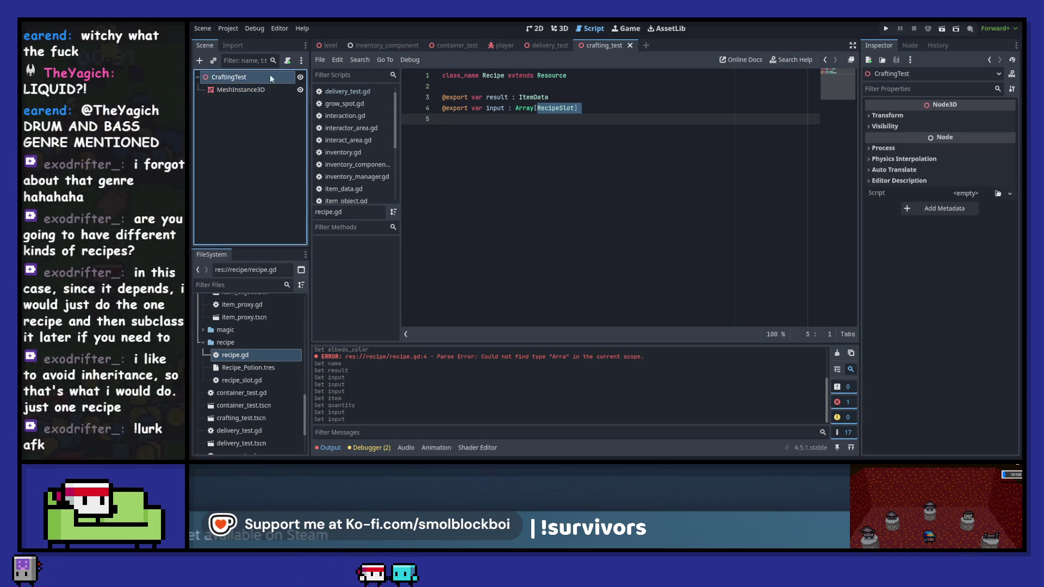
Step: Attach a new crafting_test.gd script to CraftingTest and save the scene
{"action": "left_click", "coordinate": [287, 60]}
{"action": "left_click", "coordinate": [560, 309]}
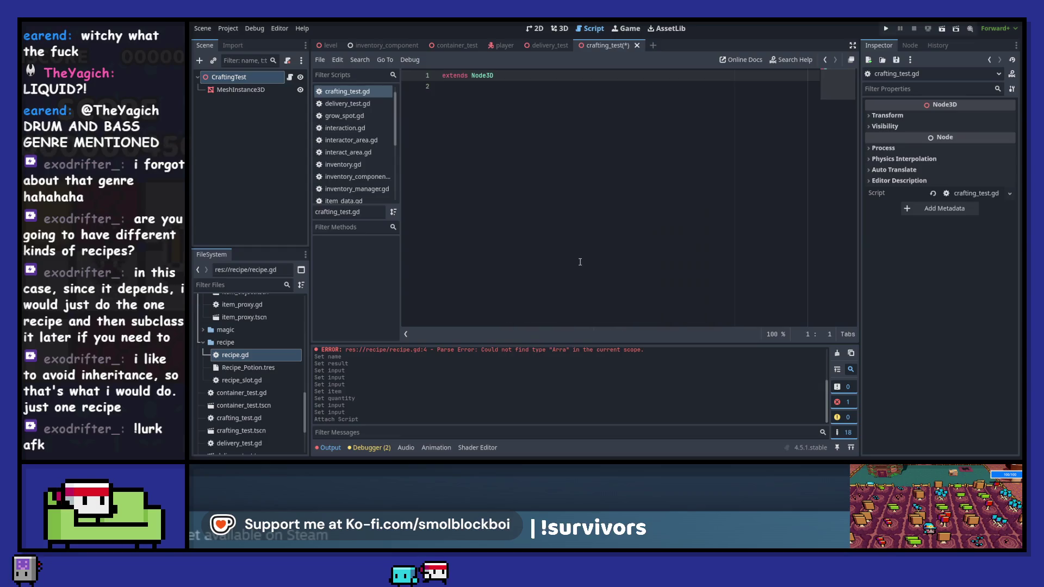
{"action": "key", "text": "ctrl+s"}
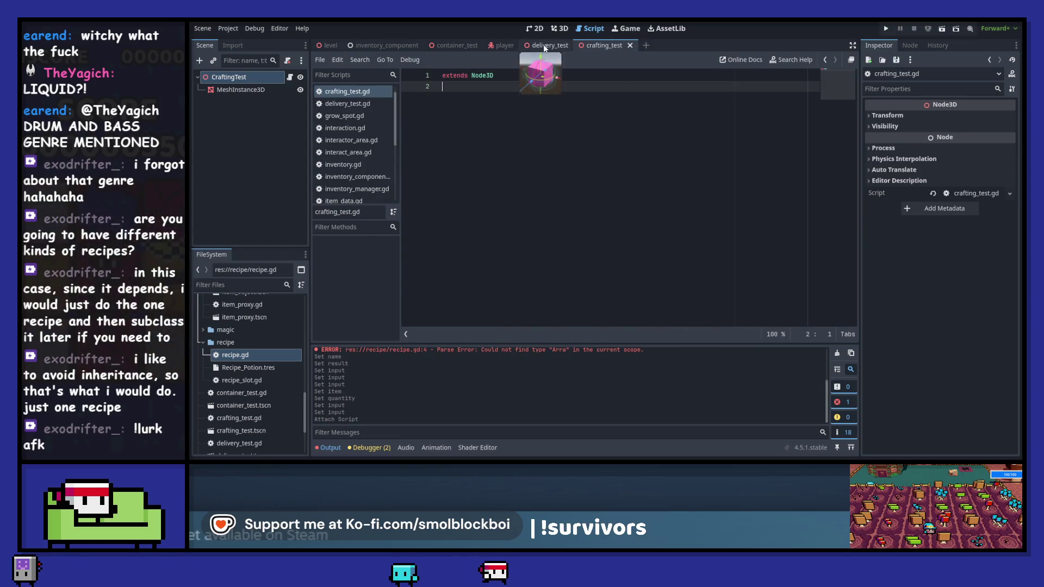
Step: Copy delivery_test.gd's action_interaction declaration into crafting_test.gd with a pass body
{"action": "left_click", "coordinate": [544, 48]}
{"action": "left_click", "coordinate": [420, 128]}
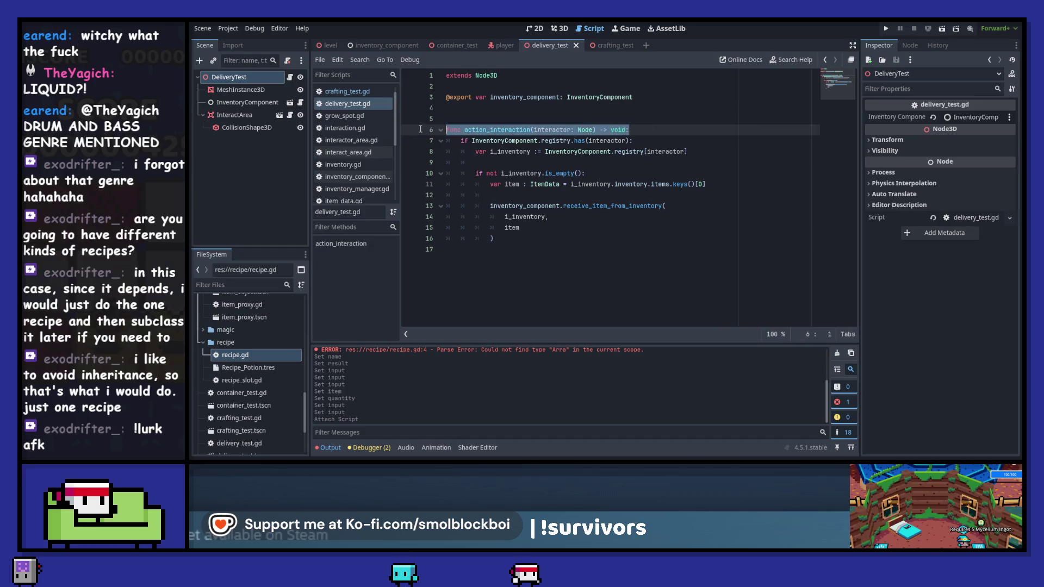
{"action": "key", "text": "ctrl+c"}
{"action": "key", "text": "ctrl+Tab"}
{"action": "left_click", "coordinate": [604, 149]}
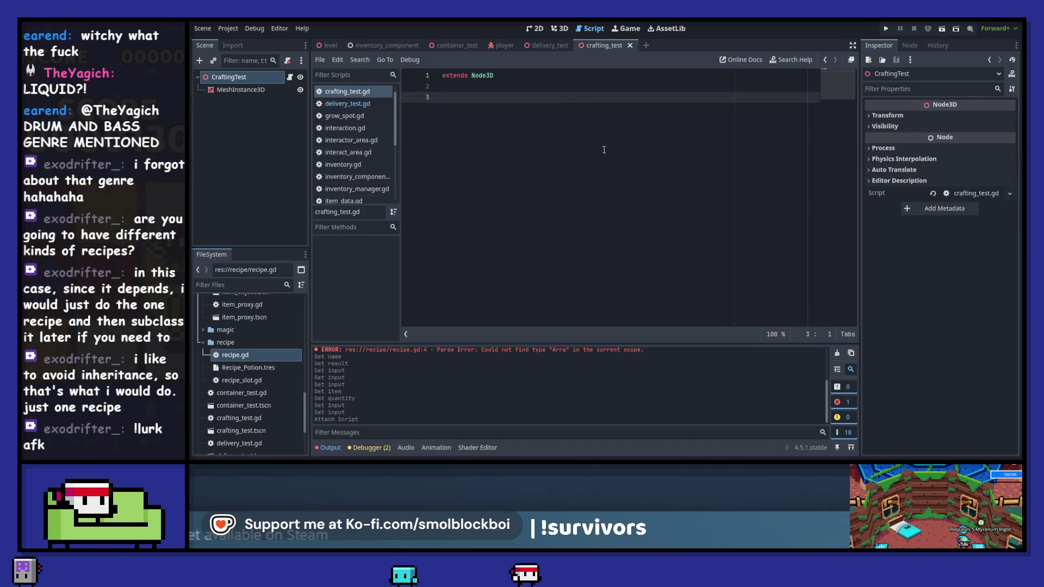
{"action": "key", "text": "ctrl+v"}
{"action": "key", "text": "Return"}
{"action": "type", "text": "pass"}
{"action": "key", "text": "Return"}
{"action": "key", "text": "Up"}
{"action": "key", "text": "Up"}
{"action": "key", "text": "Up"}
{"action": "key", "text": "Return"}
{"action": "key", "text": "Return"}
{"action": "key", "text": "Up"}
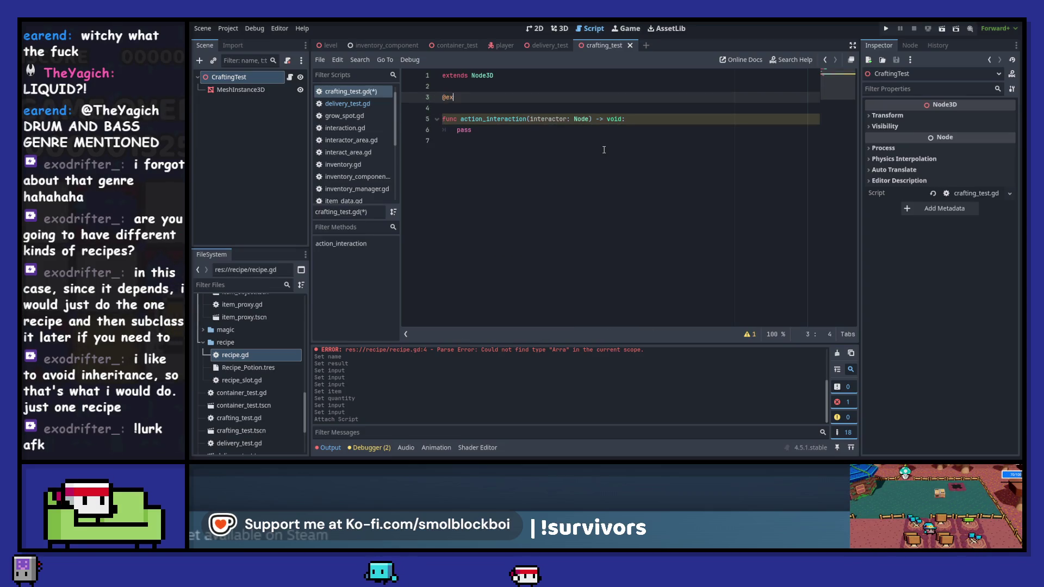
Step: Add an exported craft_recipe : Recipe variable and save crafting_test.gd
{"action": "type", "text": "var craf"}
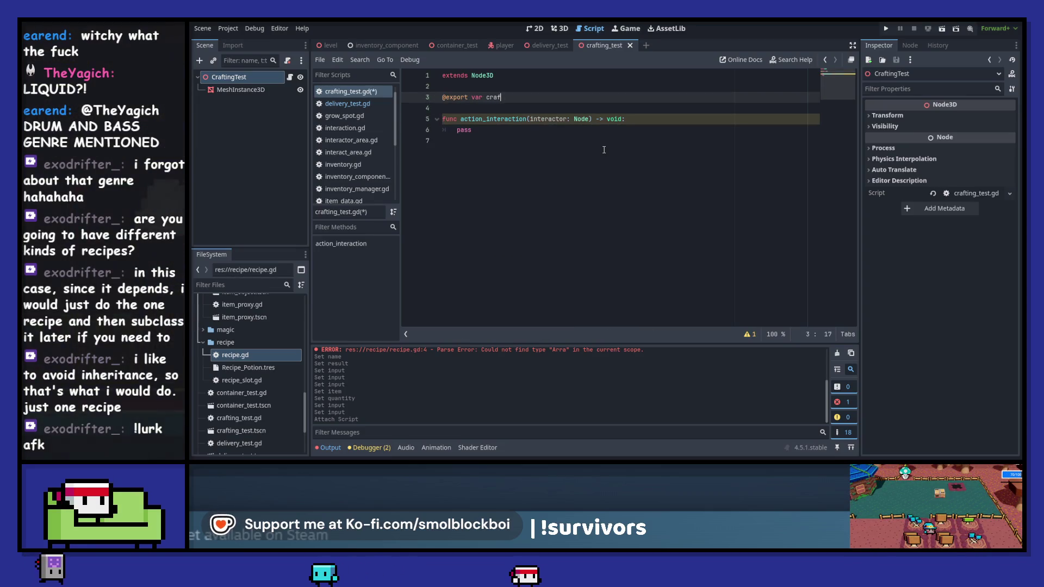
{"action": "type", "text": "t_recipe"}
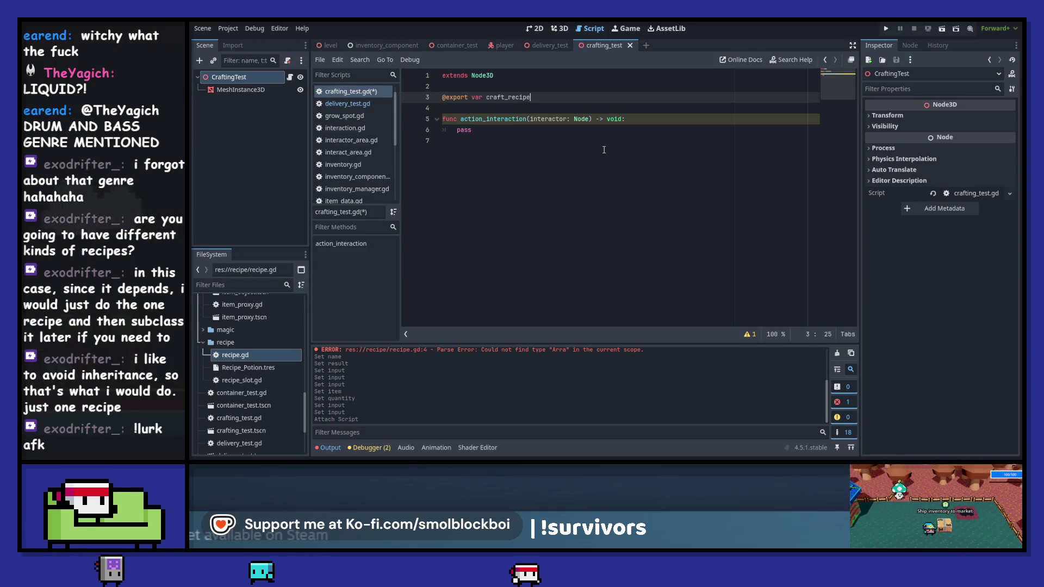
{"action": "type", "text": ": Recipe"}
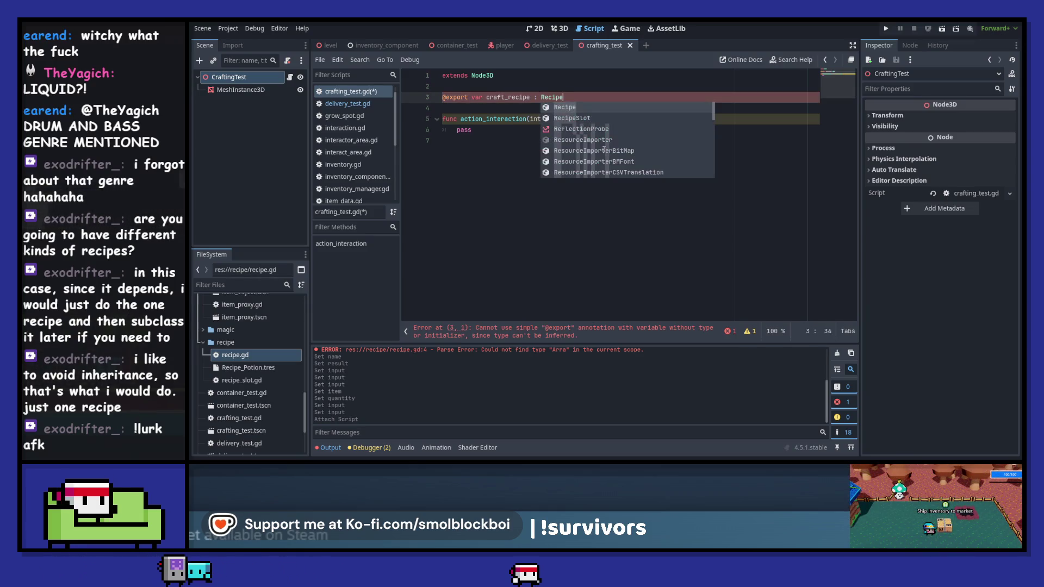
{"action": "key", "text": "Escape"}
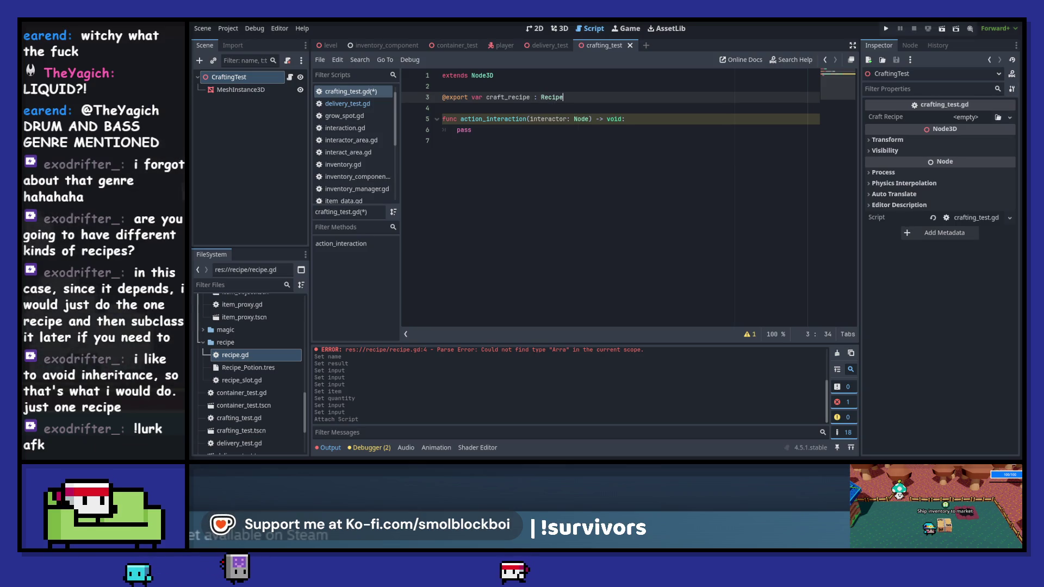
{"action": "key", "text": "ctrl+s"}
{"action": "double_click", "coordinate": [235, 354]}
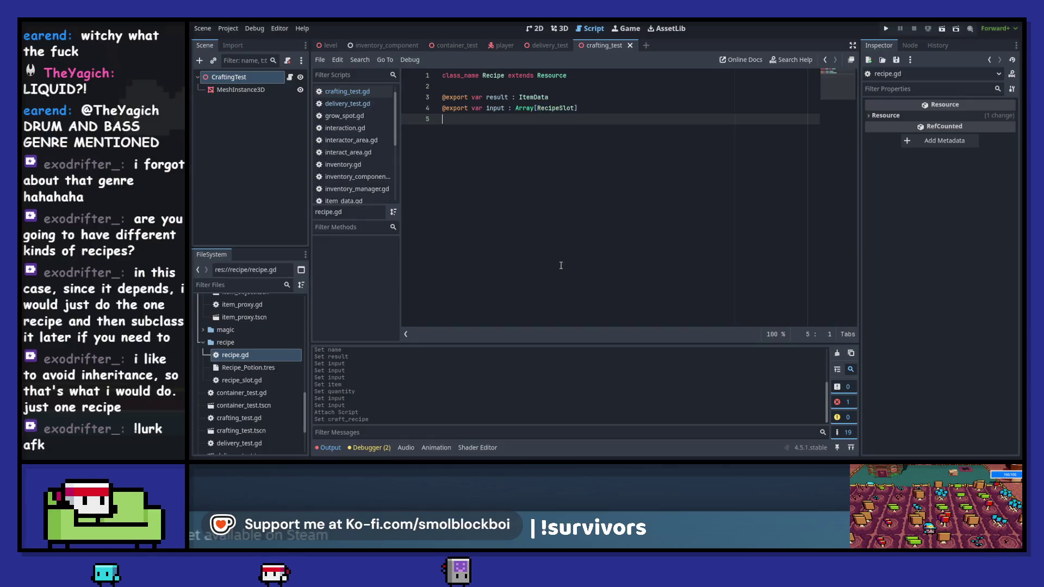
Step: Append func can_make() -> bool: returning false to recipe.gd, with an empty line above the return
{"action": "left_click", "coordinate": [561, 266]}
{"action": "key", "text": "Return"}
{"action": "type", "text": "func can_make("}
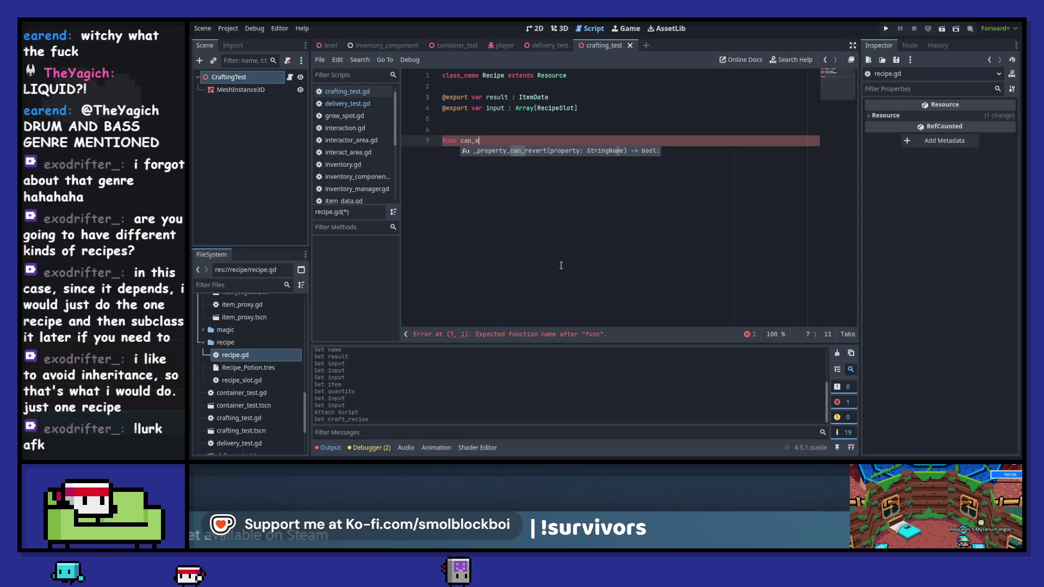
{"action": "type", "text": ") ->"}
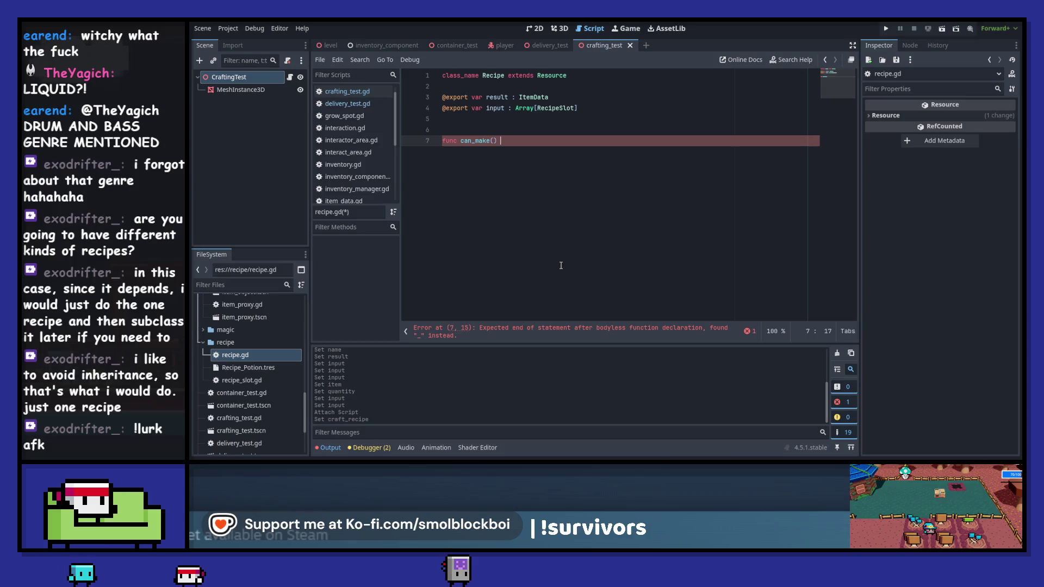
{"action": "type", "text": " bool:"}
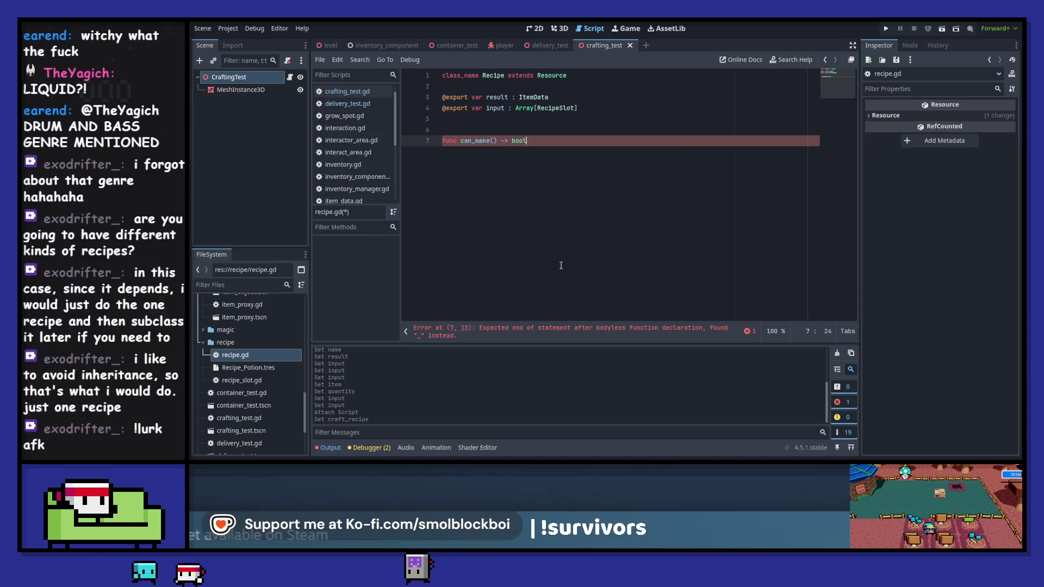
{"action": "key", "text": "Return"}
{"action": "type", "text": "p"}
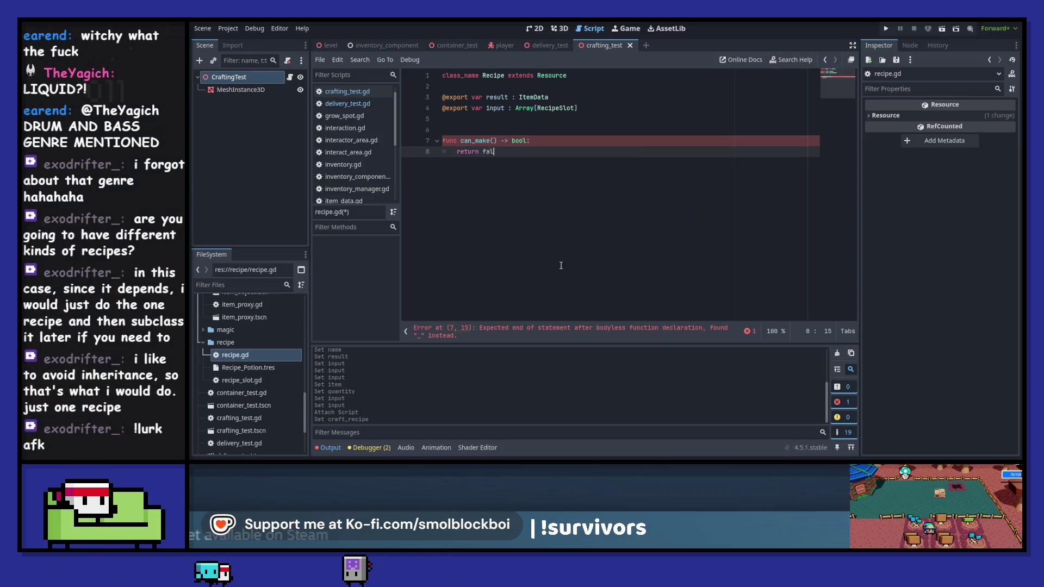
{"action": "type", "text": "se"}
{"action": "key", "text": "ctrl+shift+Return"}
{"action": "key", "text": "Return"}
{"action": "key", "text": "Up"}
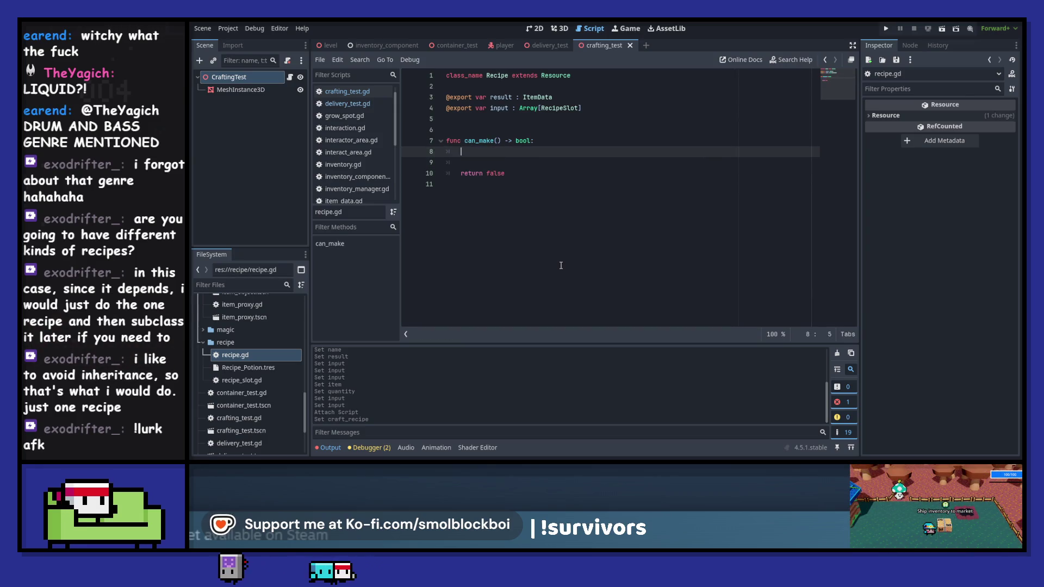
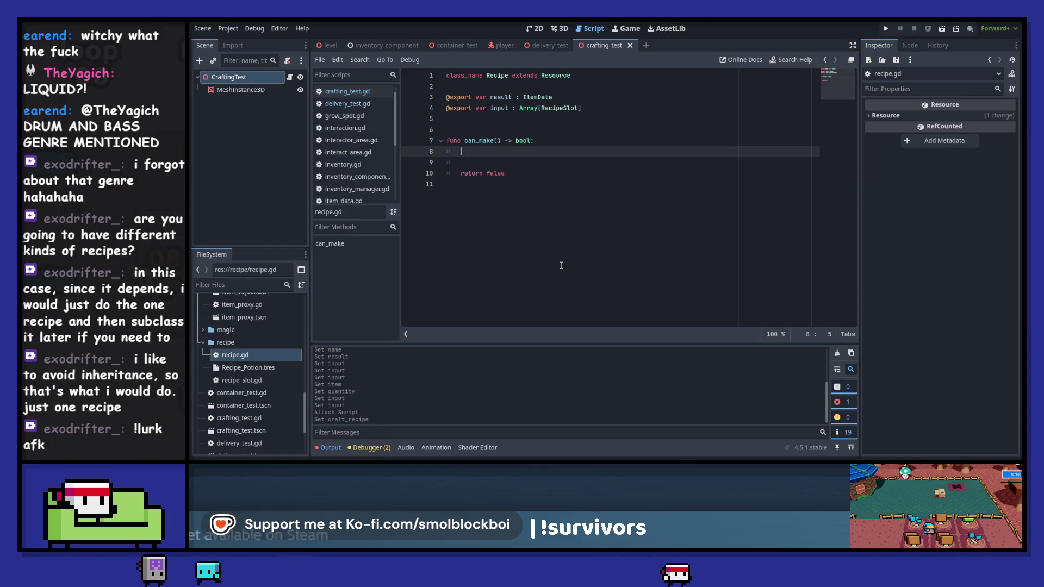
Step: Delete the blank lines so recipe.gd's can_make only returns false, then open crafting_test.gd
{"action": "key", "text": "Down"}
{"action": "key", "text": "BackSpace"}
{"action": "key", "text": "BackSpace"}
{"action": "key", "text": "BackSpace"}
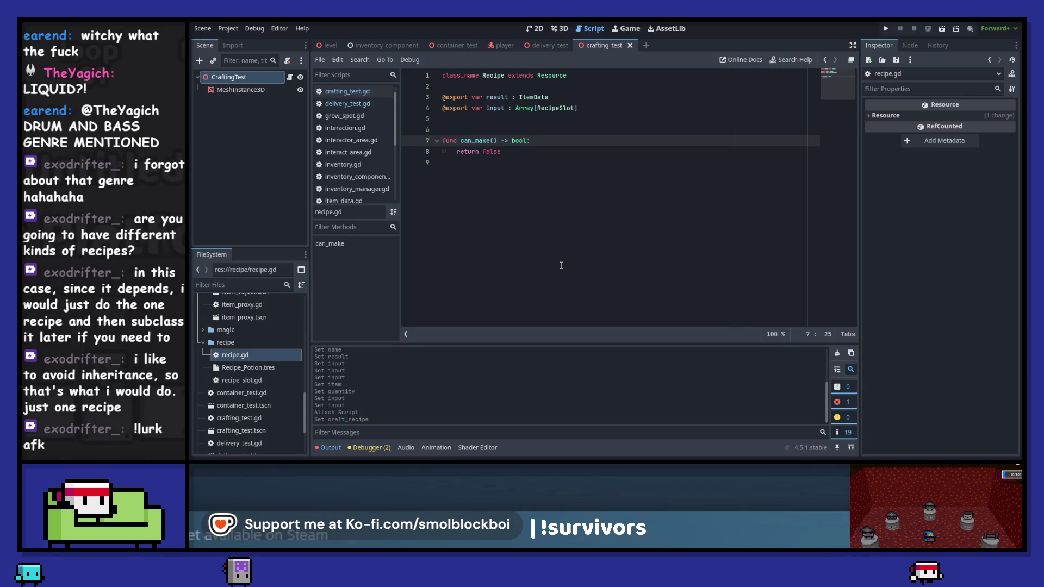
{"action": "left_click", "coordinate": [291, 77]}
Step: Replace the placeholder pass in action_interaction with 'if craft_recipe.can_make(): pass'
{"action": "key", "text": "Down"}
{"action": "key", "text": "Down"}
{"action": "key", "text": "Down"}
{"action": "key", "text": "ctrl+shift+Left"}
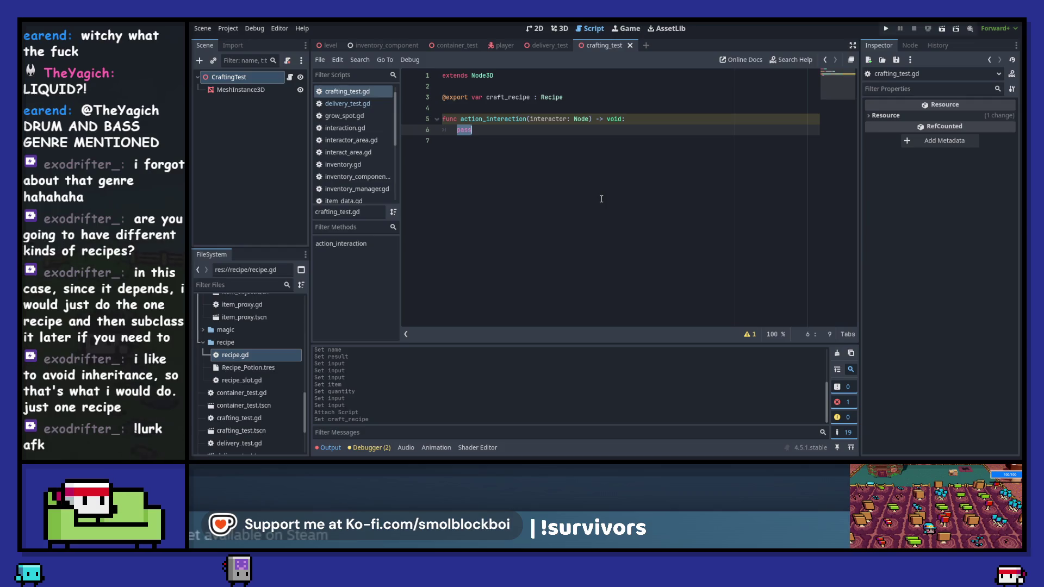
{"action": "type", "text": "r"}
{"action": "key", "text": "Return"}
{"action": "type", "text": ","}
{"action": "key", "text": "BackSpace"}
{"action": "type", "text": ".ca"}
{"action": "key", "text": "Return"}
{"action": "type", "text": ":"}
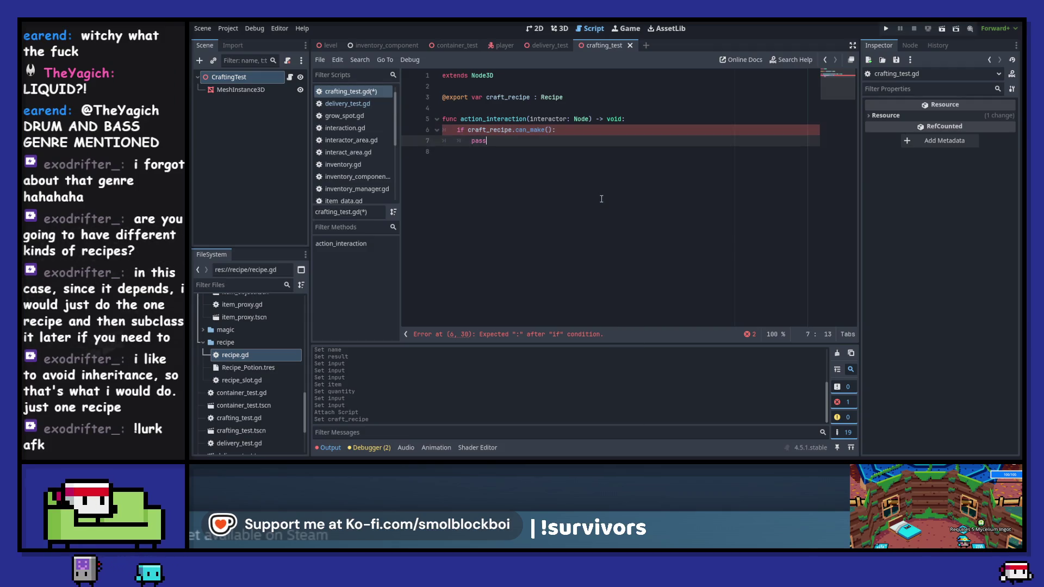
{"action": "key", "text": "Return"}
{"action": "type", "text": "pass"}
Step: Save crafting_test.gd and add a blank line above the function
{"action": "key", "text": "Up"}
{"action": "key", "text": "ctrl+s"}
{"action": "key", "text": "Up"}
{"action": "key", "text": "Up"}
{"action": "key", "text": "Return"}
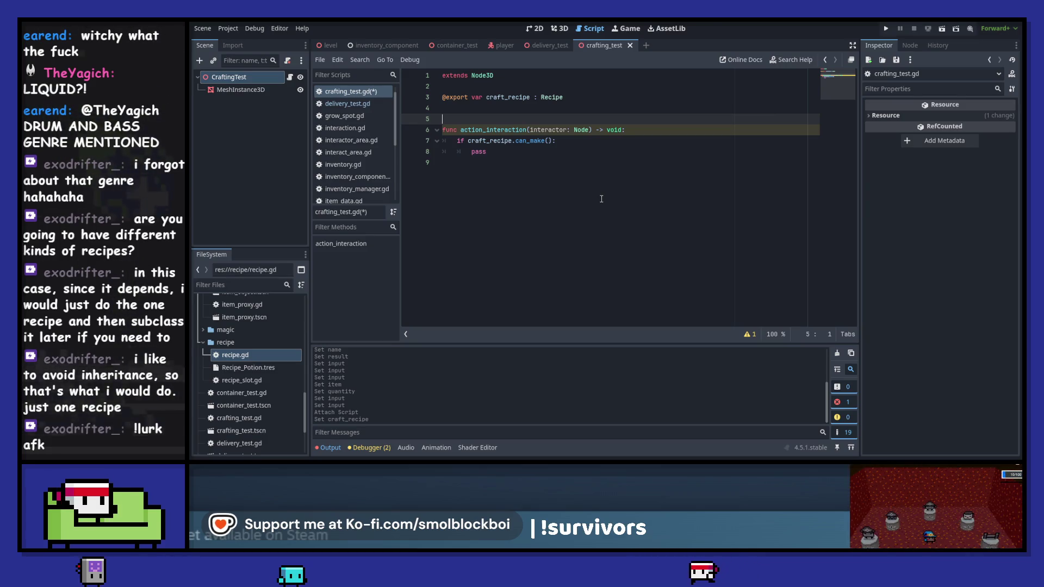
{"action": "key", "text": "ctrl+s"}
Step: Declare 'var _i_inventory := InventoryComponent.registry' above the if, then search the project for registry
{"action": "key", "text": "Down"}
{"action": "key", "text": "Down"}
{"action": "key", "text": "Down"}
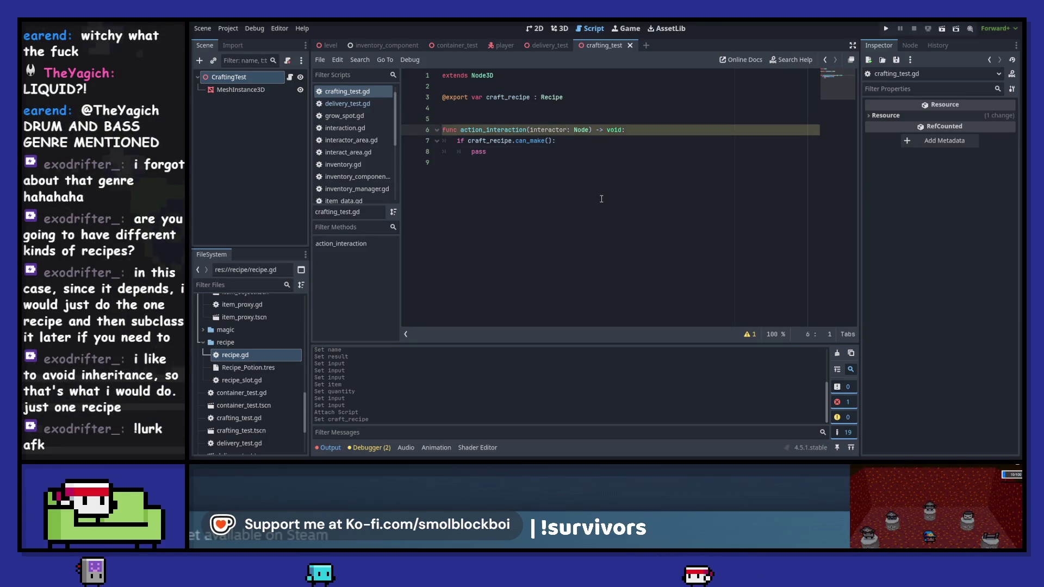
{"action": "key", "text": "End"}
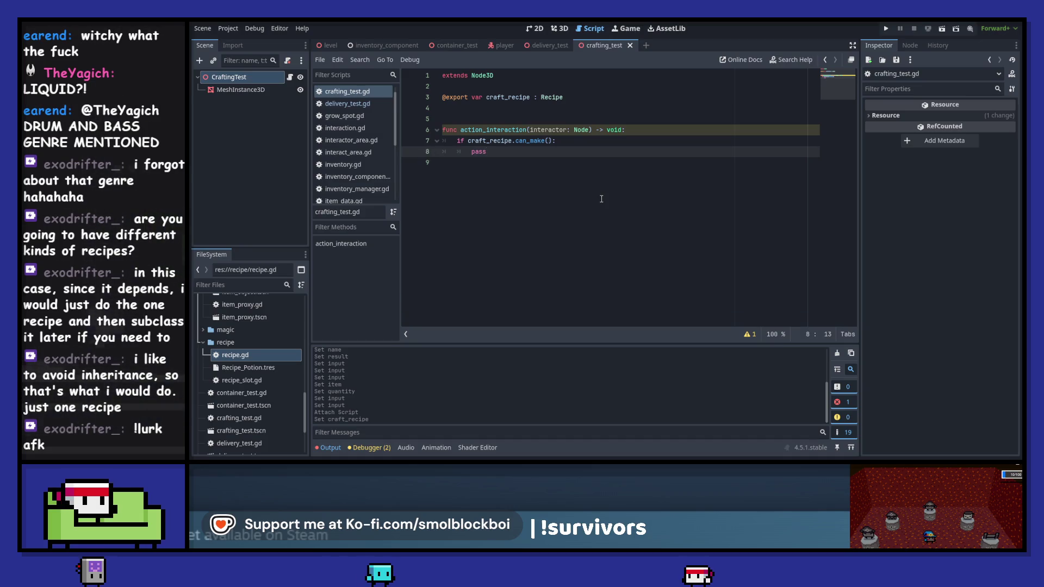
{"action": "key", "text": "Up"}
{"action": "key", "text": "Home"}
{"action": "key", "text": "Return"}
{"action": "key", "text": "Return"}
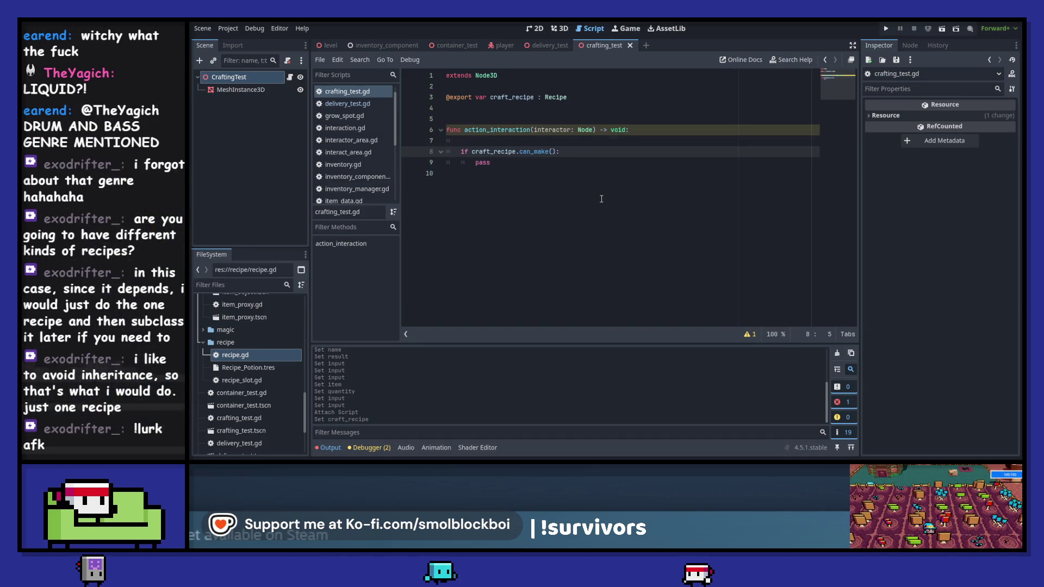
{"action": "key", "text": "Up"}
{"action": "key", "text": "Up"}
{"action": "type", "text": "var _"}
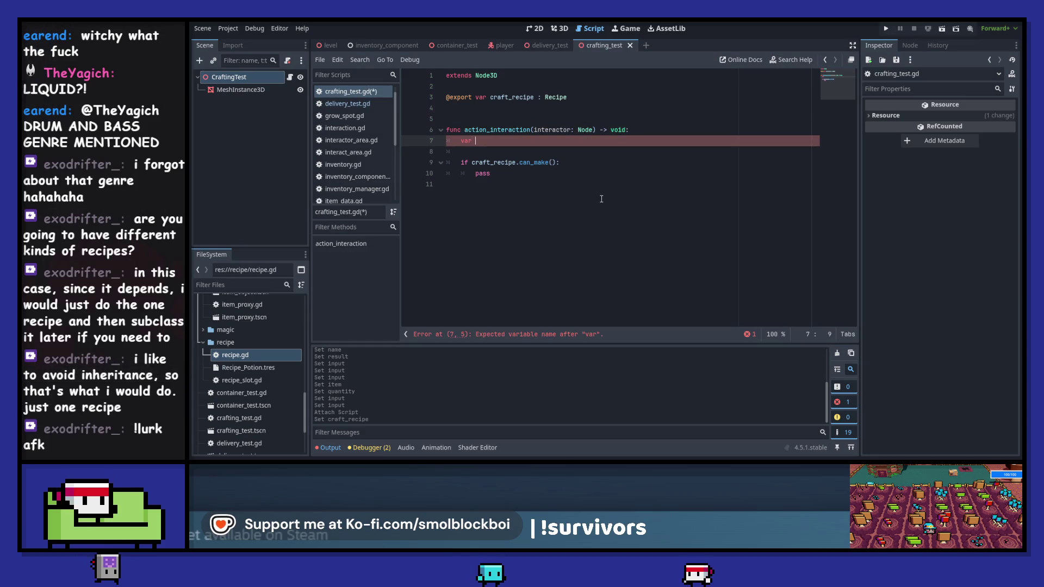
{"action": "type", "text": "i_inventory "}
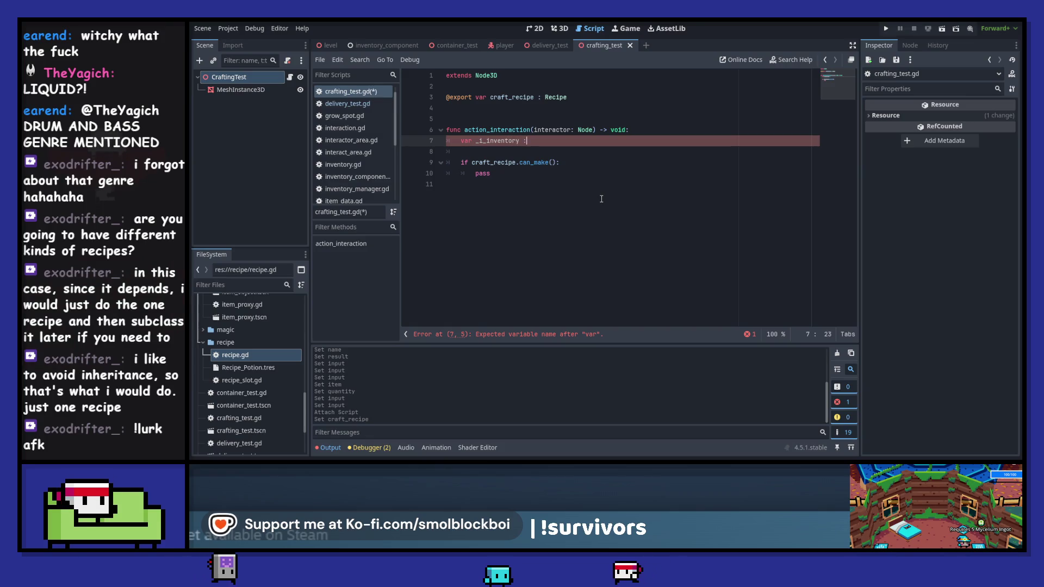
{"action": "type", "text": ":= "}
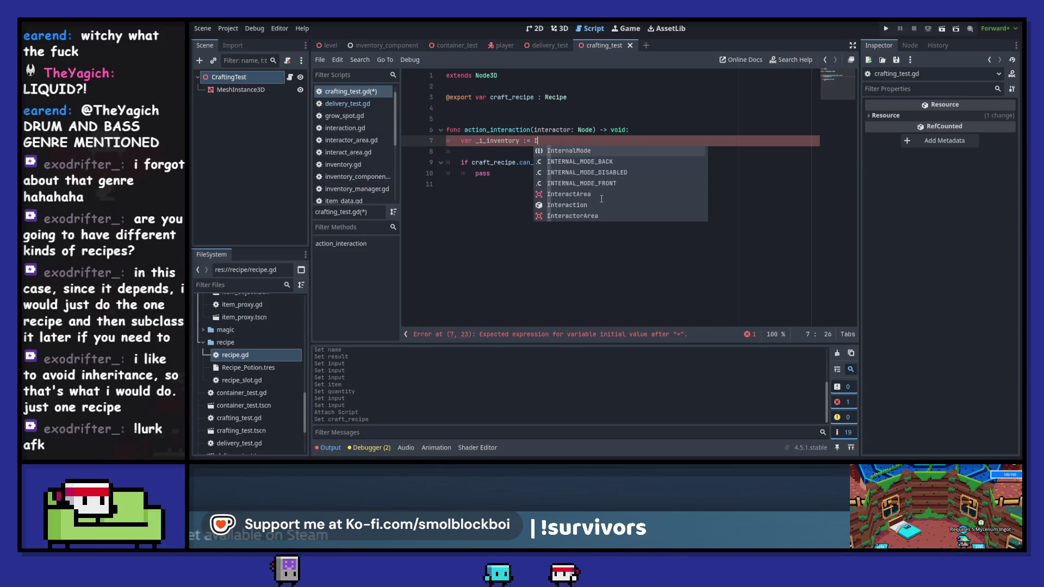
{"action": "type", "text": "Inve"}
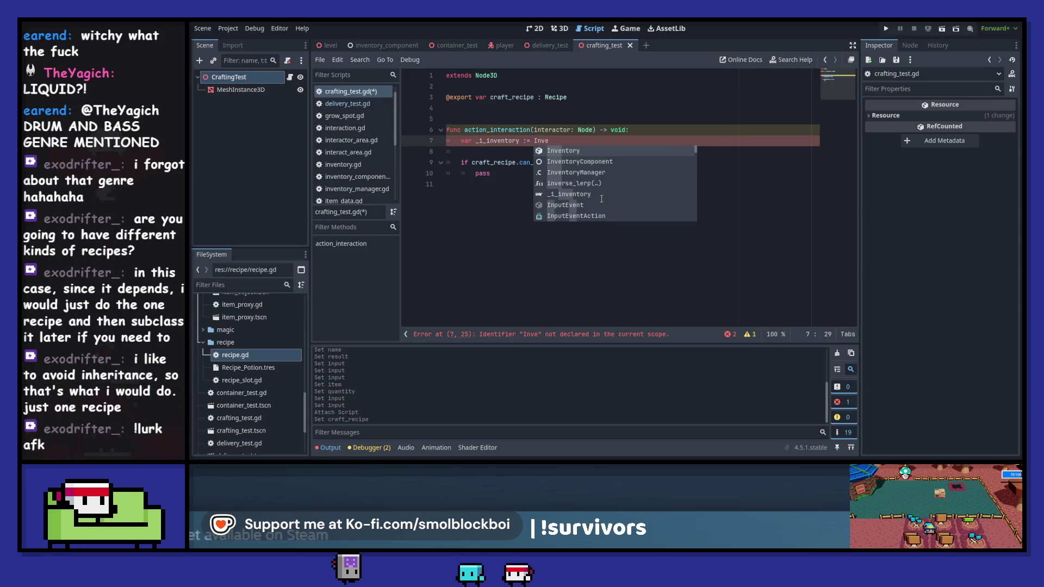
{"action": "key", "text": "Down"}
{"action": "key", "text": "Return"}
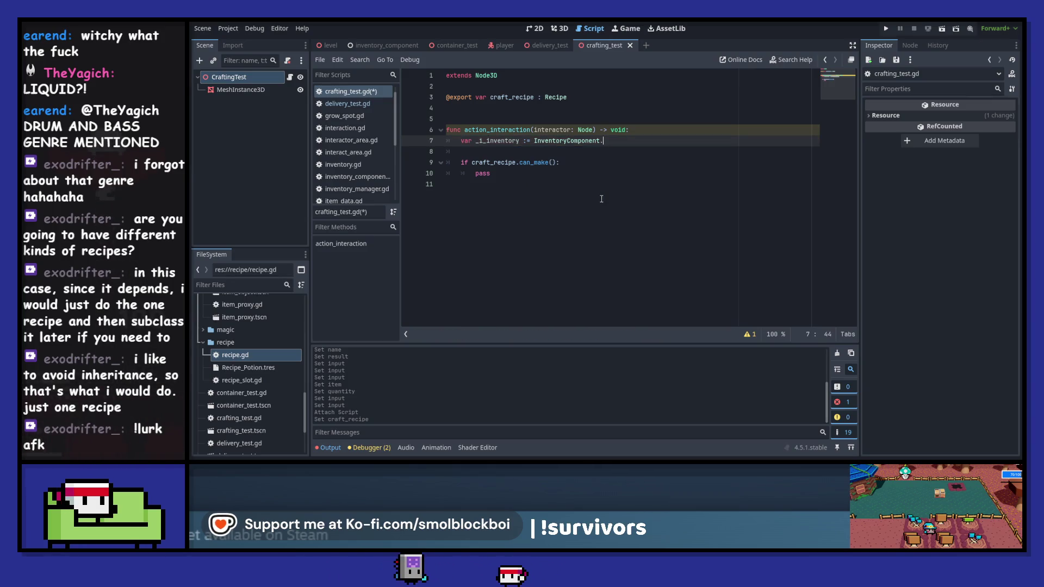
{"action": "type", "text": "."}
{"action": "key", "text": "Return"}
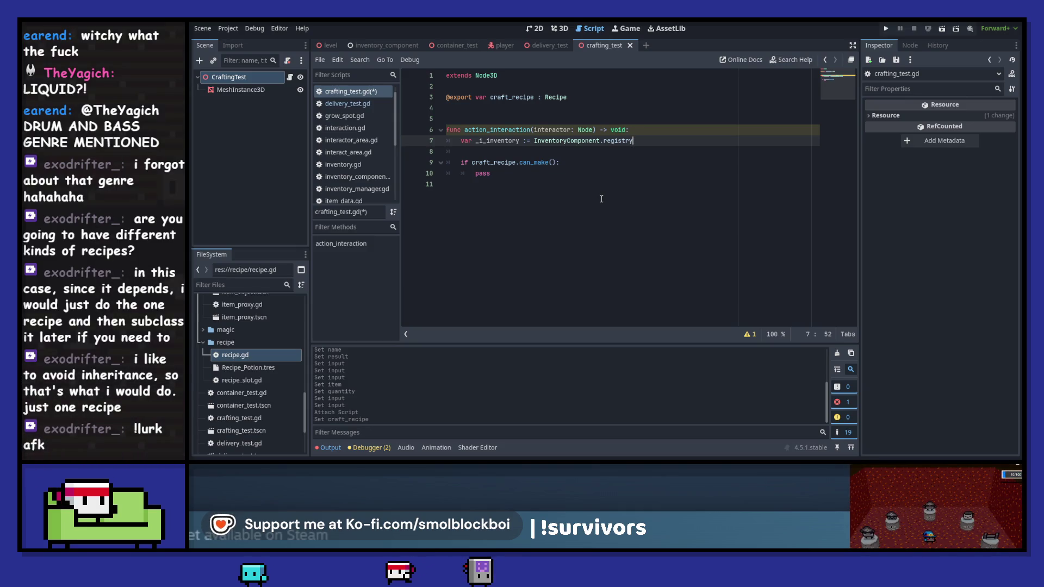
{"action": "double_click", "coordinate": [622, 142]}
{"action": "key", "text": "ctrl+shift+f"}
Step: Find all registry uses (8 matches in 4 files) and index it as registry[interactor], saved
{"action": "left_click", "coordinate": [601, 287]}
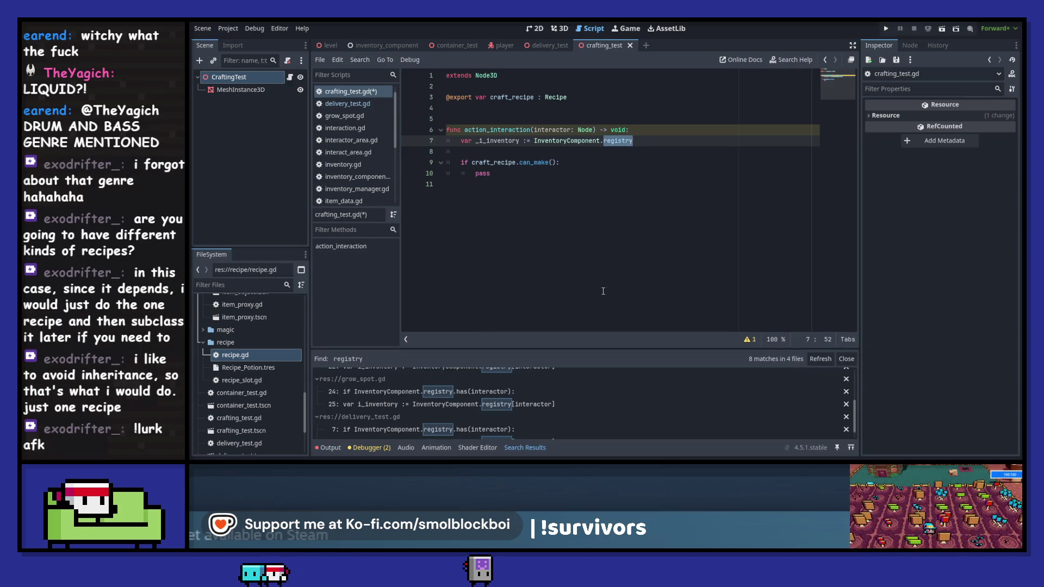
{"action": "left_click", "coordinate": [653, 141]}
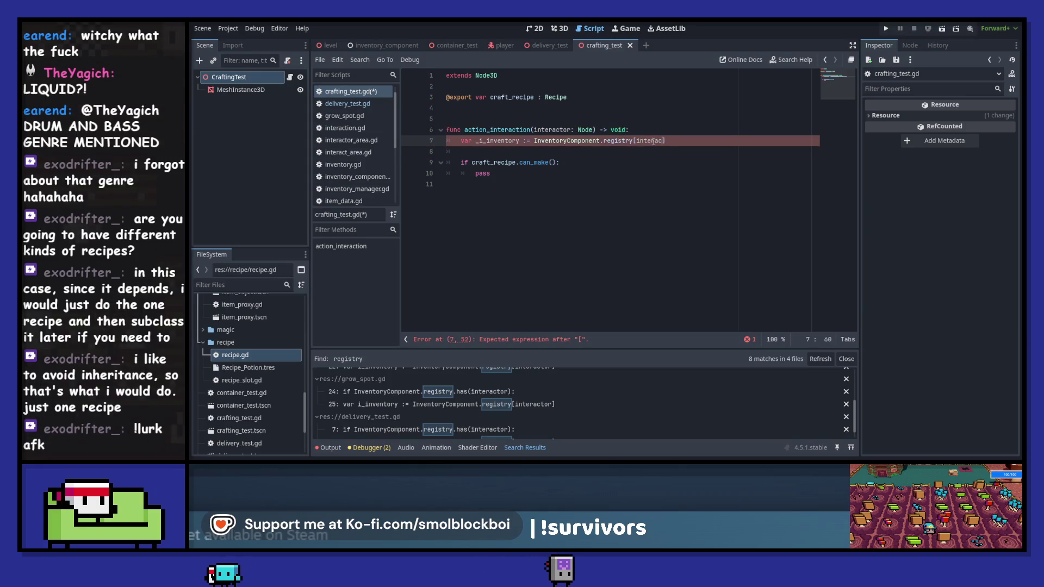
{"action": "type", "text": "eractor"}
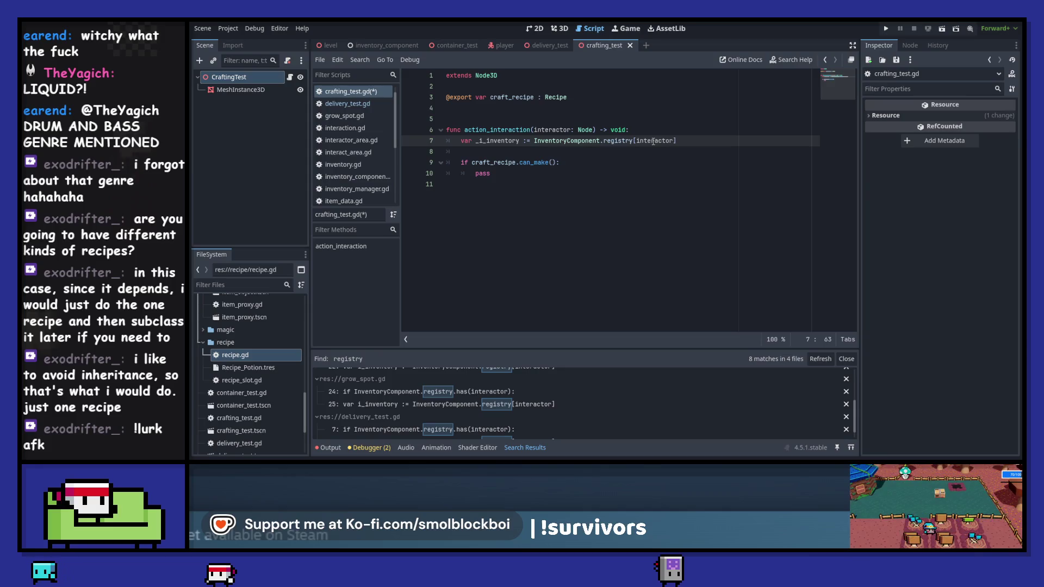
{"action": "key", "text": "ctrl+s"}
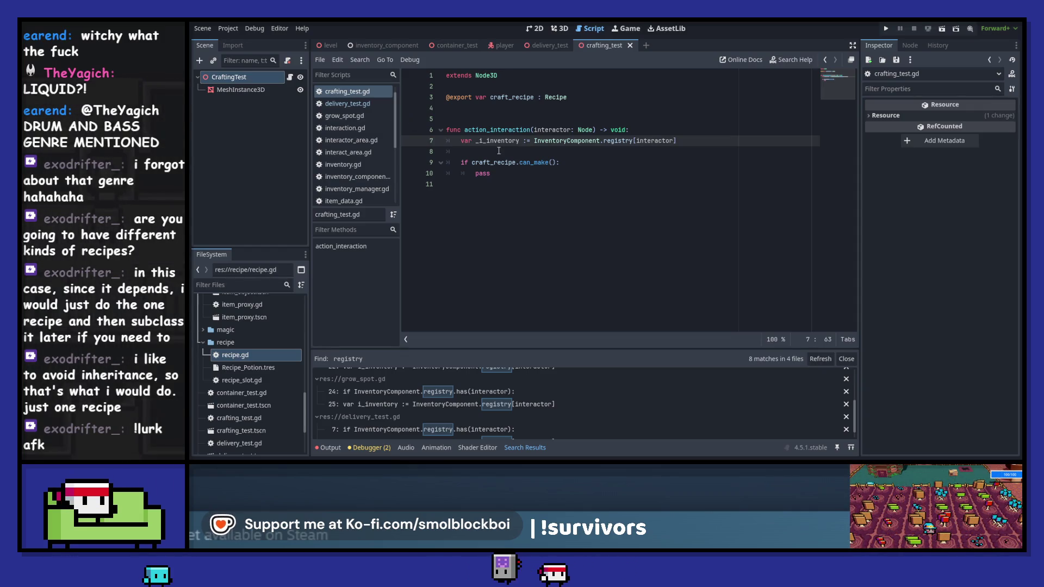
Step: Jump to inventory_component.gd, scroll through its functions, and add a new line after receive_item_from_inventory
{"action": "left_click", "coordinate": [565, 142], "text": "ctrl"}
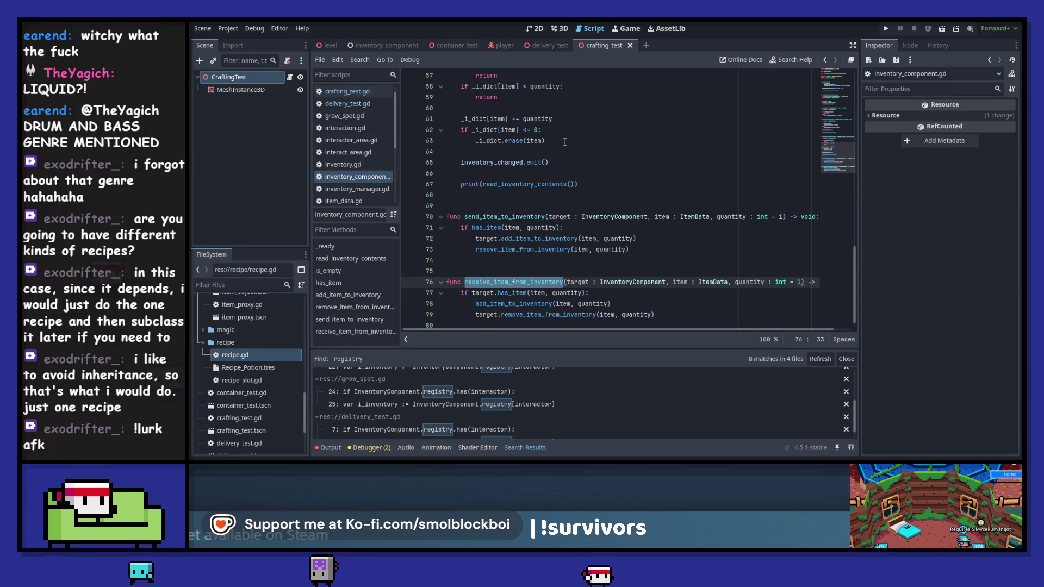
{"action": "scroll", "coordinate": [565, 142], "scroll_direction": "up", "scroll_amount": 6}
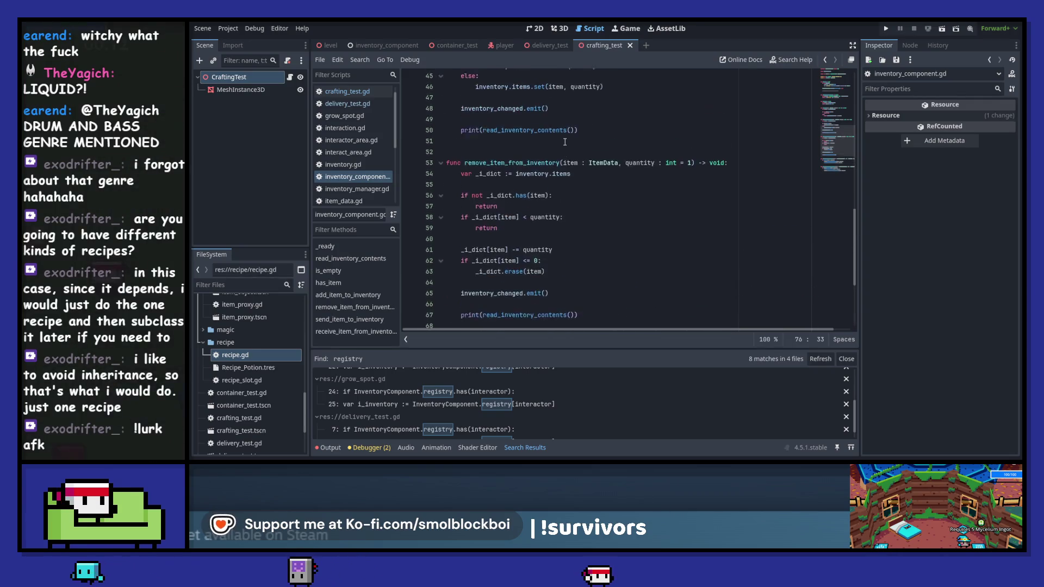
{"action": "scroll", "coordinate": [565, 142], "scroll_direction": "up", "scroll_amount": 13}
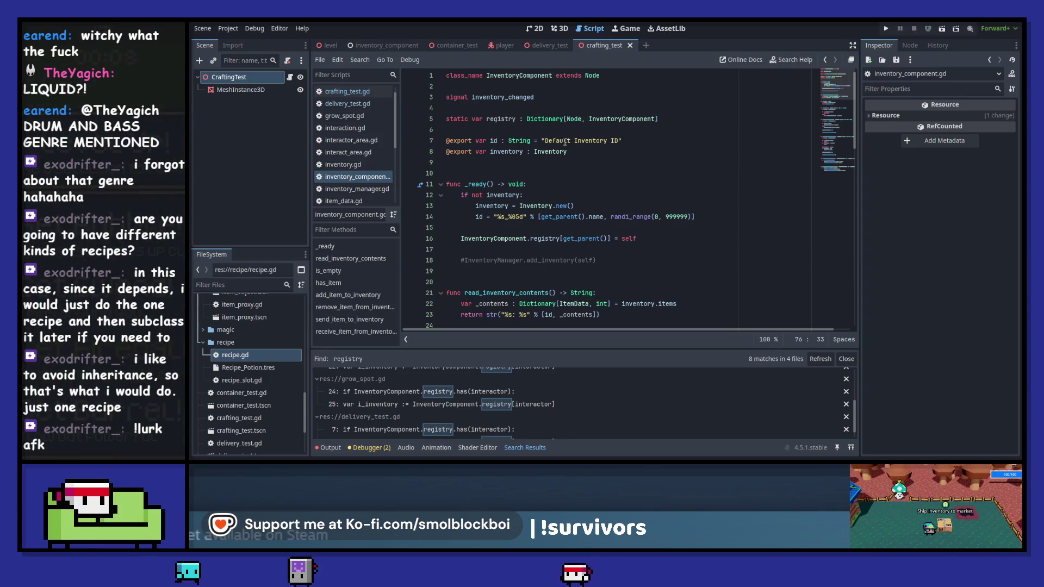
{"action": "scroll", "coordinate": [564, 142], "scroll_direction": "down", "scroll_amount": 5}
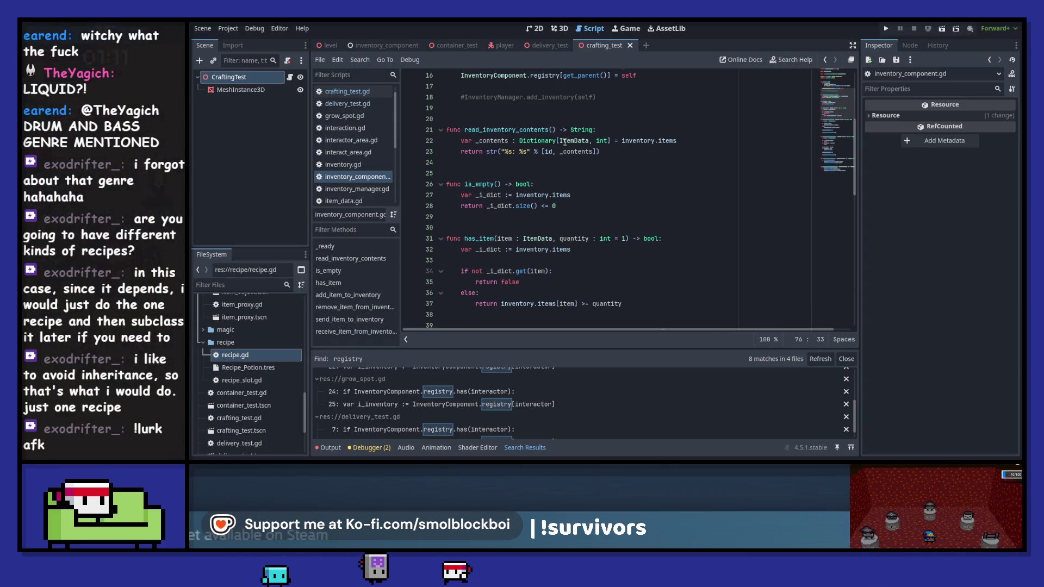
{"action": "scroll", "coordinate": [565, 142], "scroll_direction": "down", "scroll_amount": 5}
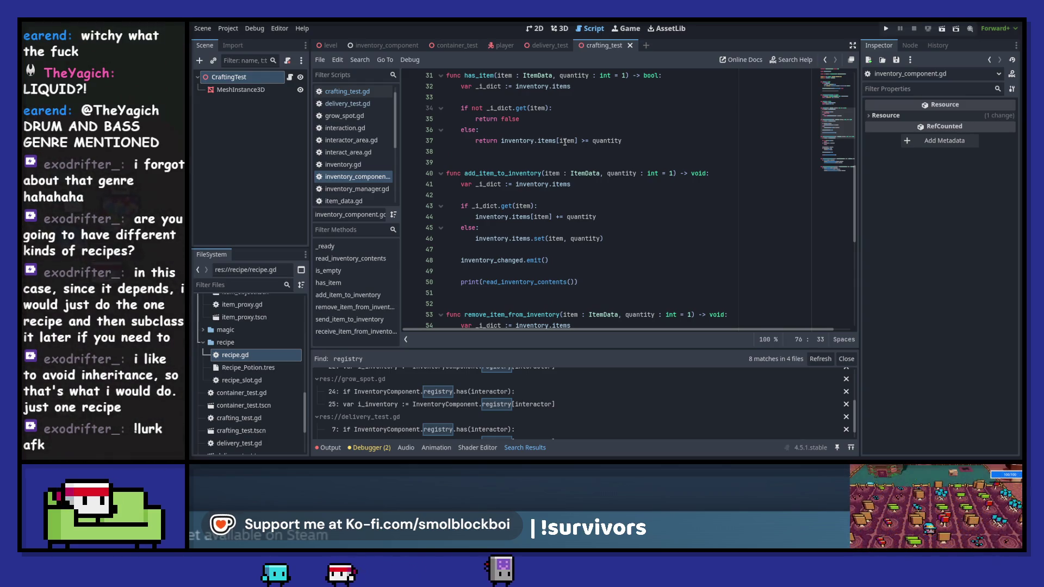
{"action": "scroll", "coordinate": [564, 141], "scroll_direction": "up", "scroll_amount": 3}
{"action": "scroll", "coordinate": [565, 142], "scroll_direction": "down", "scroll_amount": 12}
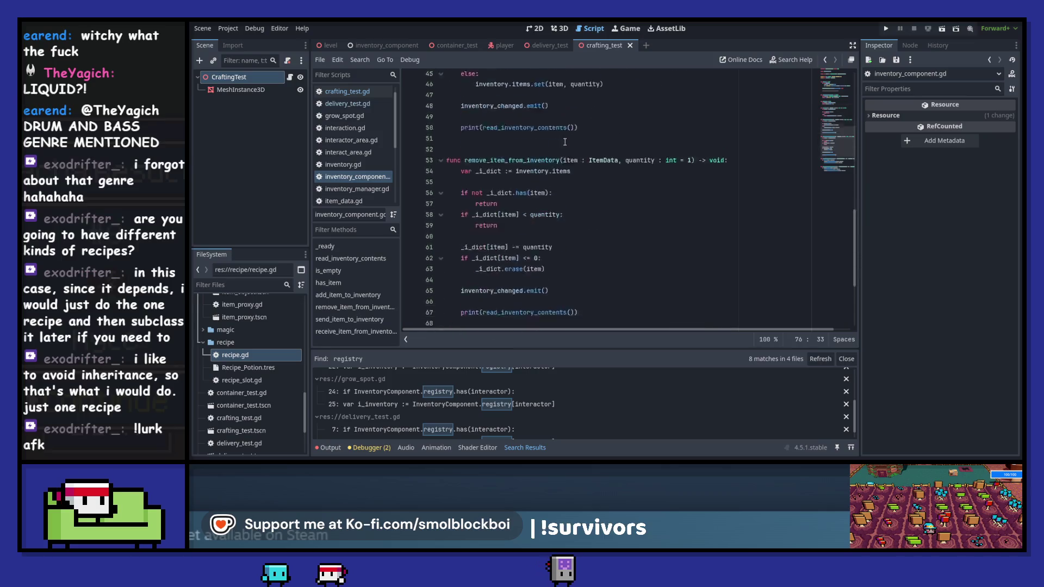
{"action": "left_click", "coordinate": [495, 319]}
{"action": "key", "text": "Return"}
{"action": "key", "text": "Return"}
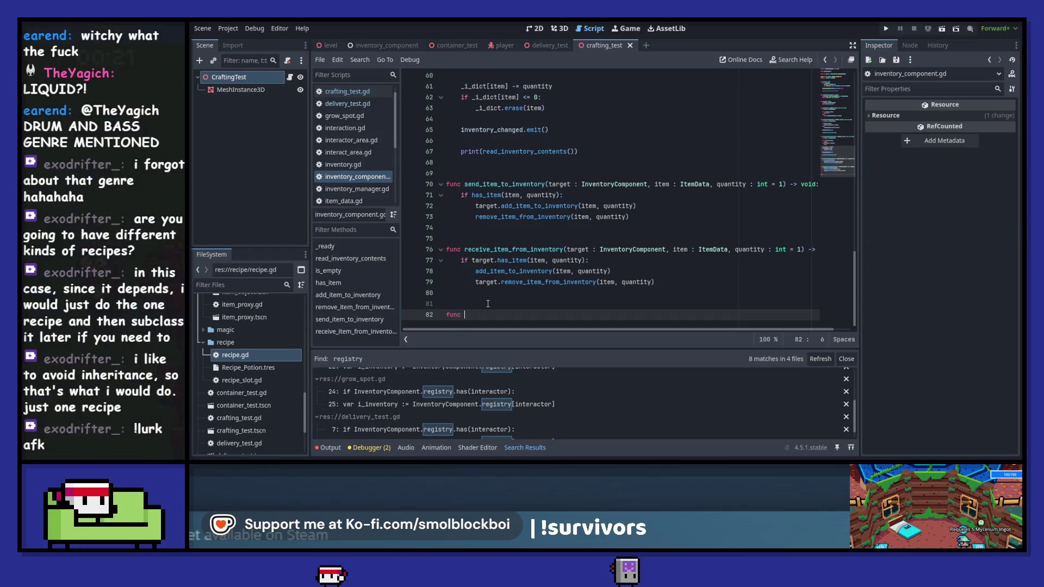
Step: Write a can_make_recipe(recipe : Recipe) -> bool stub returning false at the end of inventory_component.gd
{"action": "type", "text": "can_make_recipe"}
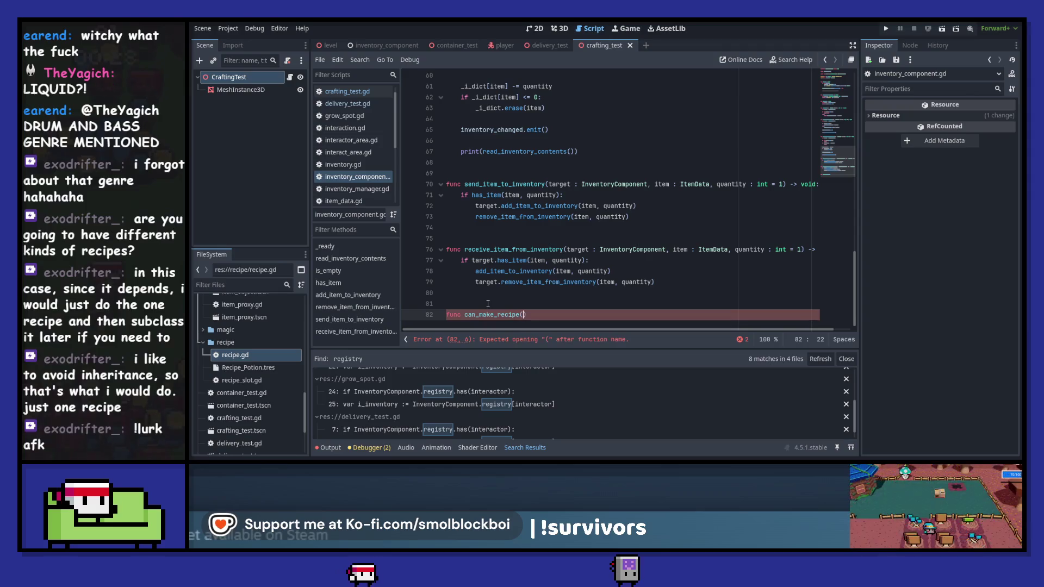
{"action": "type", "text": "(recipe"}
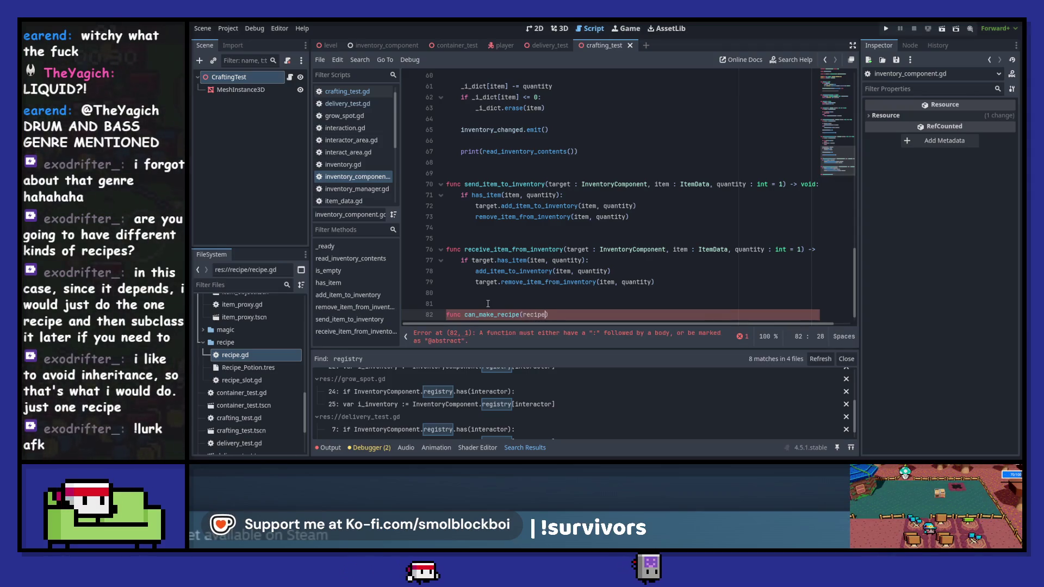
{"action": "type", "text": " : Recipe) ->"}
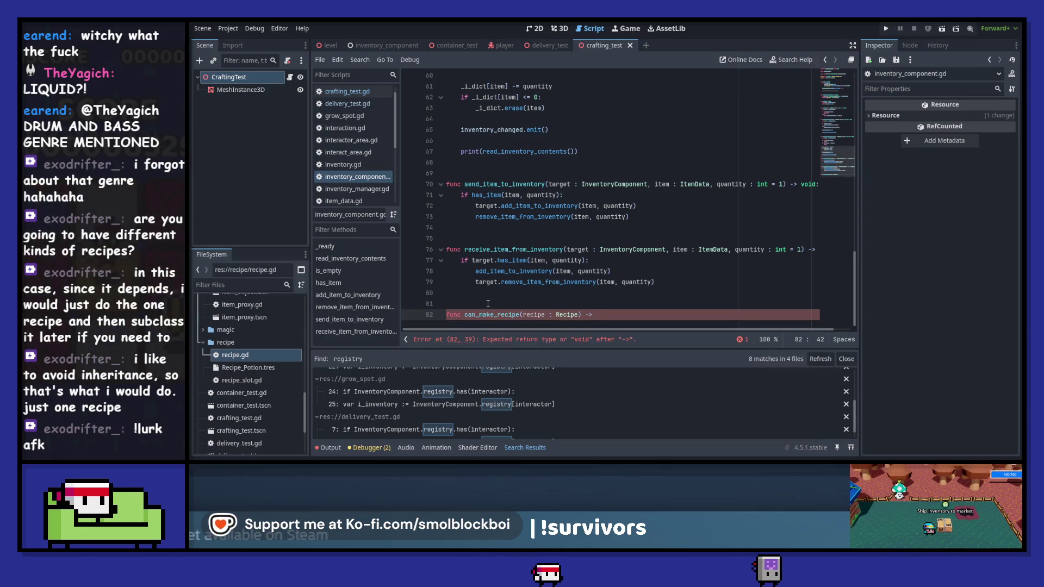
{"action": "type", "text": " bool"}
{"action": "type", "text": ":"}
{"action": "key", "text": "Return"}
{"action": "type", "text": "return f"}
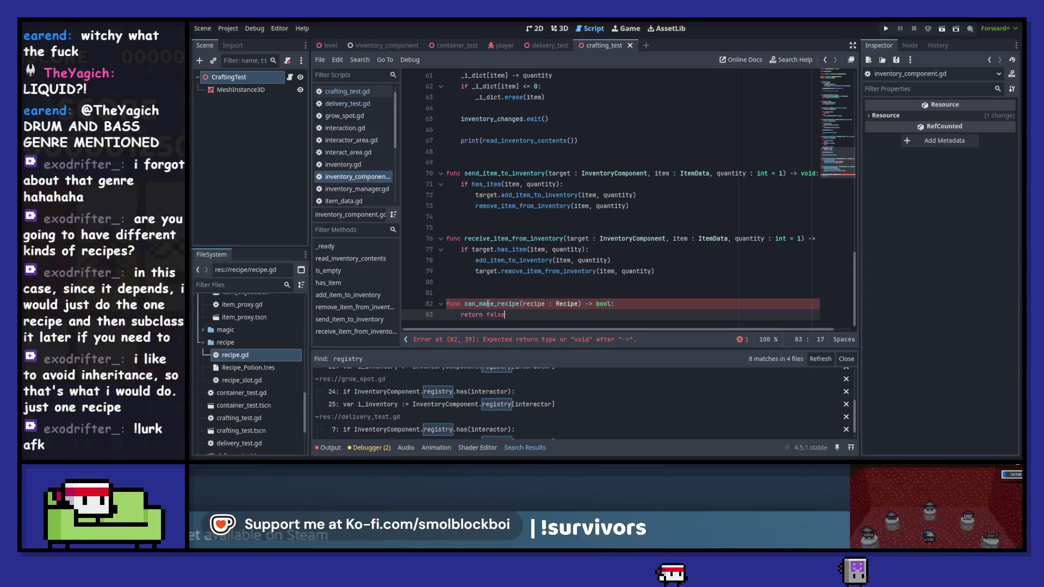
{"action": "type", "text": "alse"}
{"action": "key", "text": "Up"}
{"action": "key", "text": "End"}
{"action": "key", "text": "Return"}
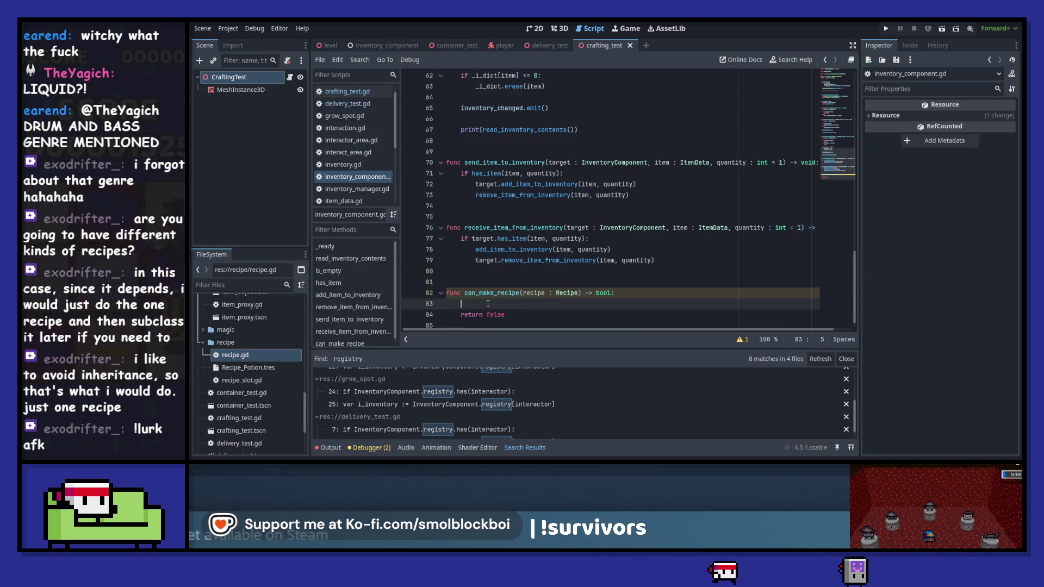
{"action": "left_click", "coordinate": [378, 93]}
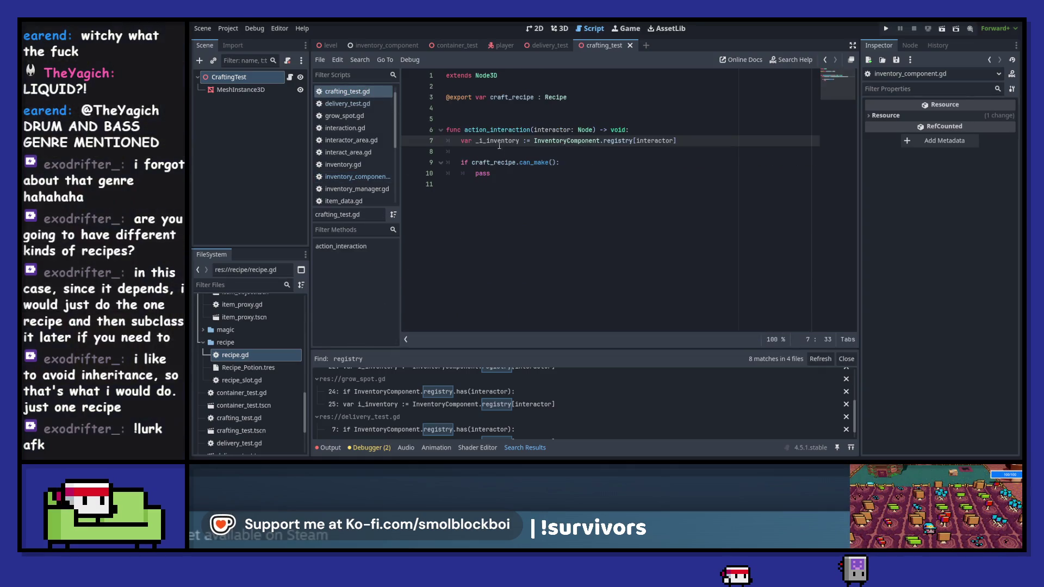
Step: Change the if condition to _i_inventory.can_make_recipe(craft_recipe) and save crafting_test.gd
{"action": "double_click", "coordinate": [494, 162]}
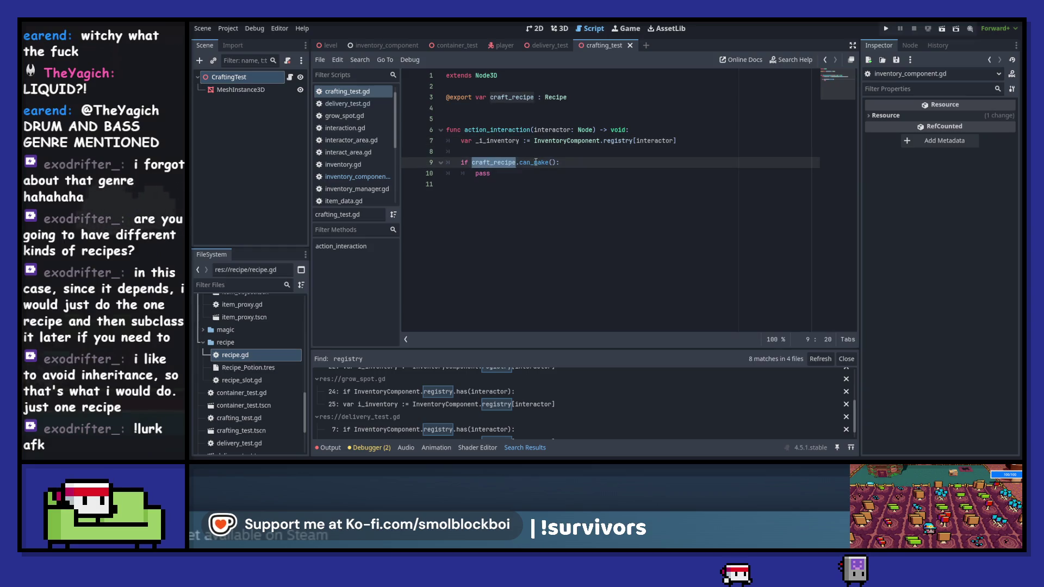
{"action": "type", "text": "_i_inventory"}
{"action": "key", "text": "ctrl+Right"}
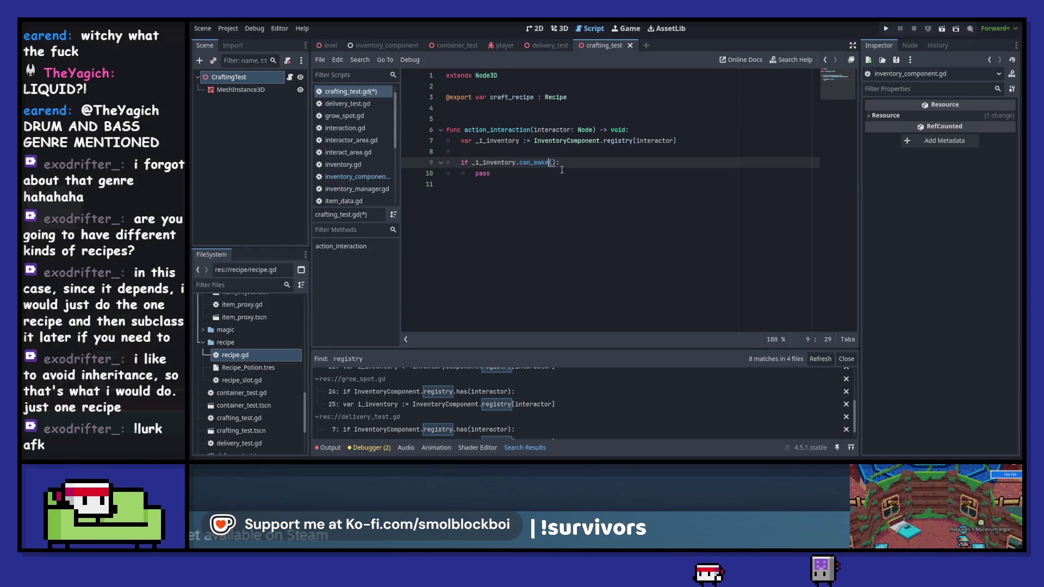
{"action": "type", "text": "_r"}
{"action": "key", "text": "Return"}
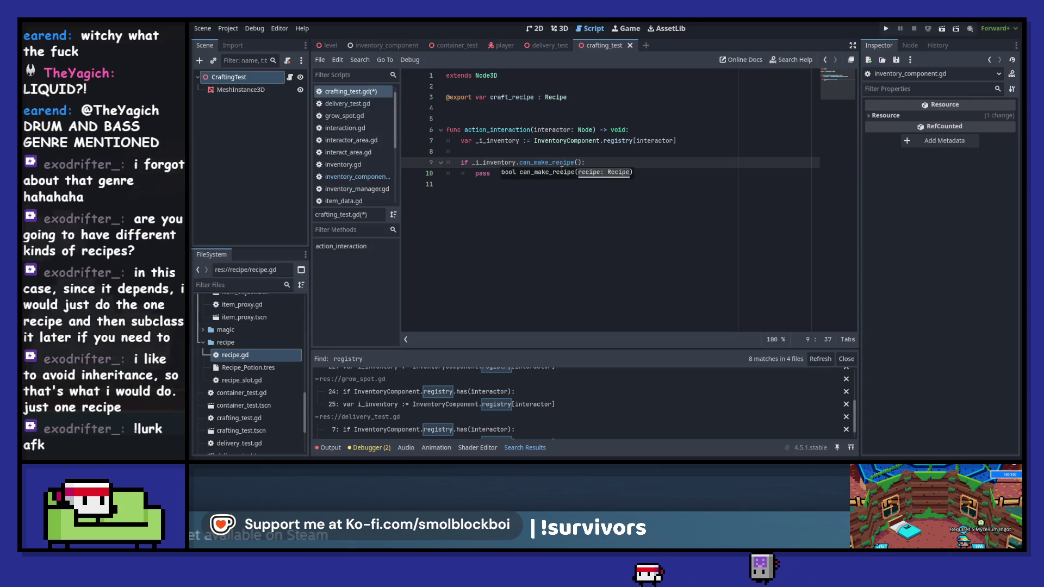
{"action": "double_click", "coordinate": [512, 96]}
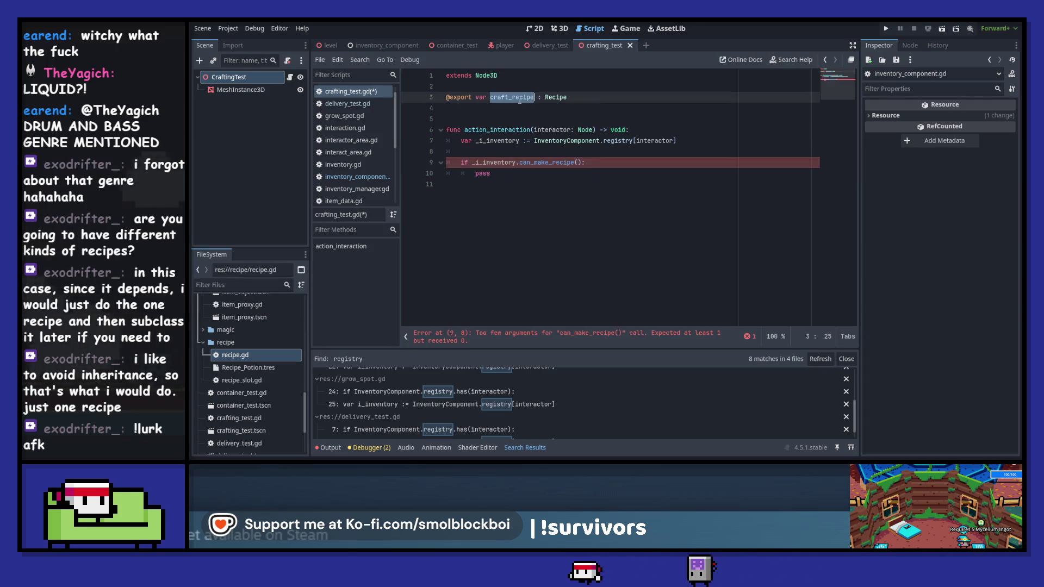
{"action": "key", "text": "ctrl+c"}
{"action": "left_click", "coordinate": [580, 162]}
{"action": "key", "text": "ctrl+v"}
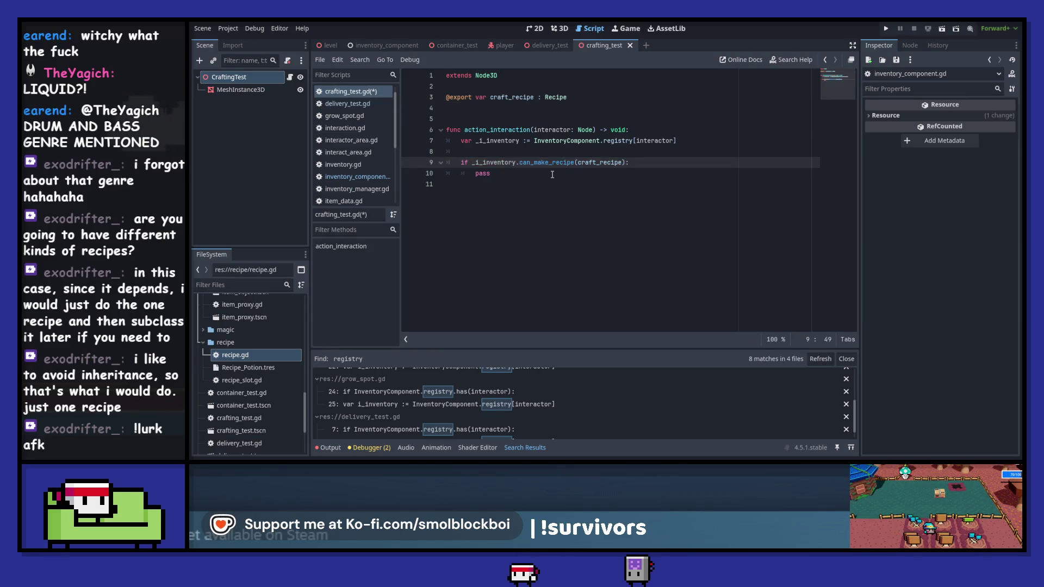
{"action": "key", "text": "ctrl+s"}
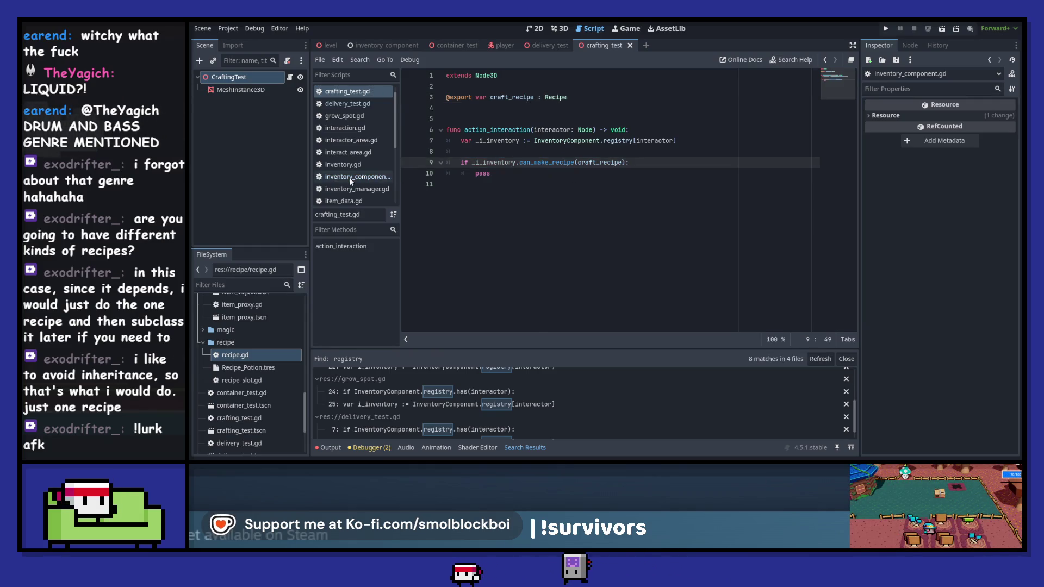
Step: Open inventory_component.gd again and show Recipe_Potion.tres's properties in the Inspector
{"action": "left_click", "coordinate": [354, 177]}
{"action": "scroll", "coordinate": [511, 236], "scroll_direction": "down", "scroll_amount": 1}
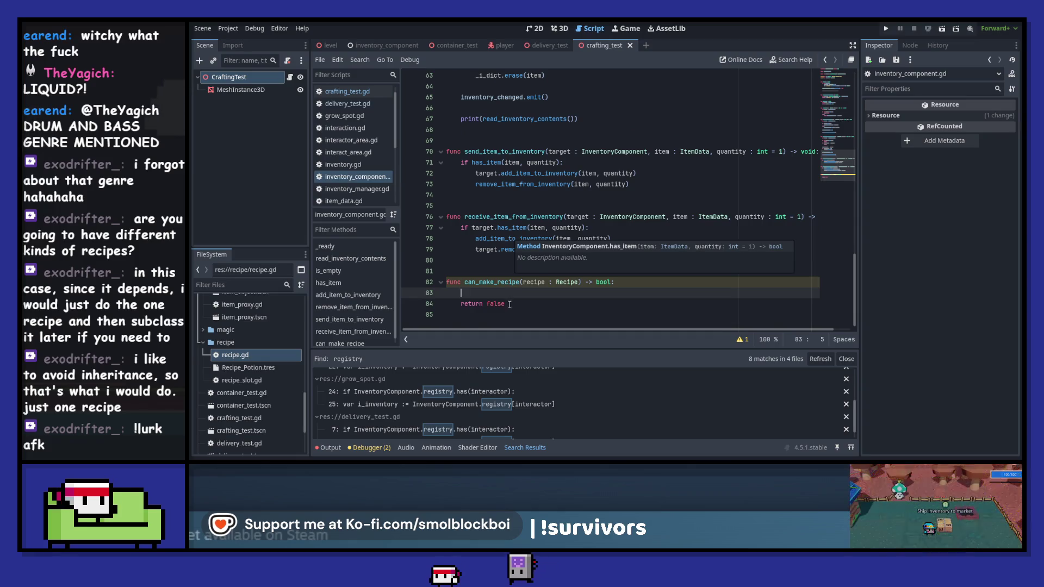
{"action": "left_click", "coordinate": [260, 367]}
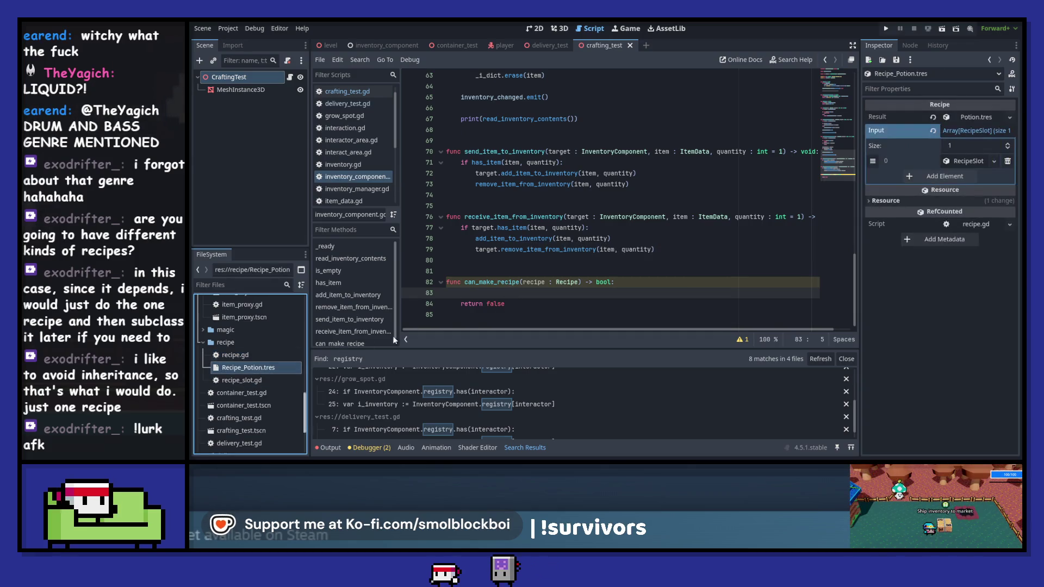
Step: Expand the potion recipe's input slot (Mushroom, quantity 2) and start a for loop in can_make_recipe
{"action": "left_click", "coordinate": [959, 161]}
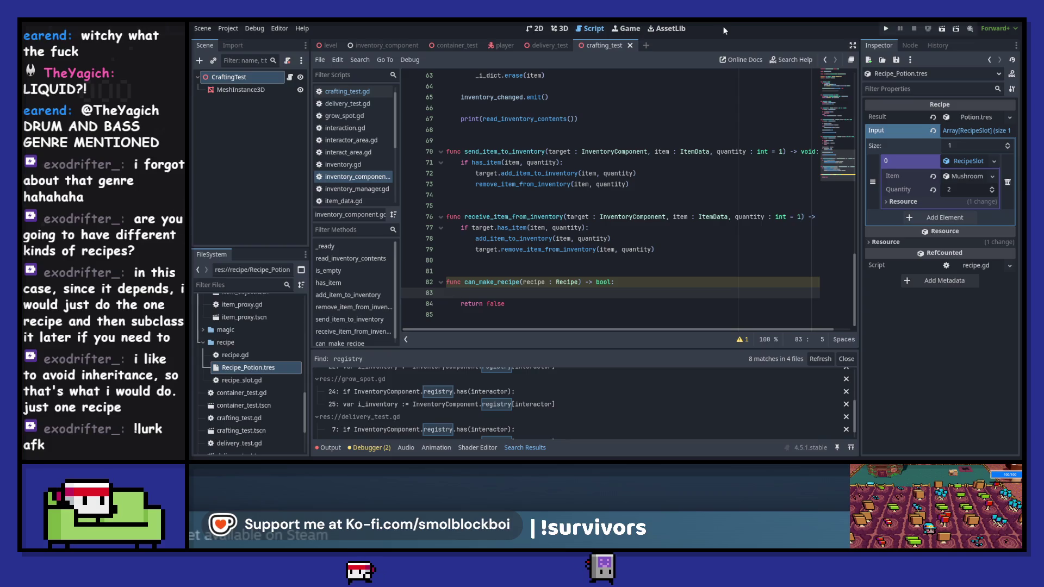
{"action": "type", "text": "or i "}
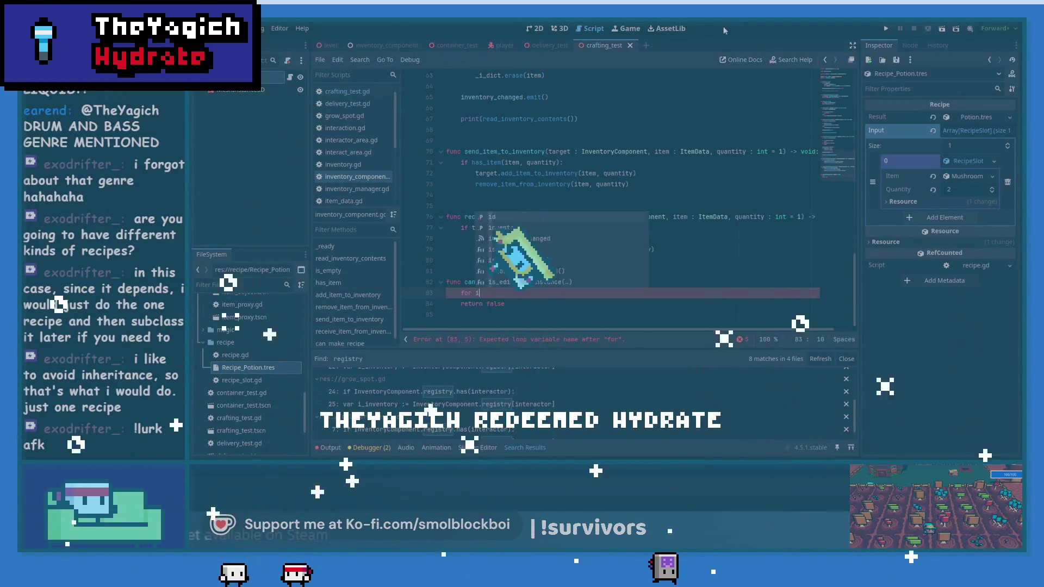
{"action": "type", "text": "in in"}
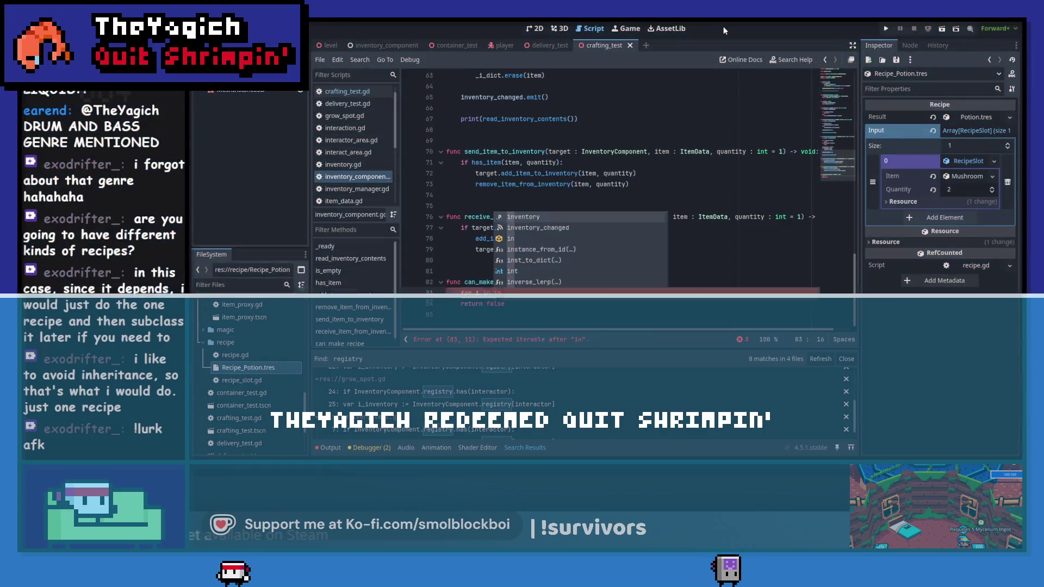
Step: Finish the loop as 'for i in recipe.input:' and type i.quantity on its first body line
{"action": "key", "text": "BackSpace"}
{"action": "key", "text": "BackSpace"}
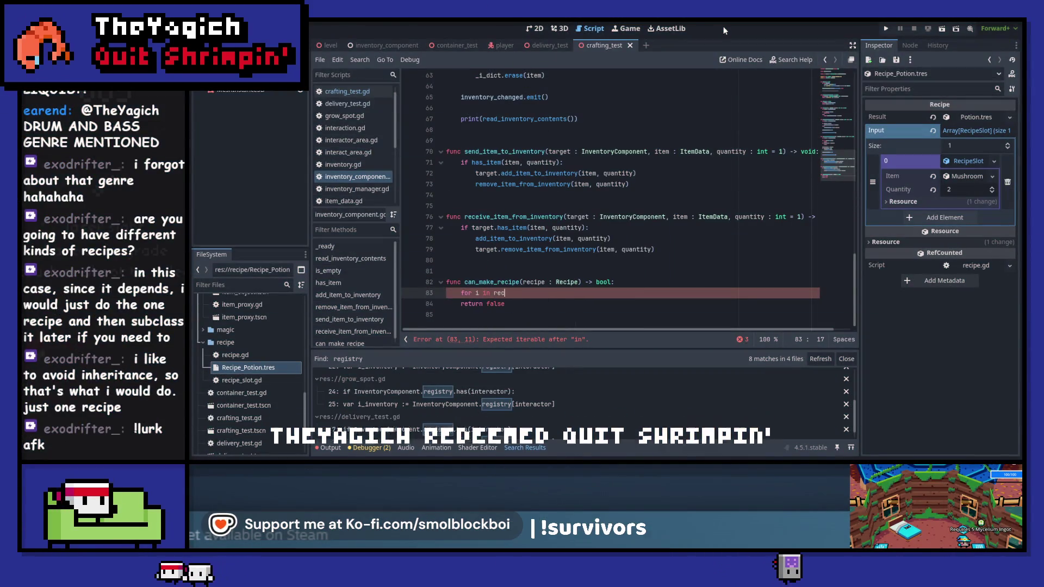
{"action": "type", "text": "recipe"}
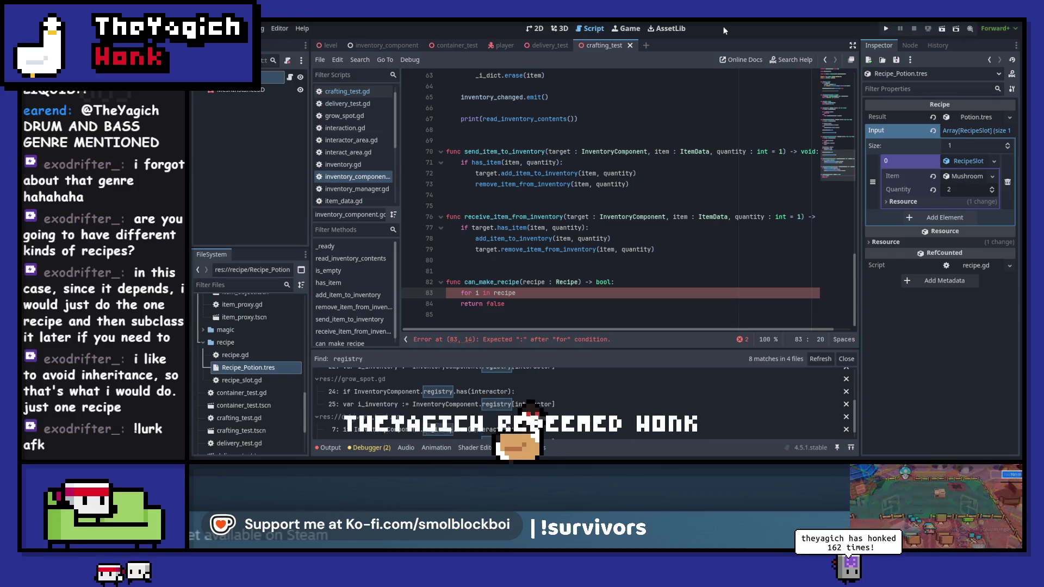
{"action": "type", "text": "."}
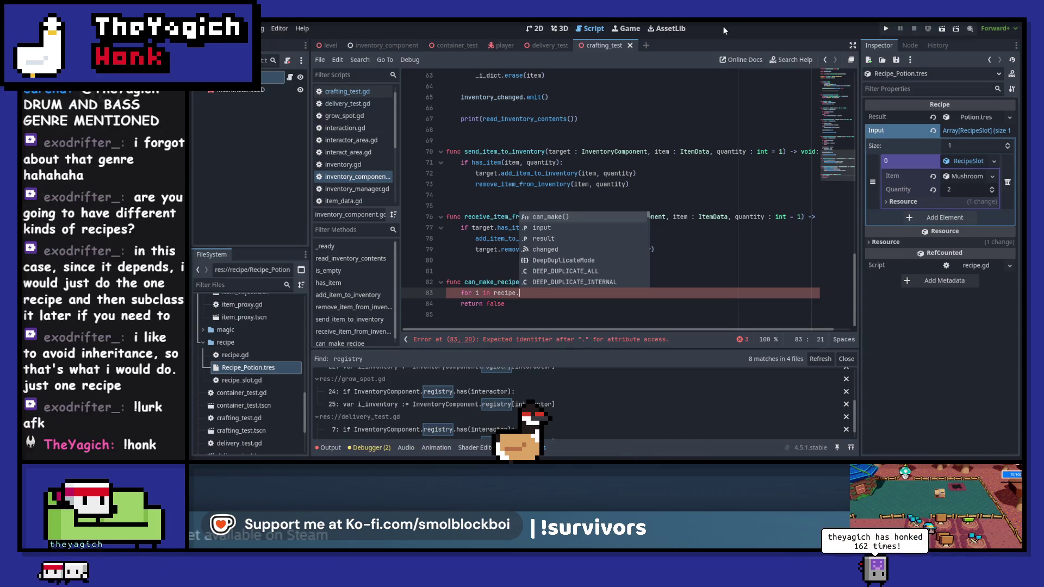
{"action": "key", "text": "Down"}
{"action": "key", "text": "Return"}
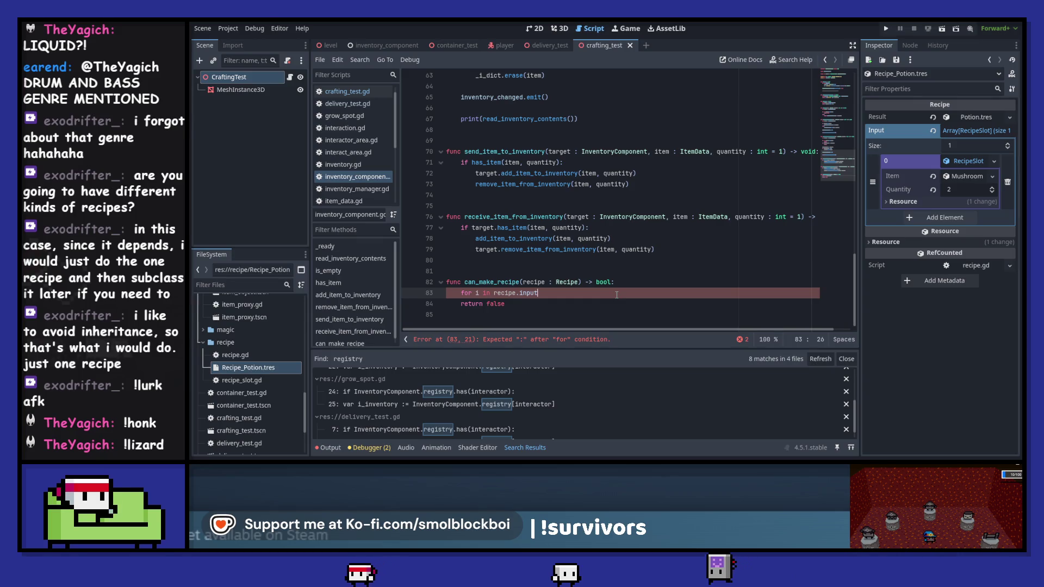
{"action": "type", "text": ":"}
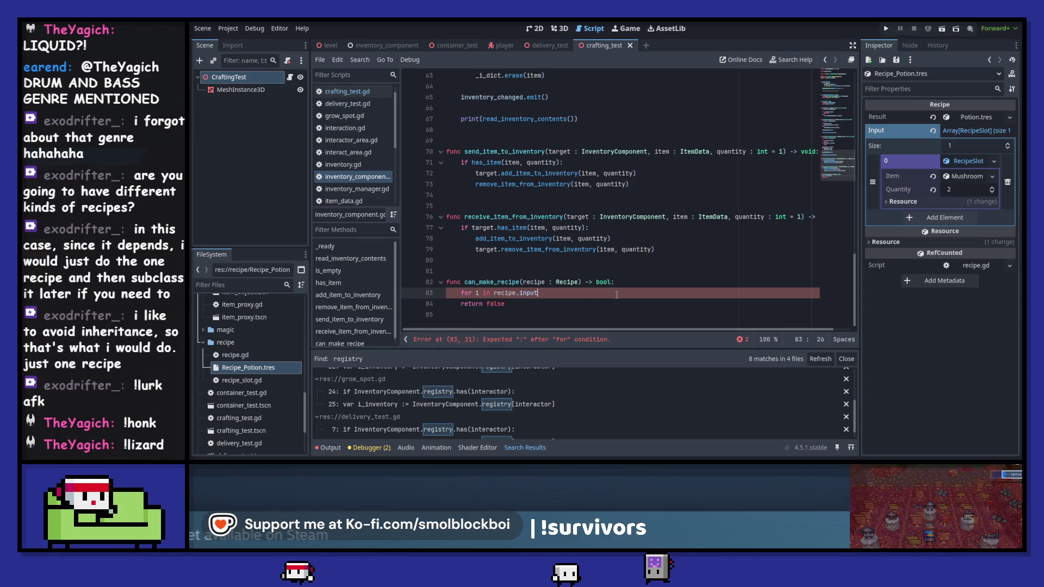
{"action": "key", "text": "Return"}
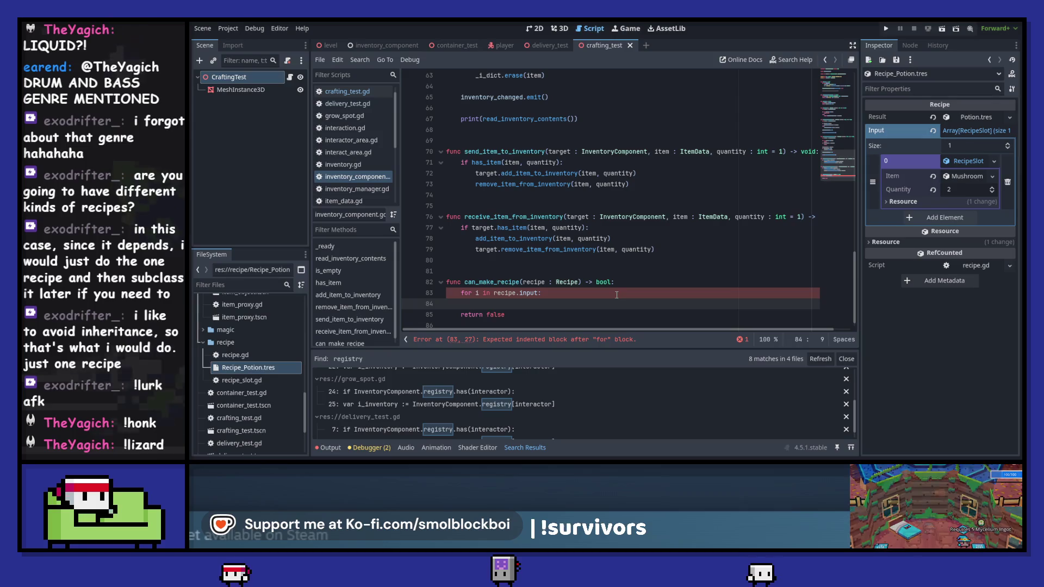
{"action": "type", "text": "i.quantity"}
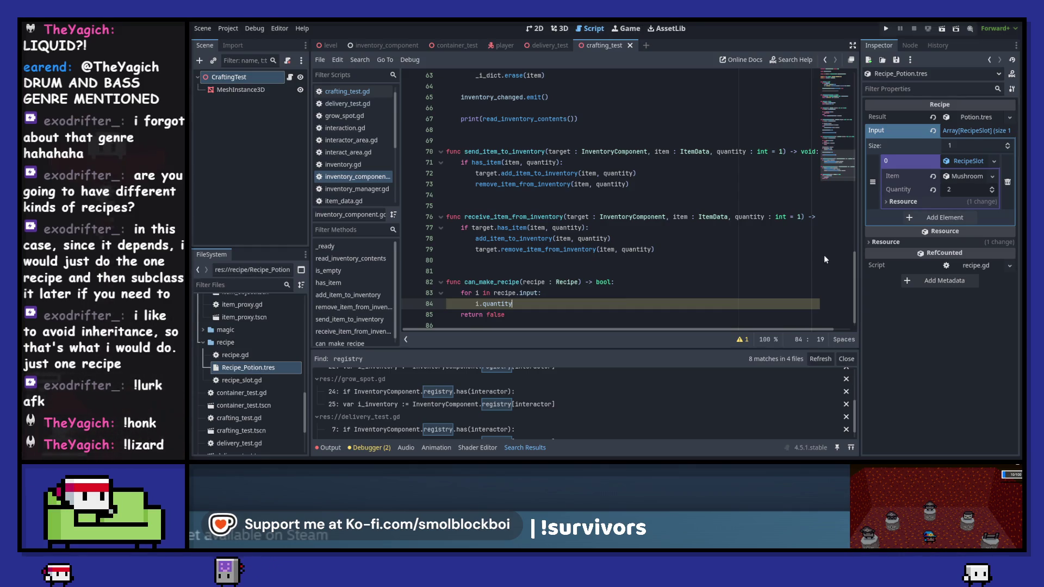
{"action": "scroll", "coordinate": [826, 259], "scroll_direction": "down", "scroll_amount": 1}
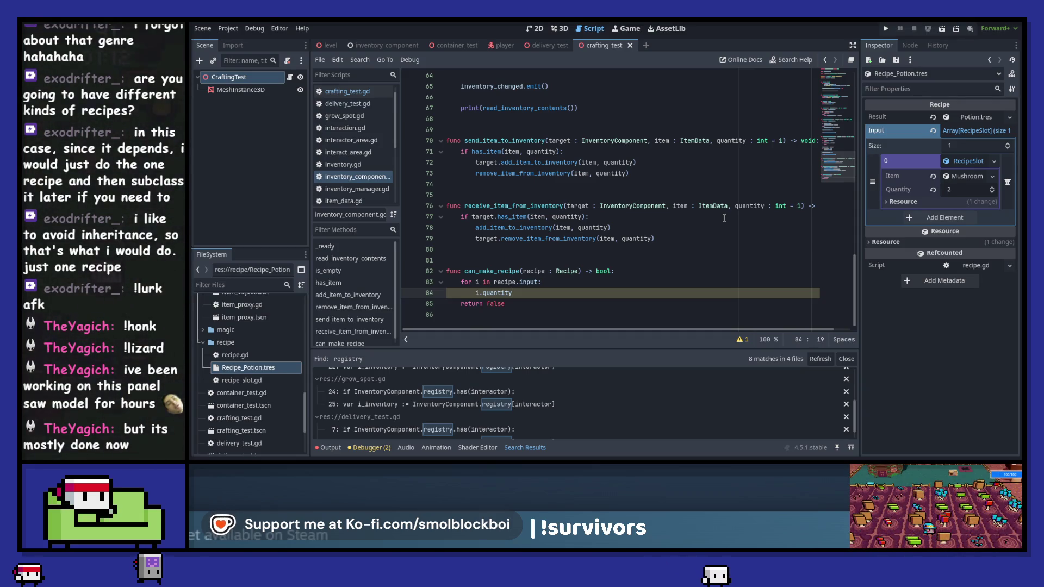
{"action": "key", "text": "Up"}
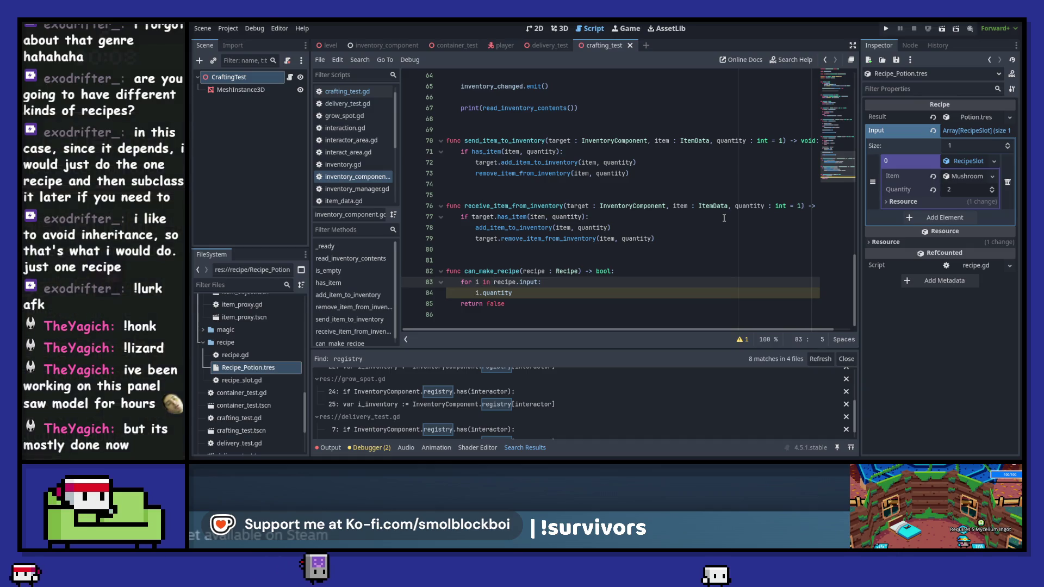
Step: Insert 'var _r_dict : Dictionary[ItemData, int]' on a new line above the for loop
{"action": "key", "text": "ctrl+shift+Return"}
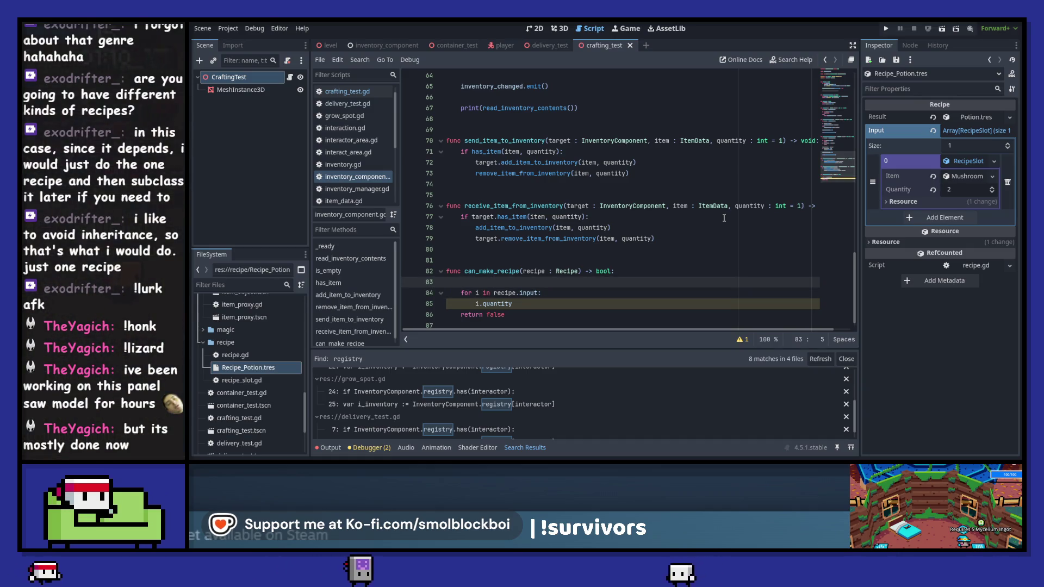
{"action": "type", "text": "_r"}
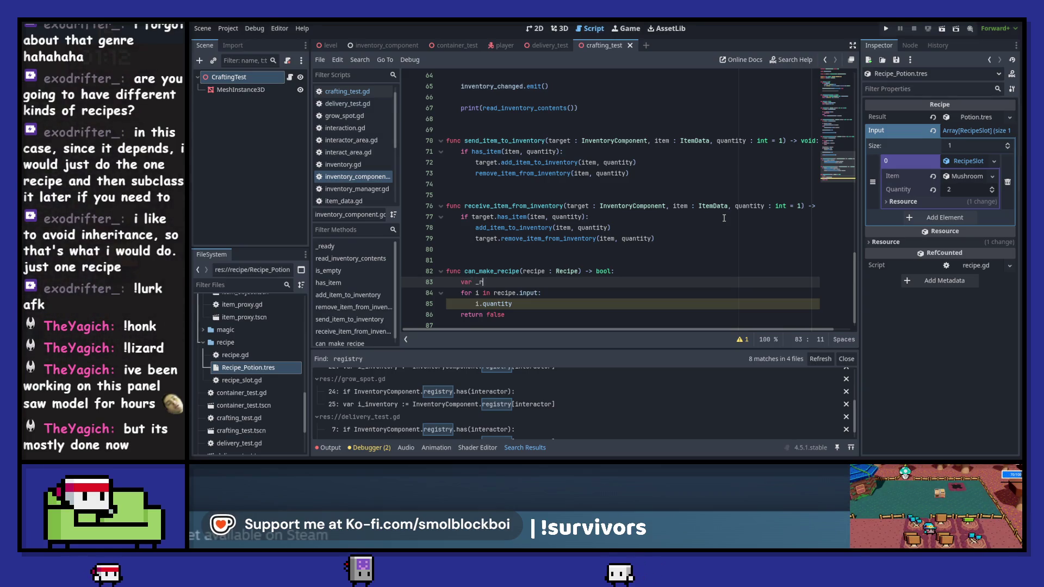
{"action": "type", "text": "t : Dic"}
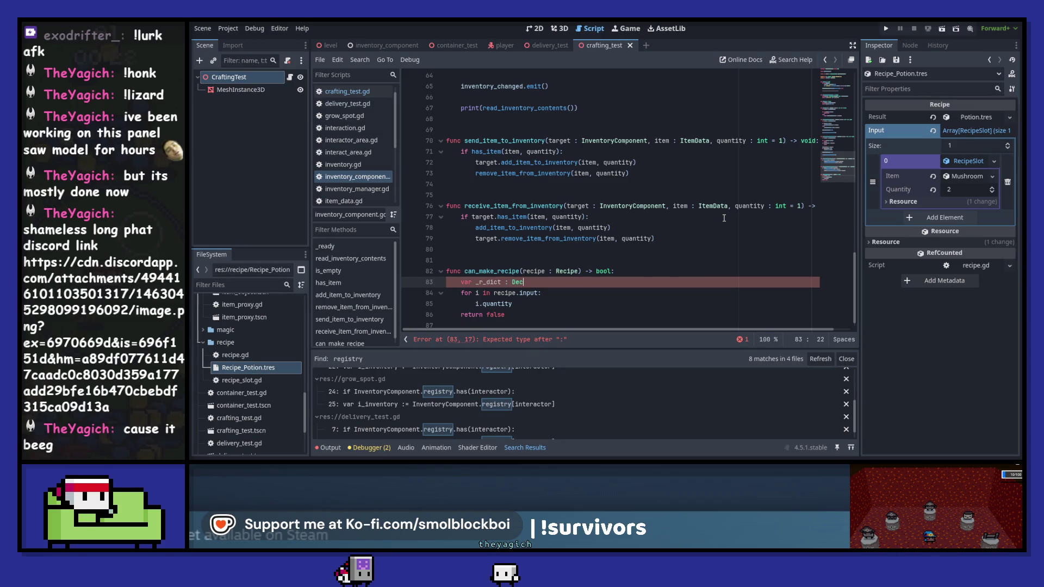
{"action": "key", "text": "Return"}
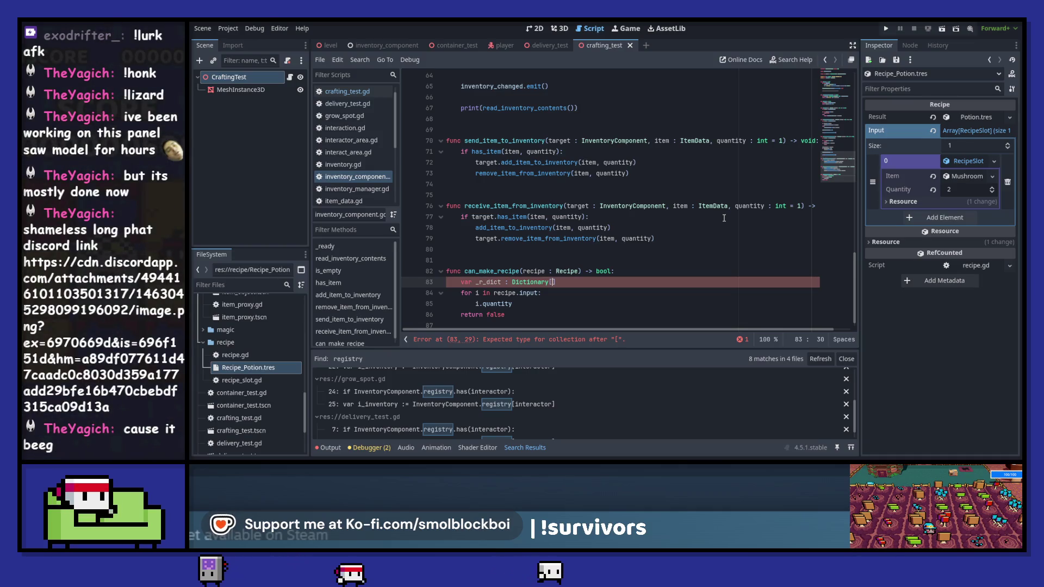
{"action": "type", "text": "ItemData"}
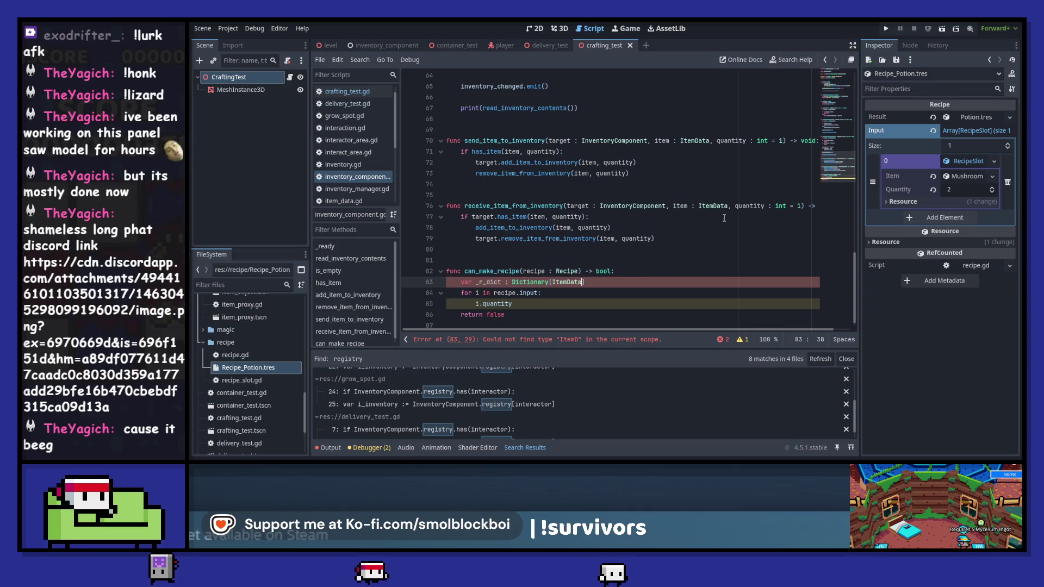
{"action": "type", "text": ", int"}
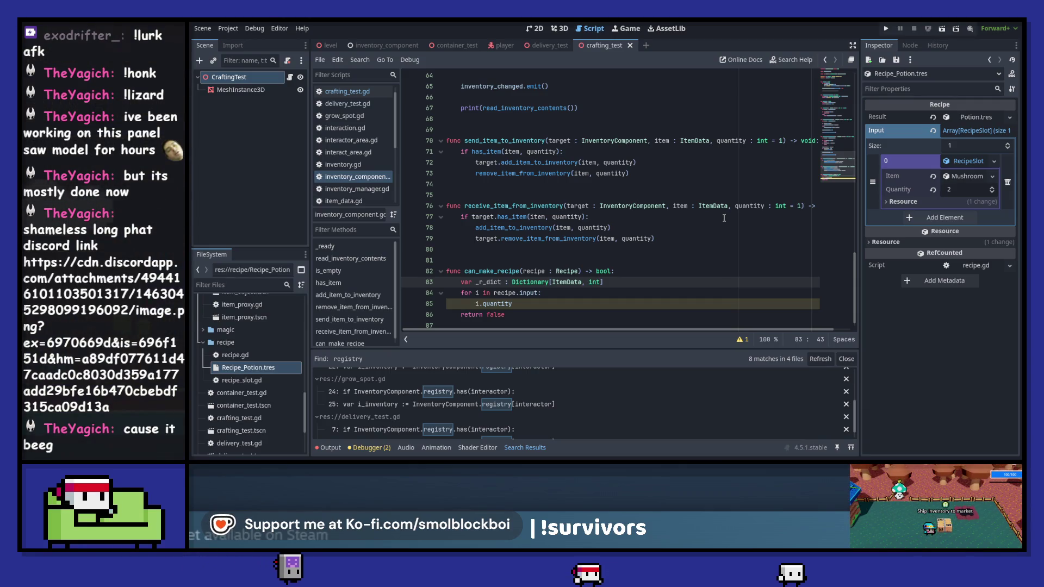
{"action": "key", "text": "Down"}
{"action": "key", "text": "Down"}
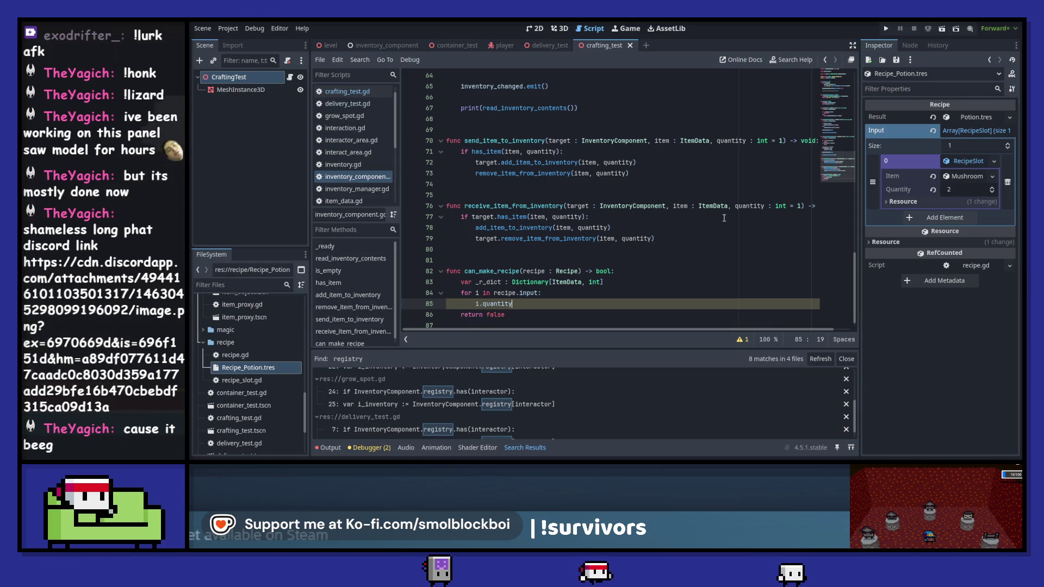
Step: Replace the i.quantity line with '_r_dict[i.item] += i.quantity' and open a blank line above it
{"action": "key", "text": "ctrl+shift+Return"}
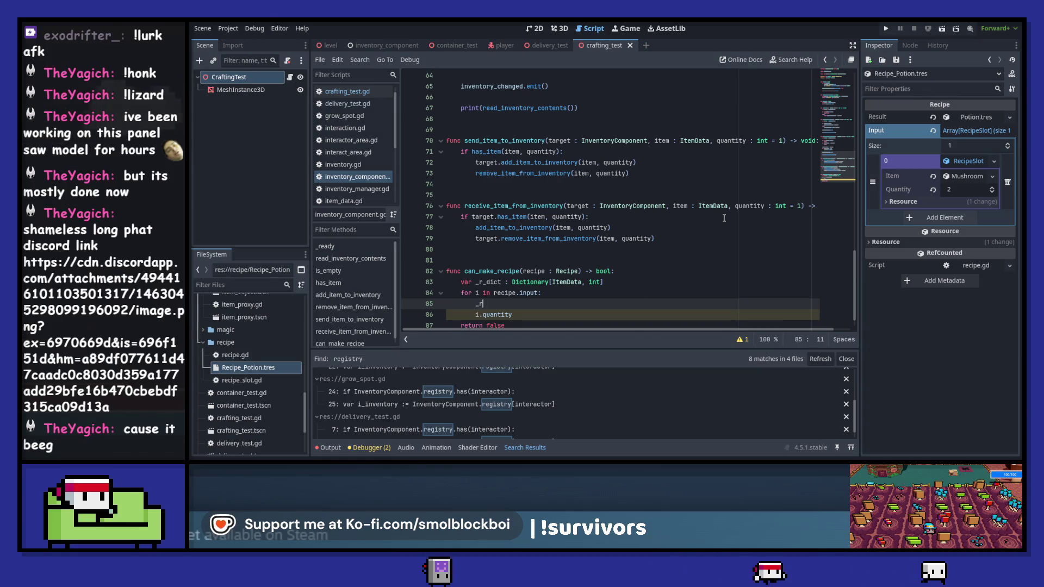
{"action": "type", "text": "_r_"}
{"action": "key", "text": "Return"}
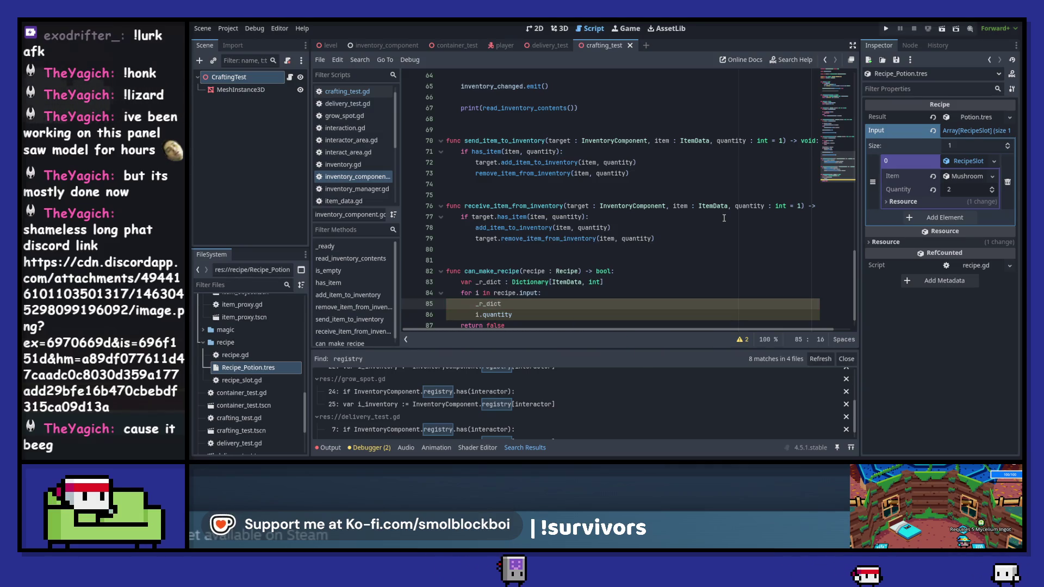
{"action": "type", "text": "[i"}
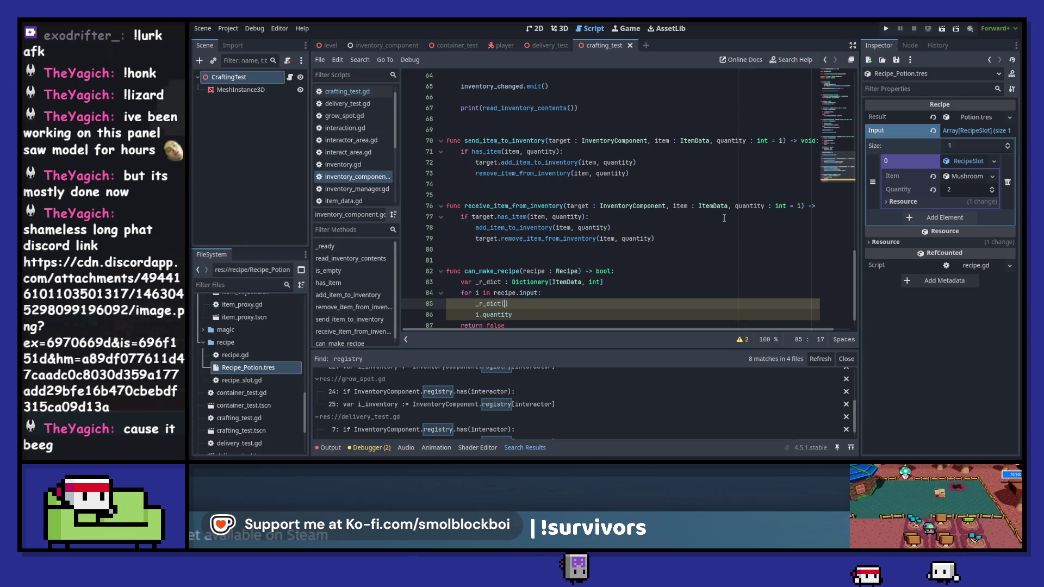
{"action": "type", "text": ".item] +"}
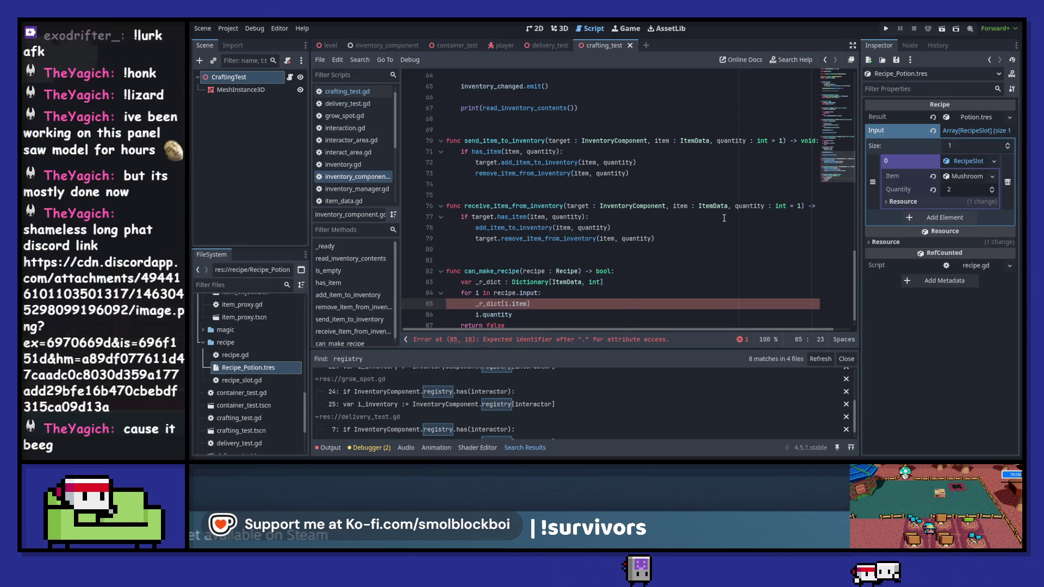
{"action": "type", "text": "= "}
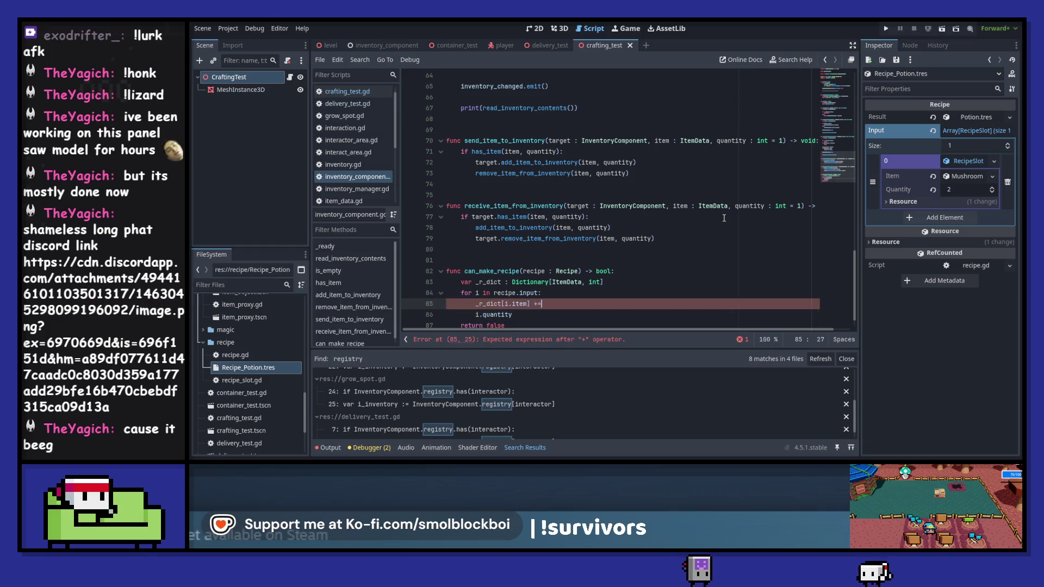
{"action": "type", "text": "i.quantity"}
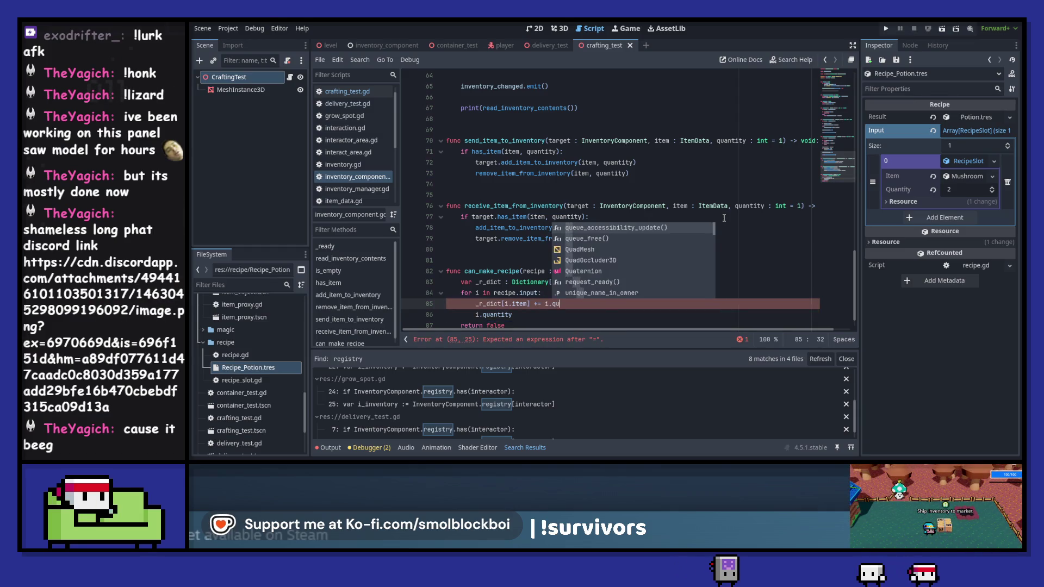
{"action": "key", "text": "Delete"}
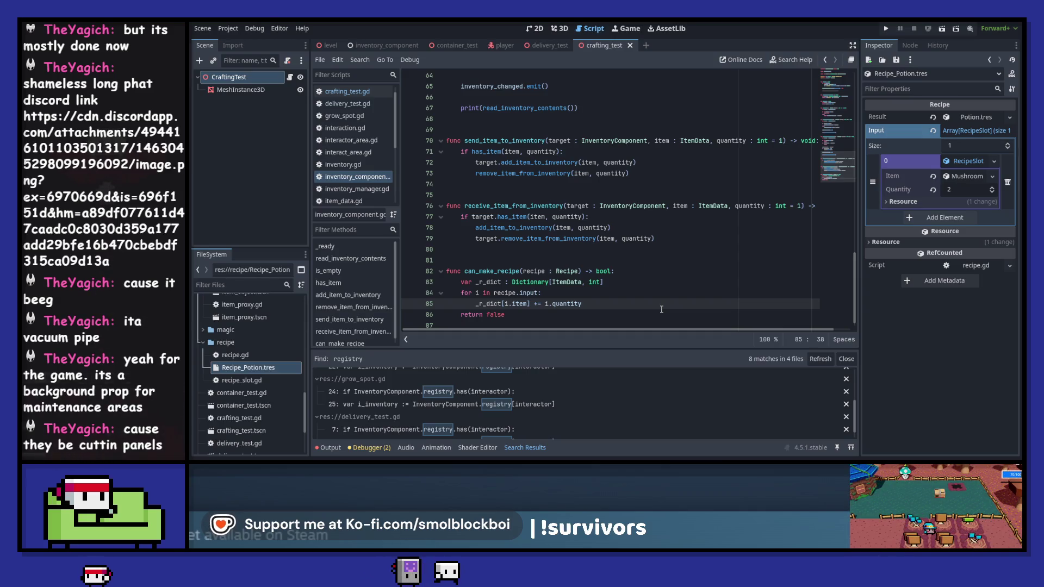
{"action": "key", "text": "ctrl+shift+Return"}
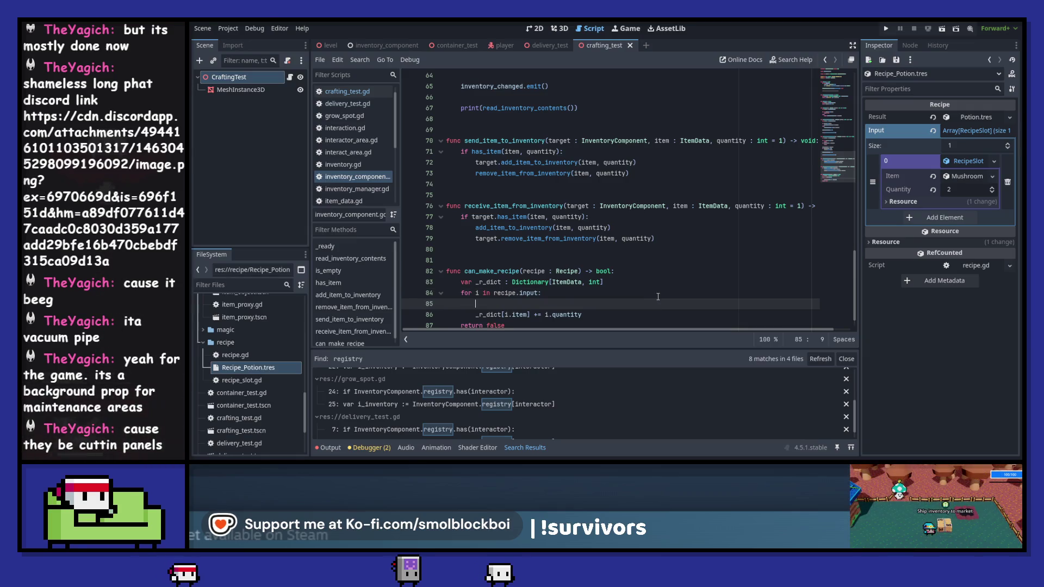
{"action": "type", "text": "_r"}
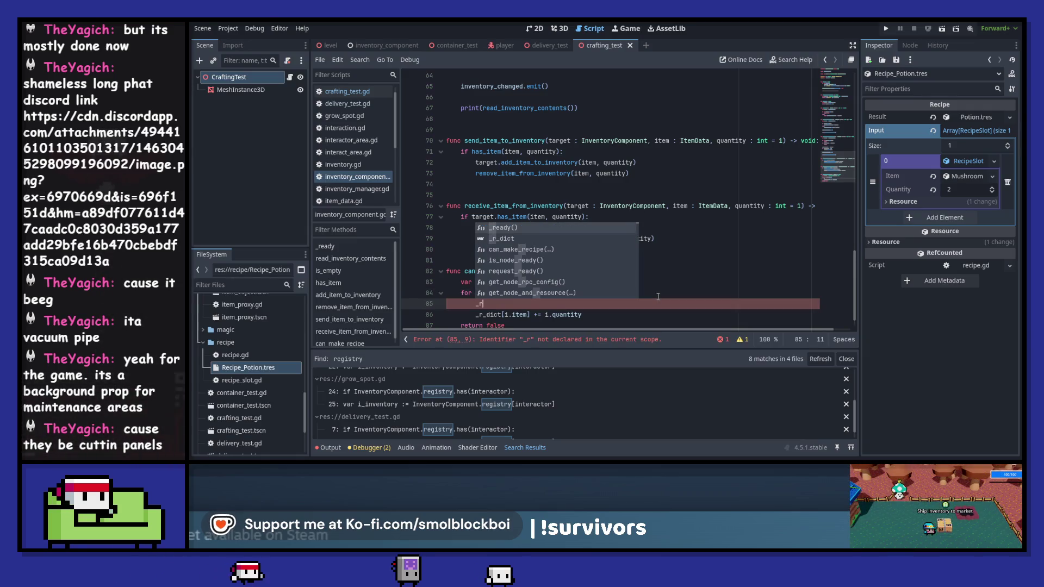
{"action": "type", "text": "_dict"}
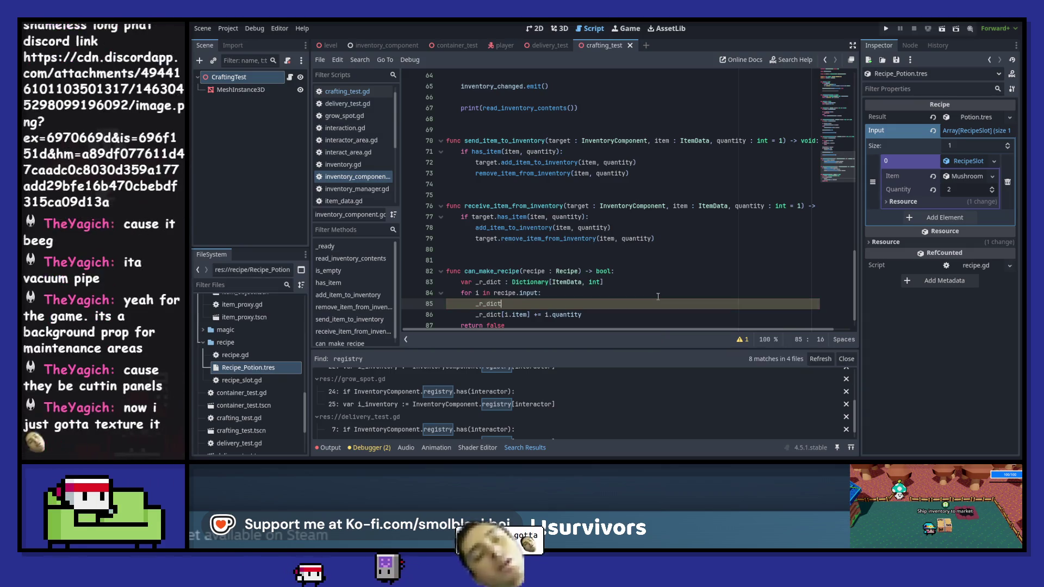
{"action": "type", "text": ".set("}
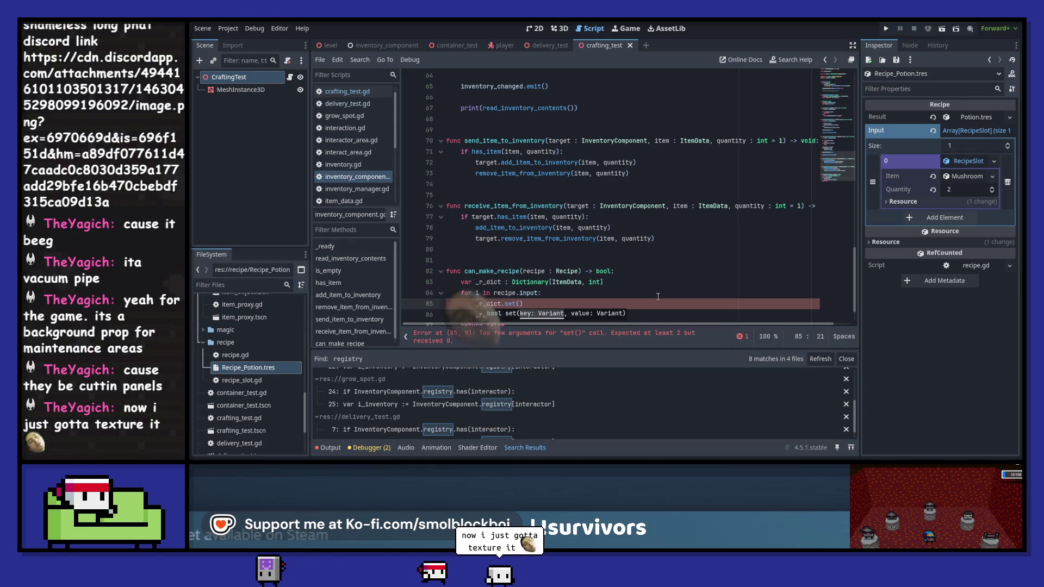
{"action": "type", "text": "i."}
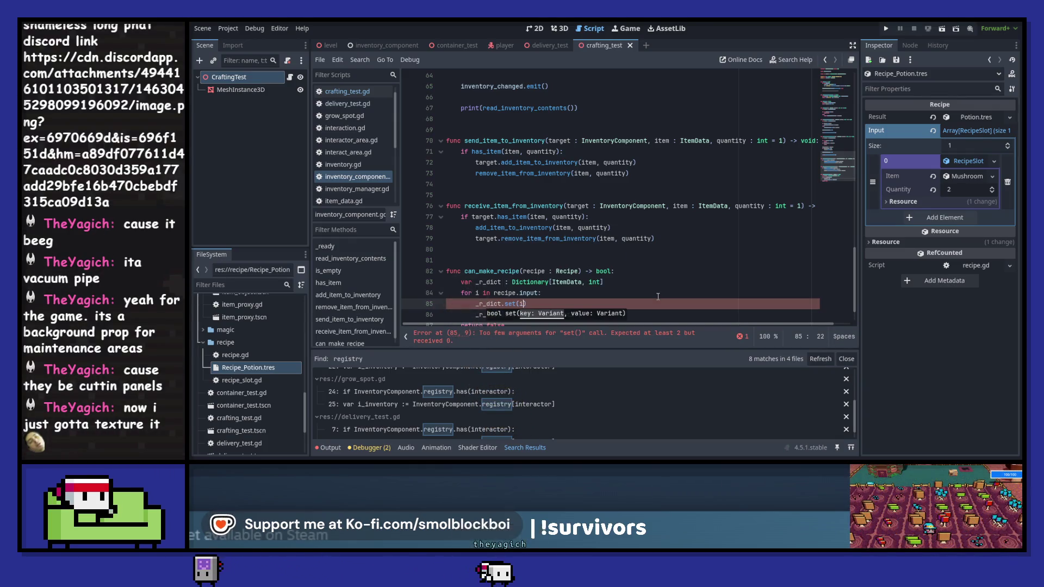
{"action": "type", "text": "item"}
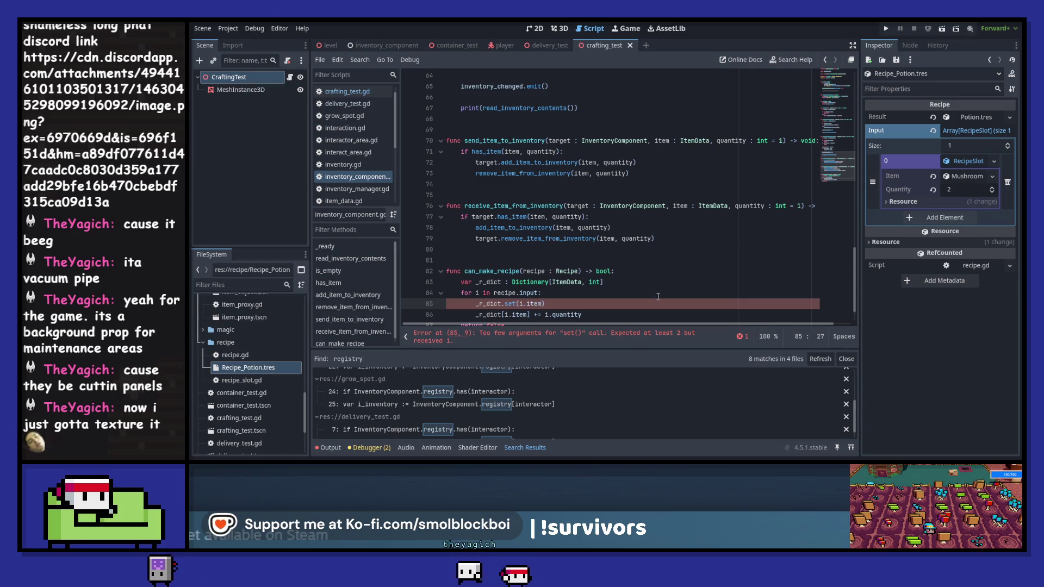
{"action": "type", "text": ","}
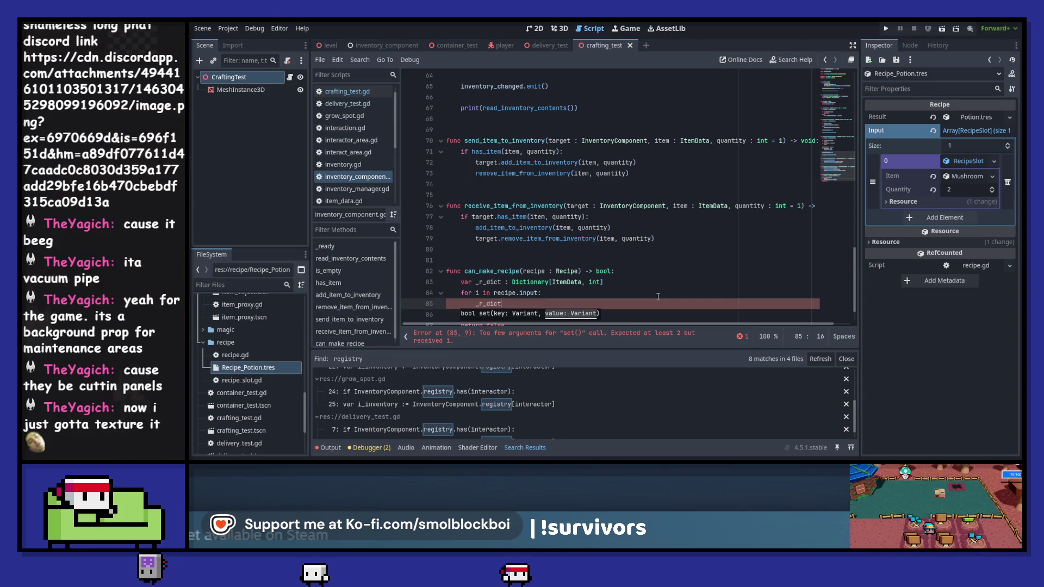
{"action": "key", "text": "ctrl+z"}
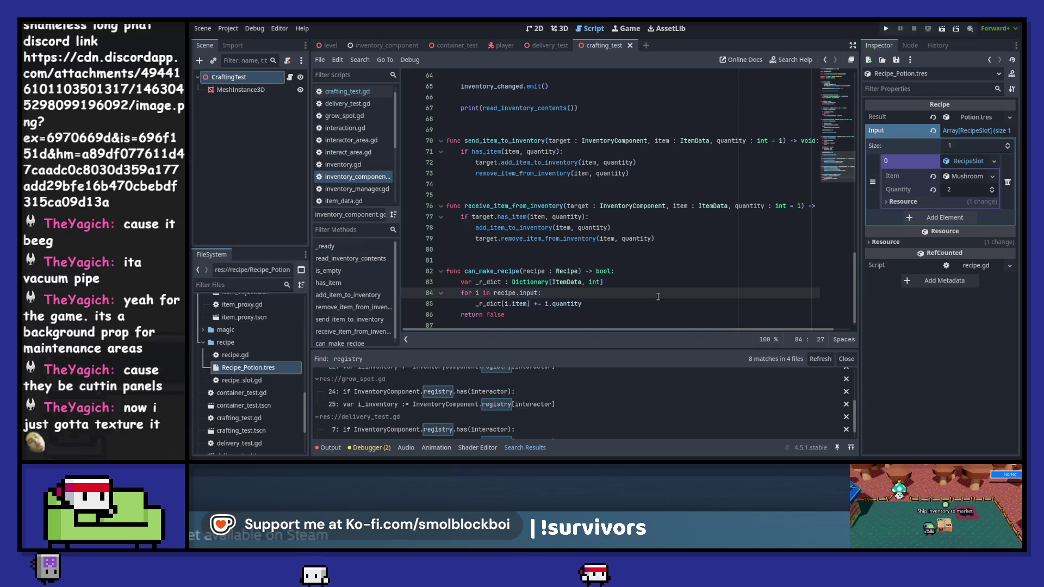
{"action": "key", "text": "Down"}
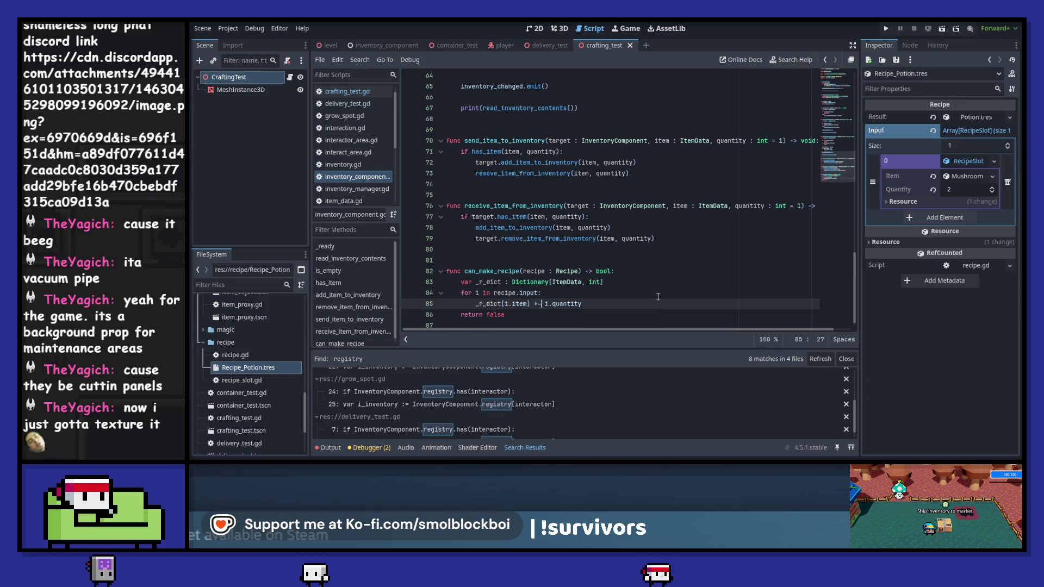
{"action": "key", "text": "End"}
{"action": "key", "text": "Return"}
{"action": "key", "text": "BackSpace"}
Step: Save, then start an if _r_dict.get(i.item) check inside the recipe loop
{"action": "key", "text": "ctrl+s"}
{"action": "scroll", "coordinate": [553, 254], "scroll_direction": "down", "scroll_amount": 1}
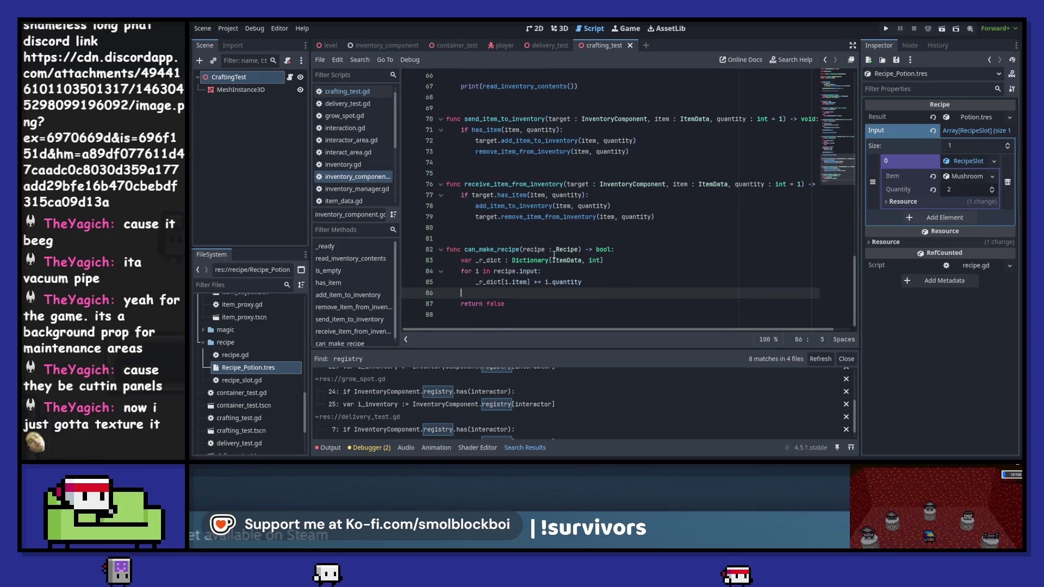
{"action": "left_click", "coordinate": [576, 270]}
{"action": "key", "text": "Return"}
{"action": "type", "text": "if _"}
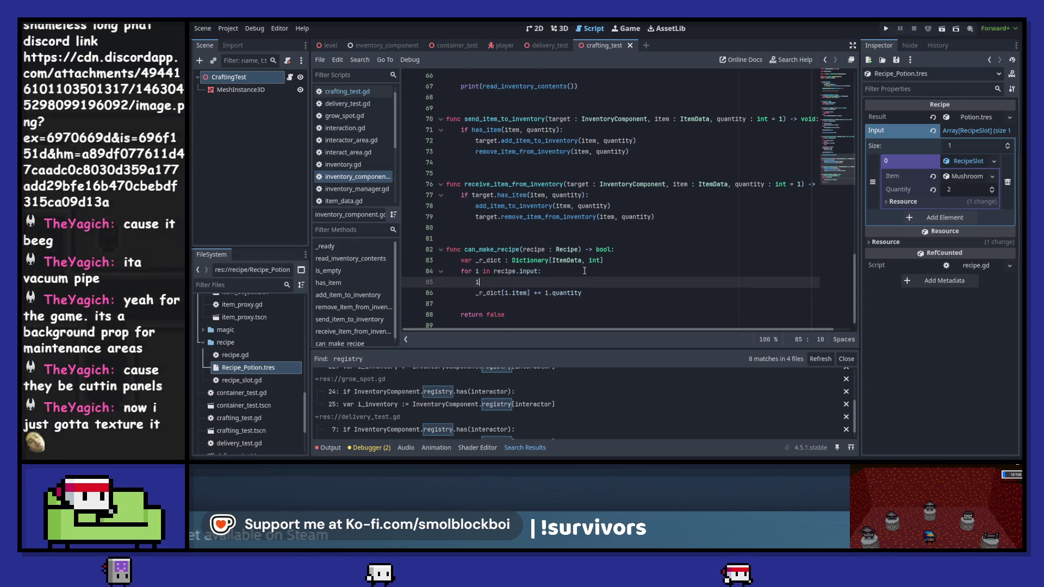
{"action": "type", "text": "r"}
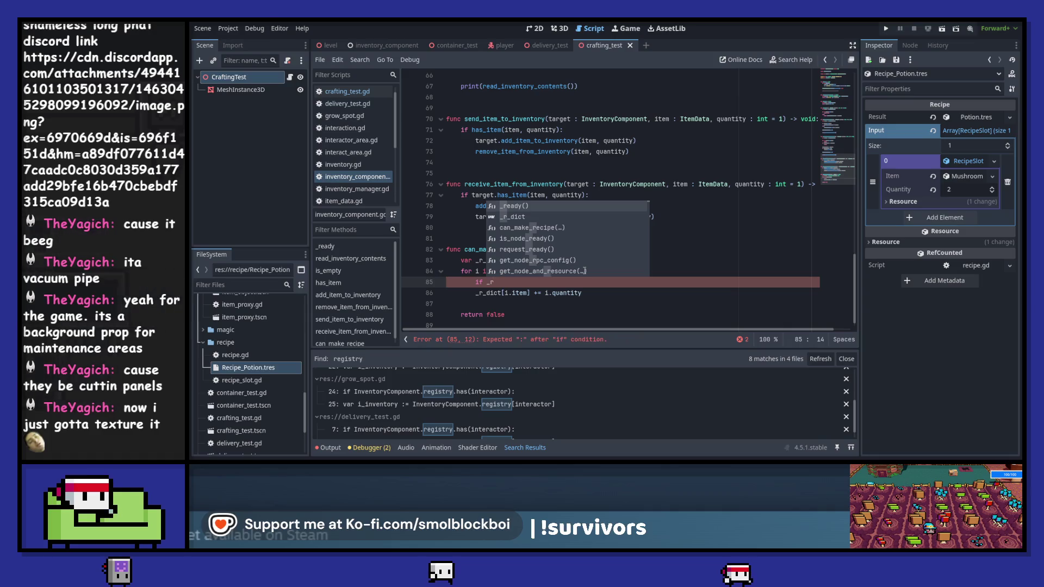
{"action": "key", "text": "Down"}
{"action": "key", "text": "Return"}
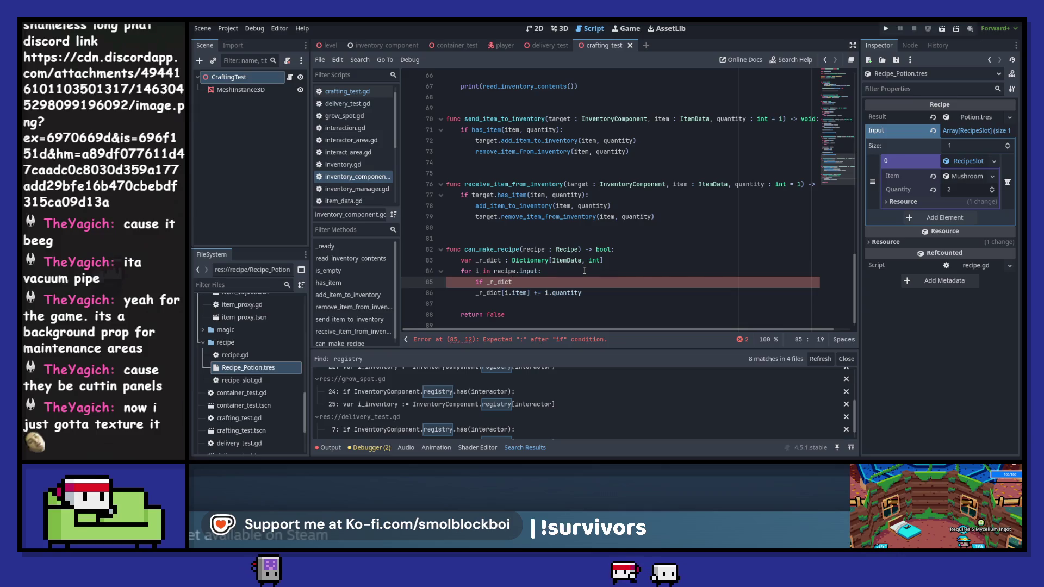
{"action": "type", "text": ".h"}
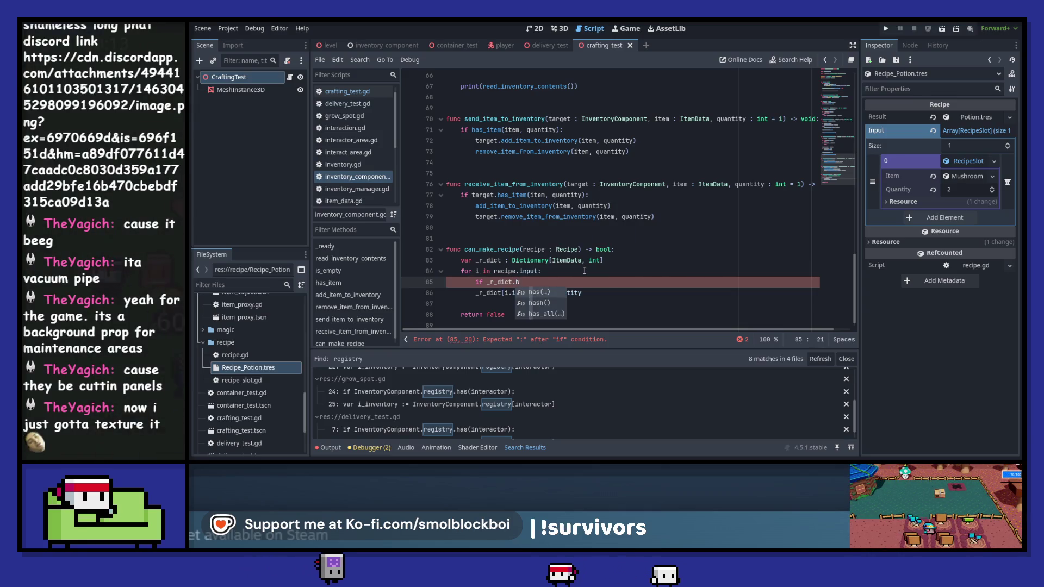
{"action": "key", "text": "BackSpace"}
{"action": "type", "text": "g"}
{"action": "key", "text": "Return"}
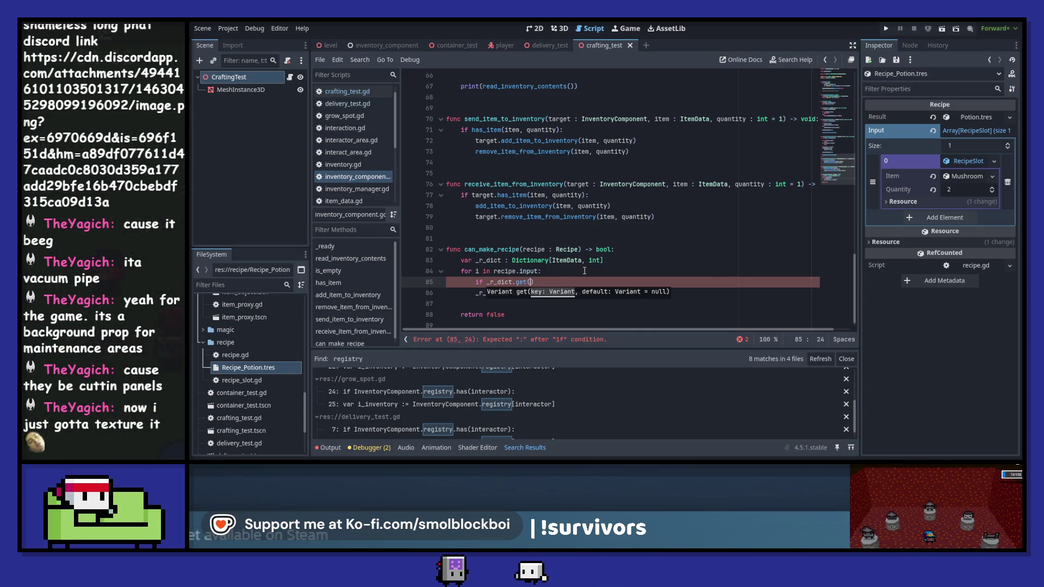
{"action": "key", "text": "Escape"}
{"action": "type", "text": "item"}
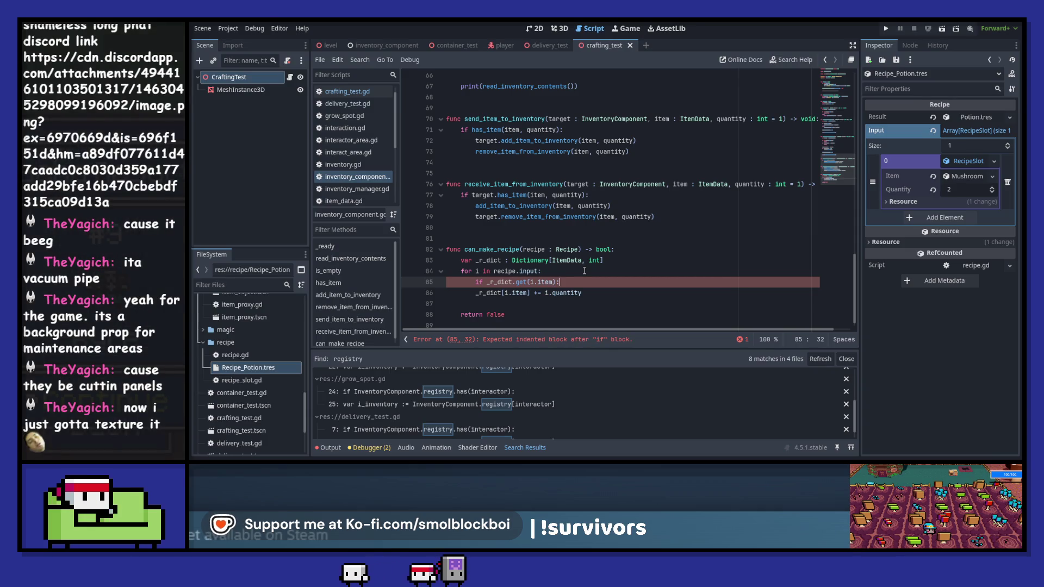
Step: Indent the += accumulation line so it sits under the new if
{"action": "key", "text": "Down"}
{"action": "key", "text": "Home"}
{"action": "key", "text": "Tab"}
{"action": "key", "text": "Up"}
{"action": "key", "text": "End"}
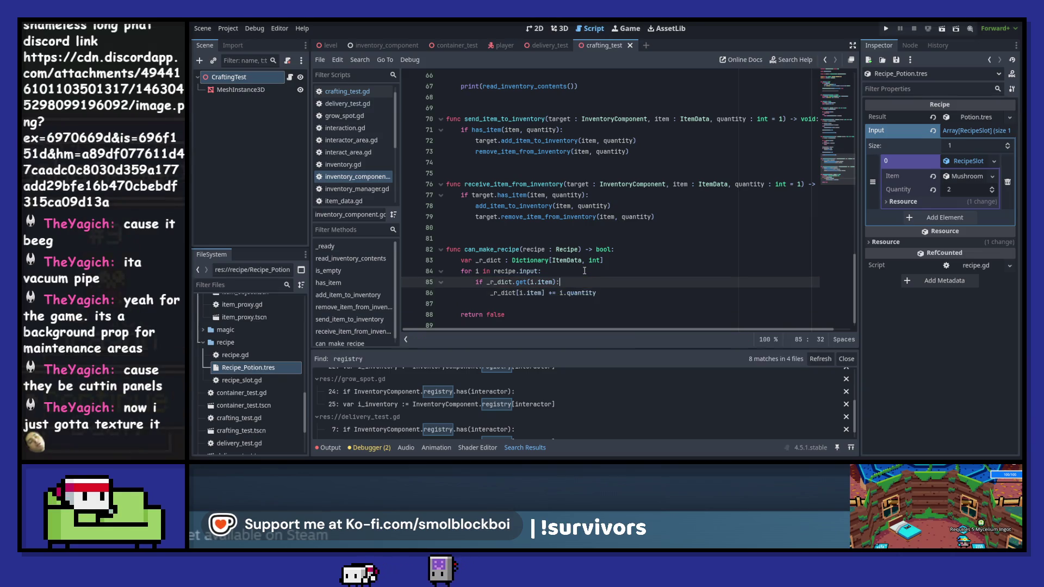
Step: Add the if colon and an else branch that assigns = i.quantity
{"action": "key", "text": "Down"}
{"action": "key", "text": "End"}
{"action": "key", "text": "Return"}
{"action": "key", "text": "BackSpace"}
{"action": "type", "text": "el"}
{"action": "key", "text": "Return"}
{"action": "key", "text": "ctrl+v"}
{"action": "key", "text": "Up"}
{"action": "key", "text": "End"}
{"action": "type", "text": ":"}
{"action": "key", "text": "Down"}
{"action": "key", "text": "End"}
{"action": "key", "text": "ctrl+Left"}
{"action": "key", "text": "ctrl+Left"}
{"action": "key", "text": "ctrl+Left"}
{"action": "key", "text": "Delete"}
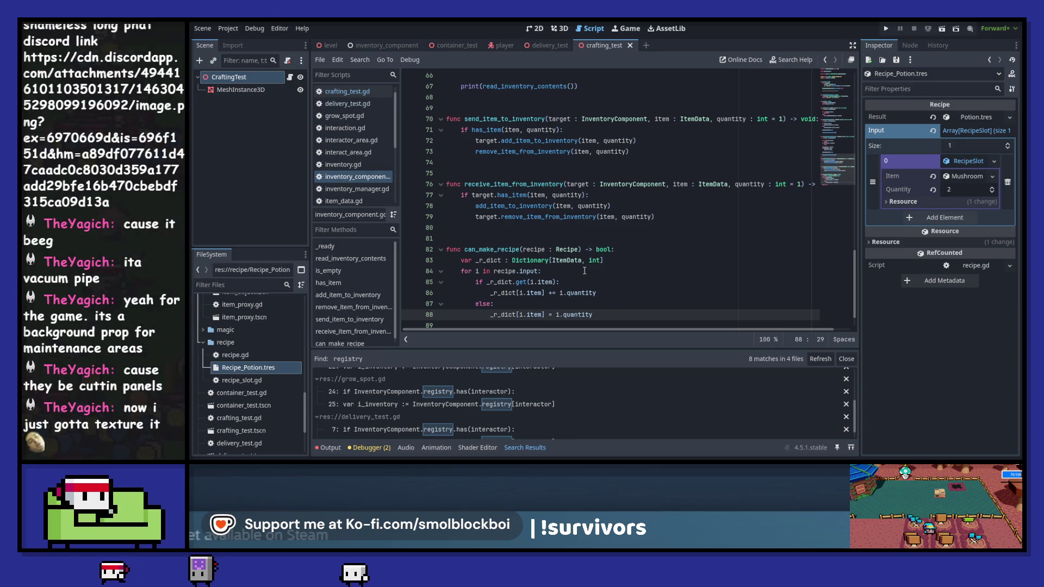
Step: Below the branches, start a new loop: for i in _r_dict:
{"action": "scroll", "coordinate": [584, 271], "scroll_direction": "down", "scroll_amount": 1}
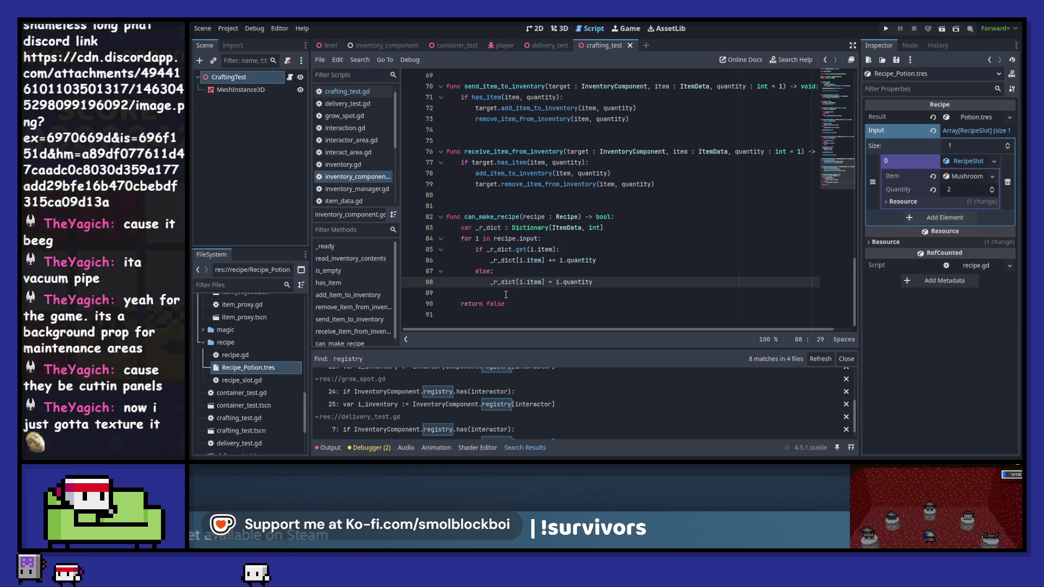
{"action": "left_click", "coordinate": [506, 294]}
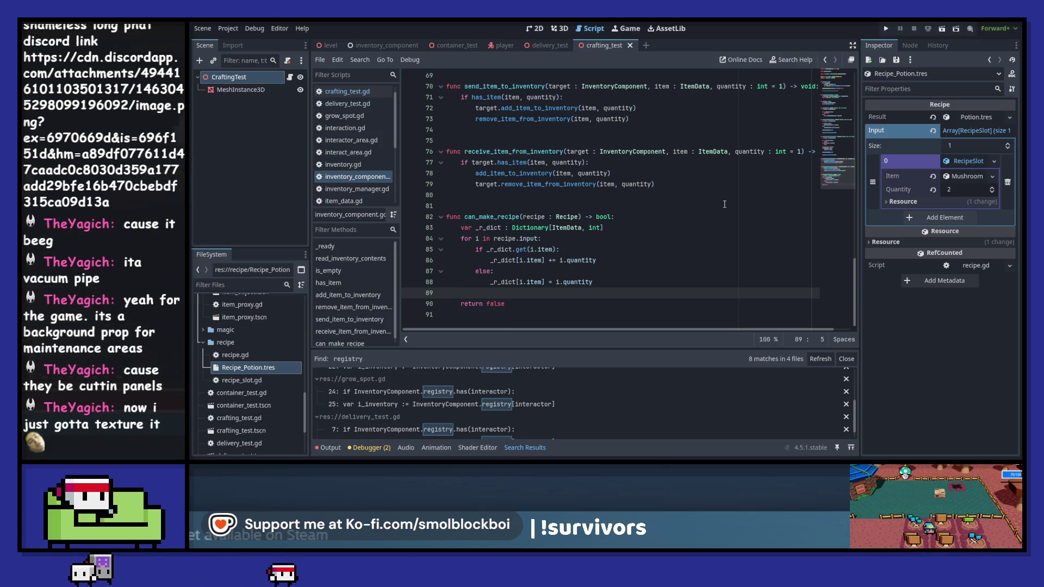
{"action": "key", "text": "Return"}
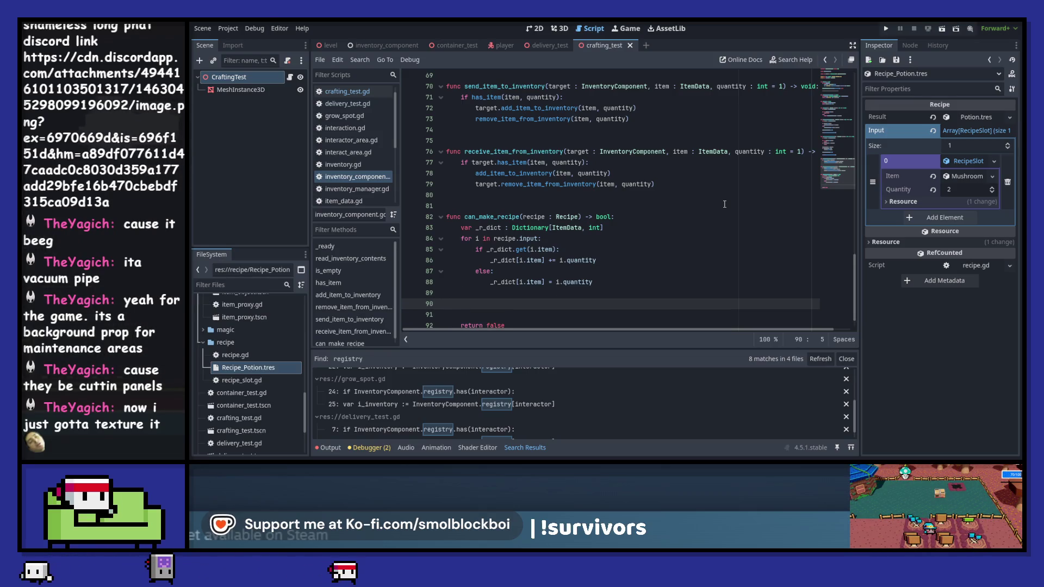
{"action": "type", "text": "for i in _r_dict:"}
{"action": "key", "text": "Return"}
{"action": "type", "text": "pass"}
{"action": "key", "text": "Up"}
{"action": "key", "text": "Up"}
{"action": "key", "text": "Up"}
{"action": "key", "text": "Up"}
{"action": "key", "text": "Up"}
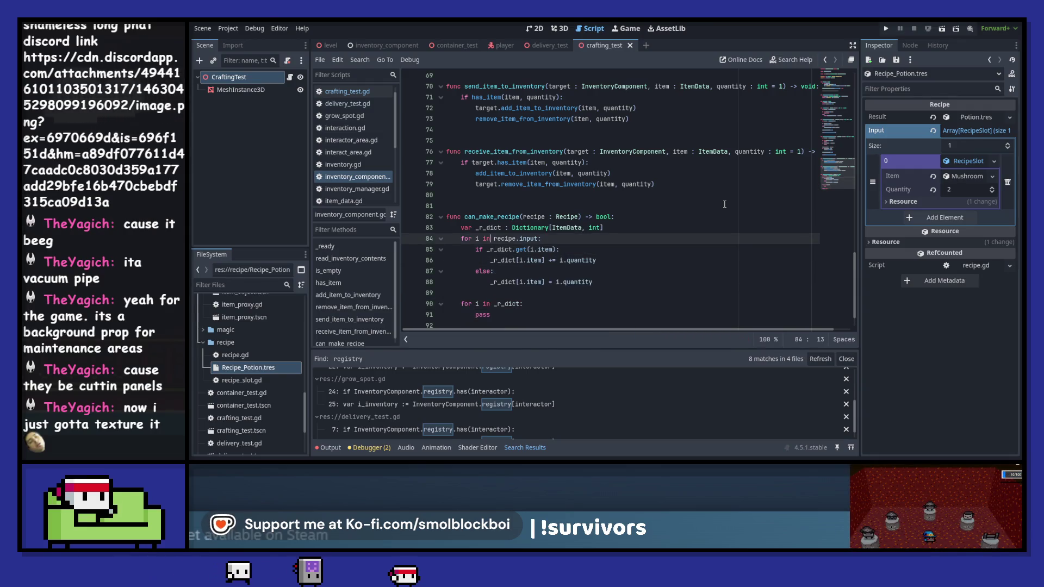
{"action": "key", "text": "Home"}
{"action": "key", "text": "Return"}
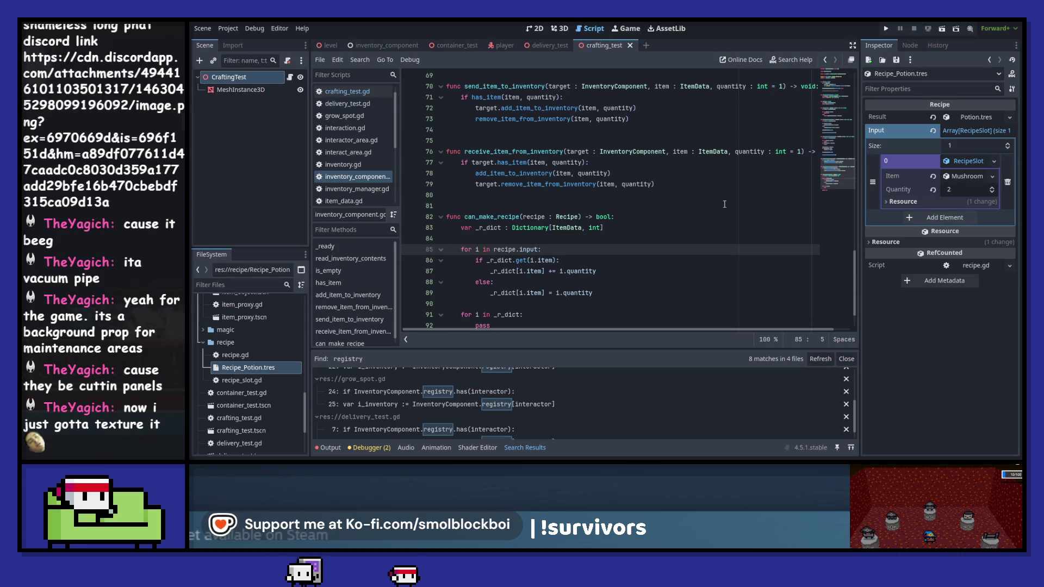
{"action": "scroll", "coordinate": [724, 204], "scroll_direction": "down", "scroll_amount": 1}
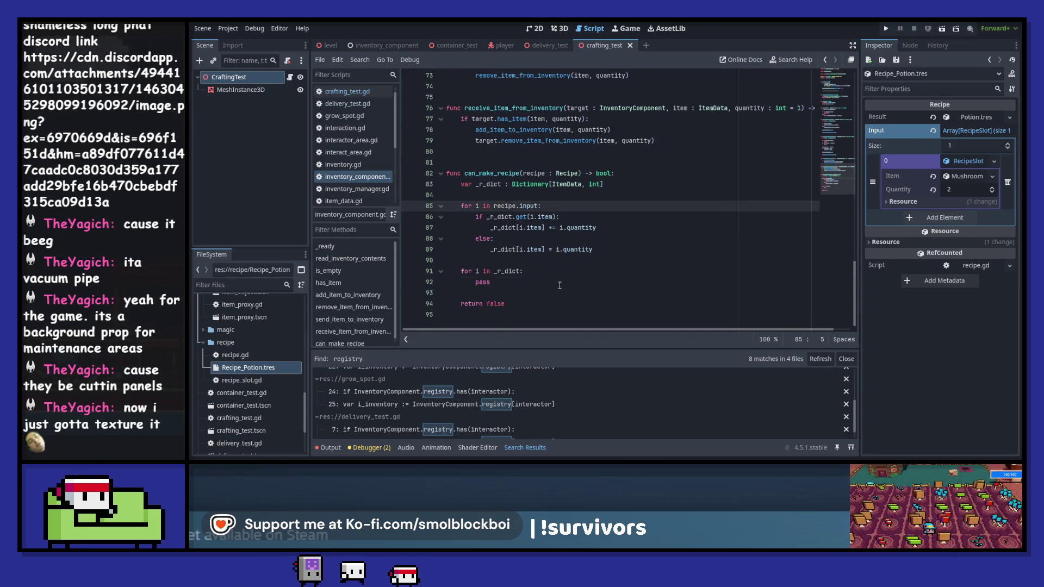
{"action": "left_click", "coordinate": [608, 281]}
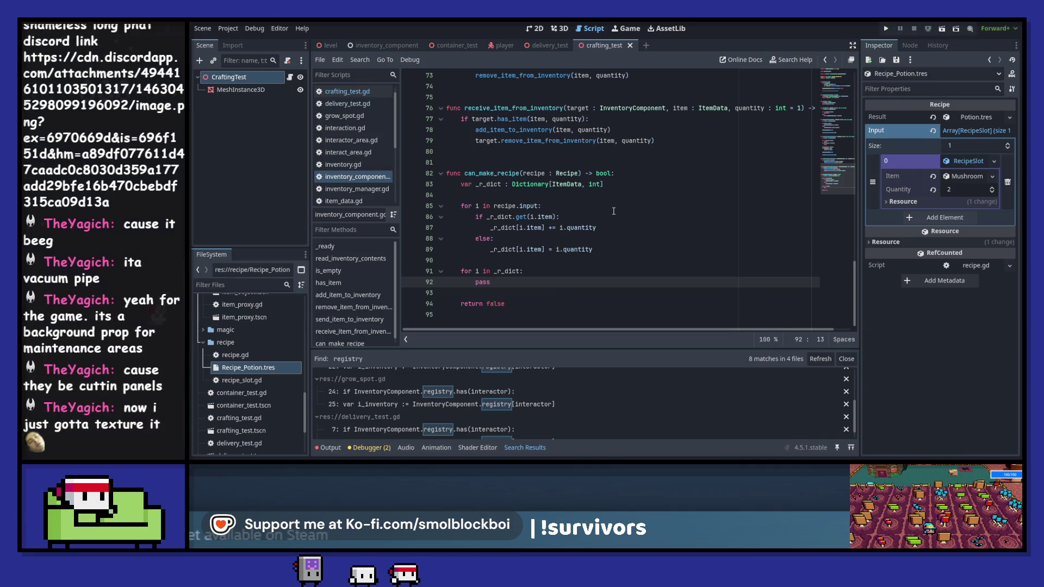
{"action": "scroll", "coordinate": [709, 192], "scroll_direction": "up", "scroll_amount": 15}
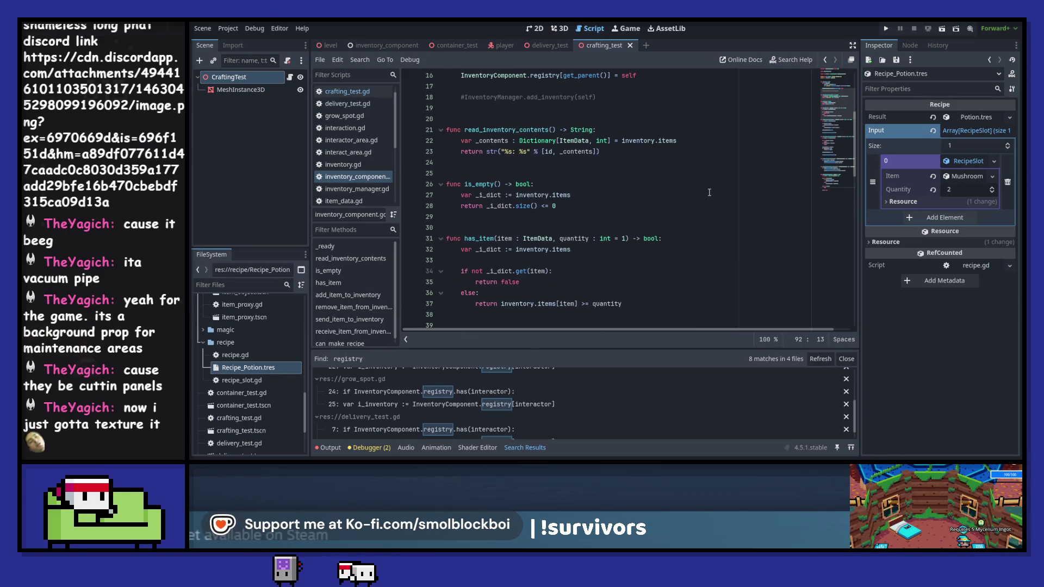
{"action": "double_click", "coordinate": [486, 238]}
{"action": "scroll", "coordinate": [487, 242], "scroll_direction": "down", "scroll_amount": 15}
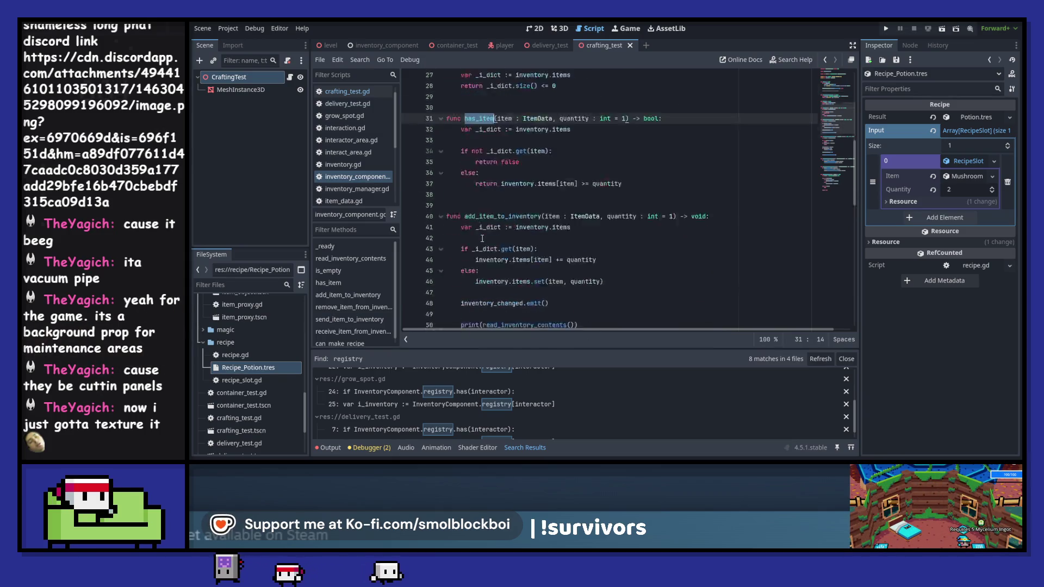
{"action": "double_click", "coordinate": [483, 282]}
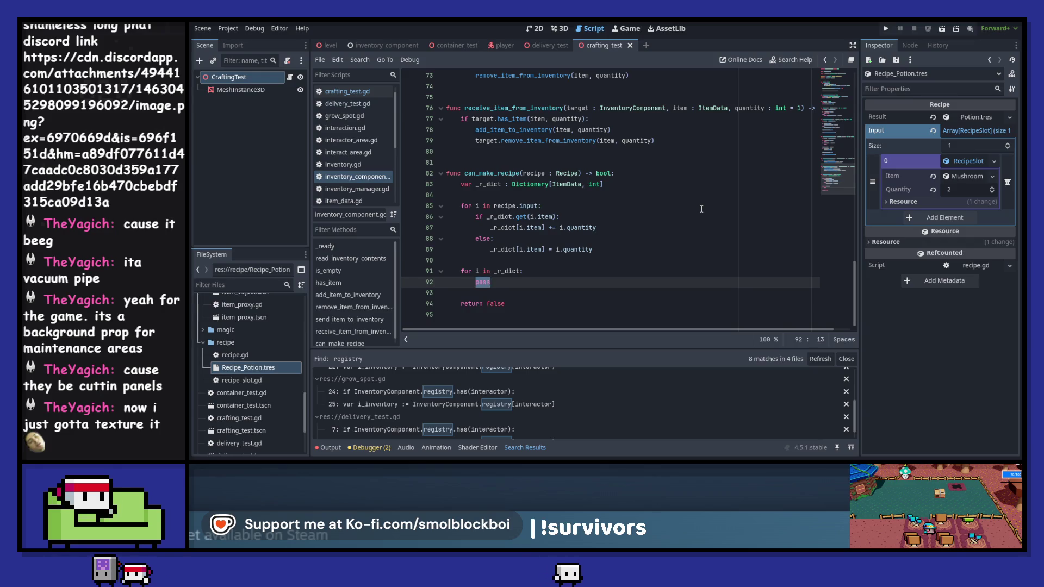
{"action": "type", "text": "has_item(i."}
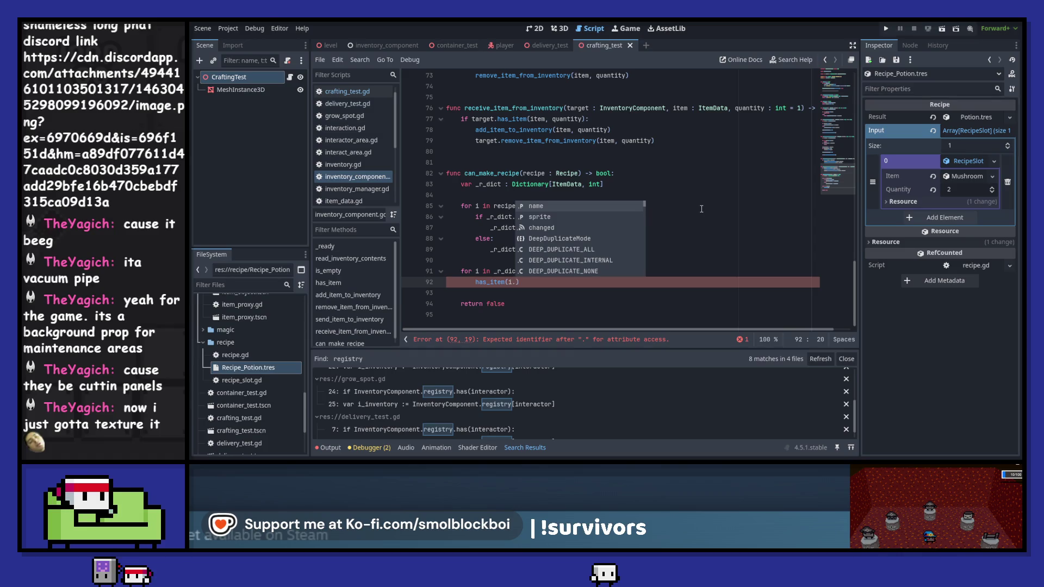
Step: Complete the has_item call on line 92 as has_item(i, _r_dict[i])
{"action": "key", "text": "Escape"}
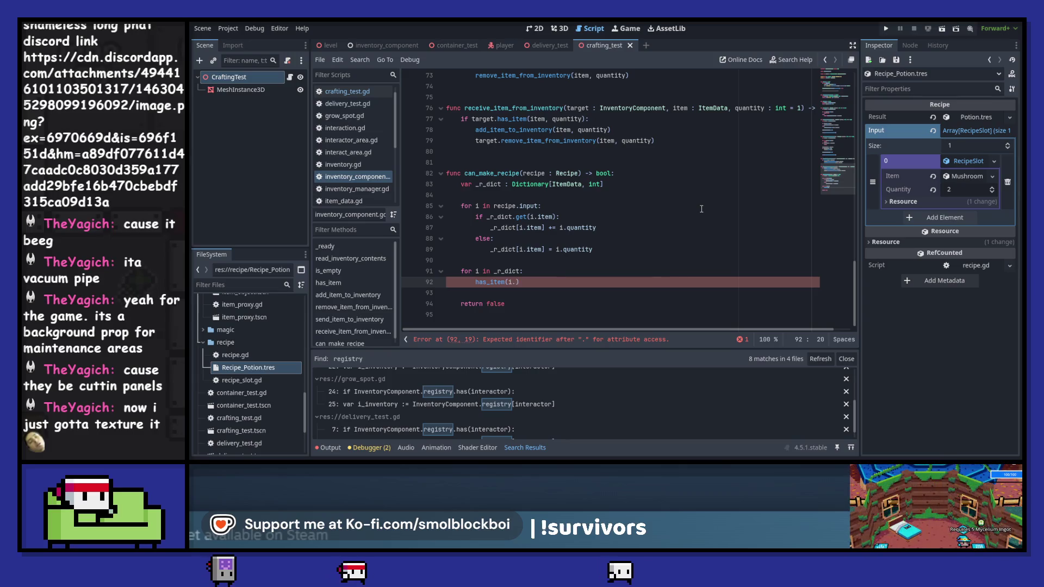
{"action": "key", "text": "BackSpace"}
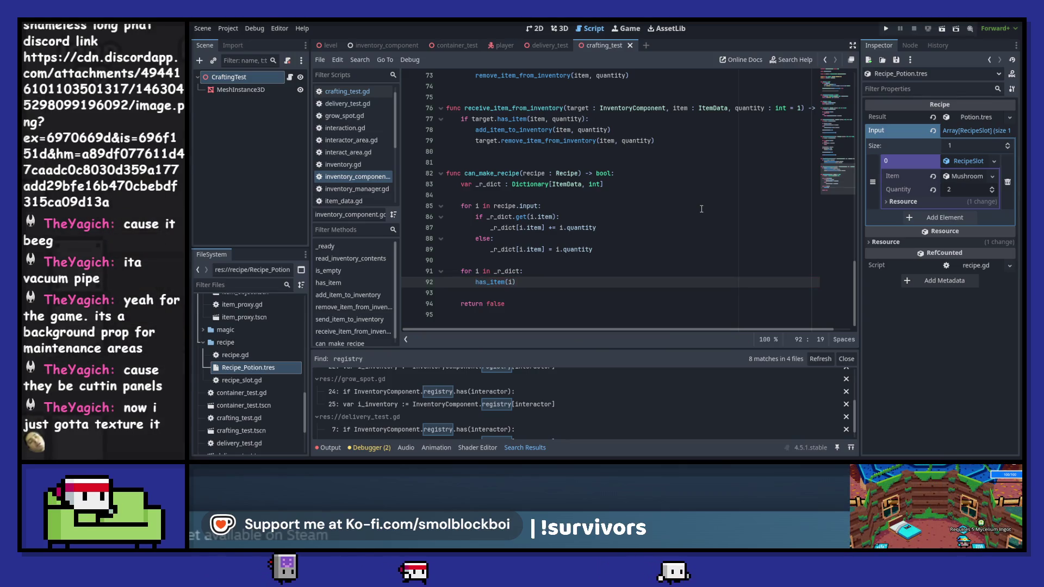
{"action": "type", "text": ", _"}
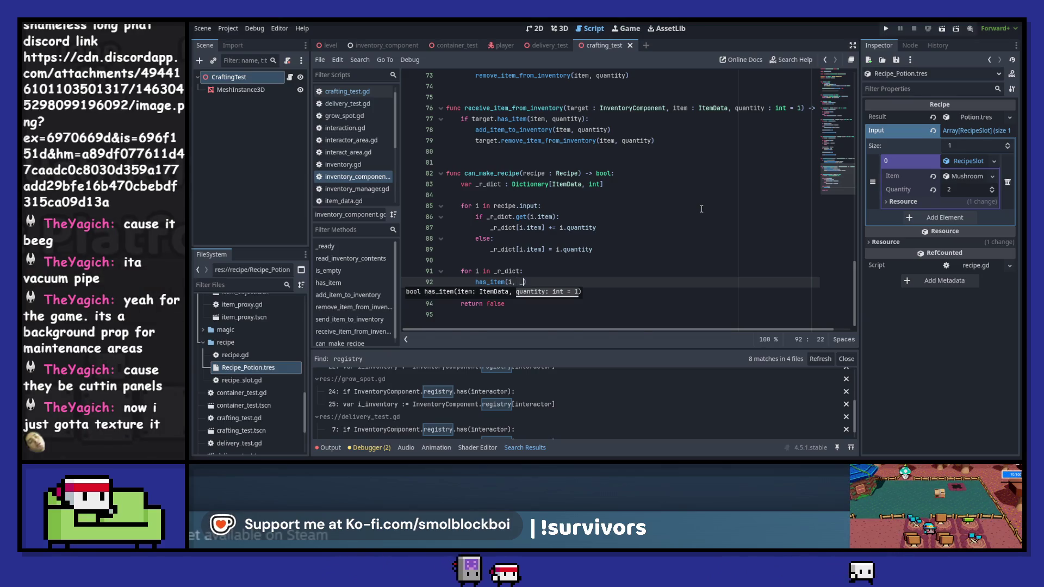
{"action": "type", "text": "r"}
{"action": "key", "text": "Down"}
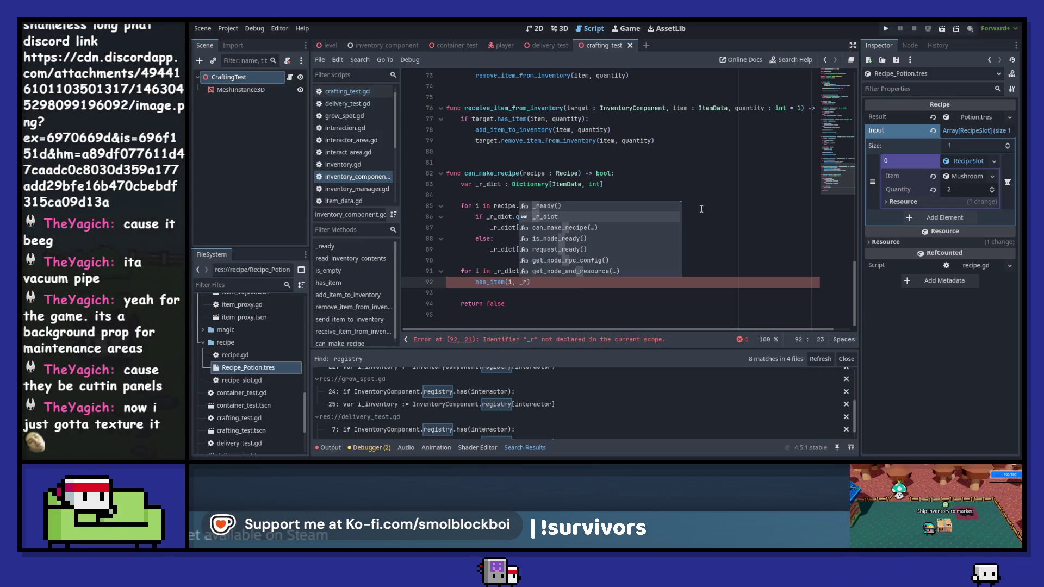
{"action": "key", "text": "Return"}
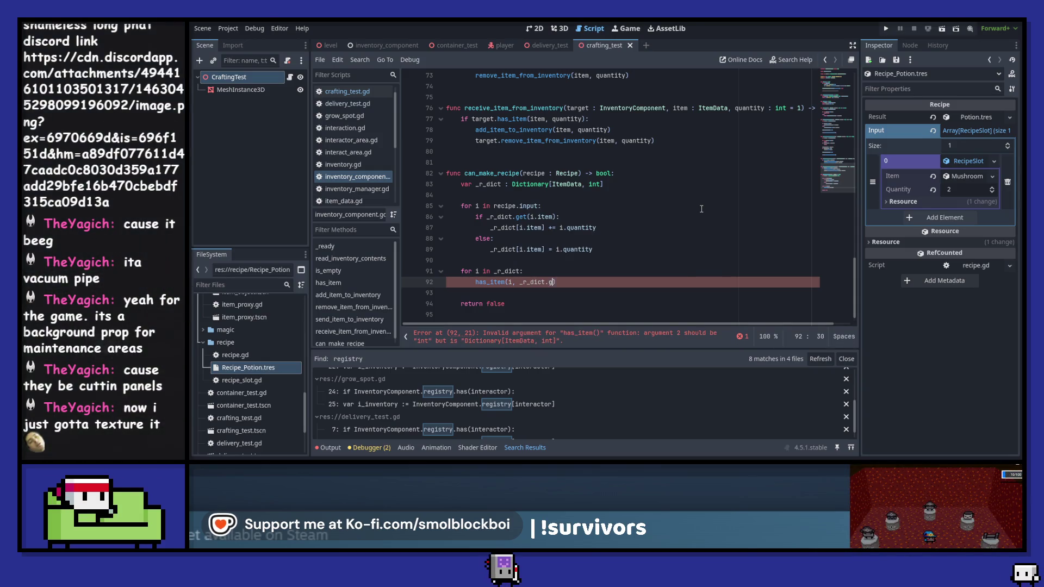
{"action": "key", "text": "Return"}
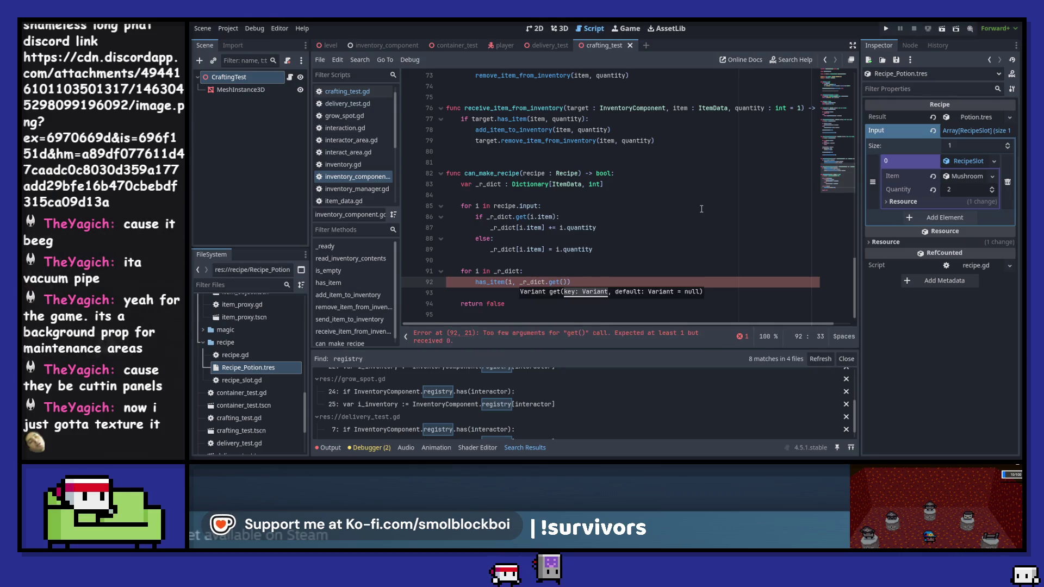
{"action": "key", "text": "BackSpace"}
{"action": "key", "text": "BackSpace"}
{"action": "key", "text": "BackSpace"}
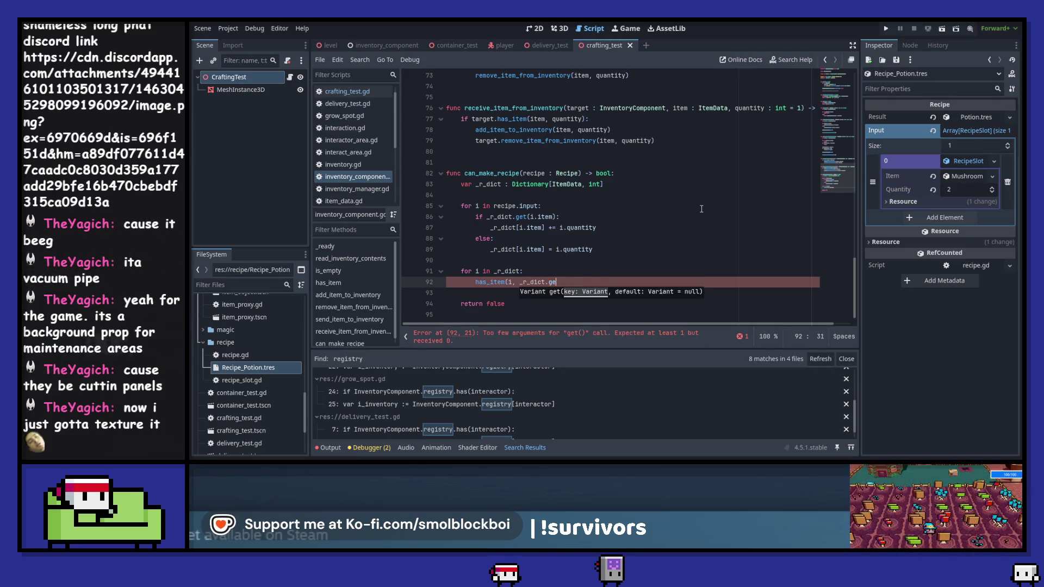
{"action": "type", "text": "[i]"}
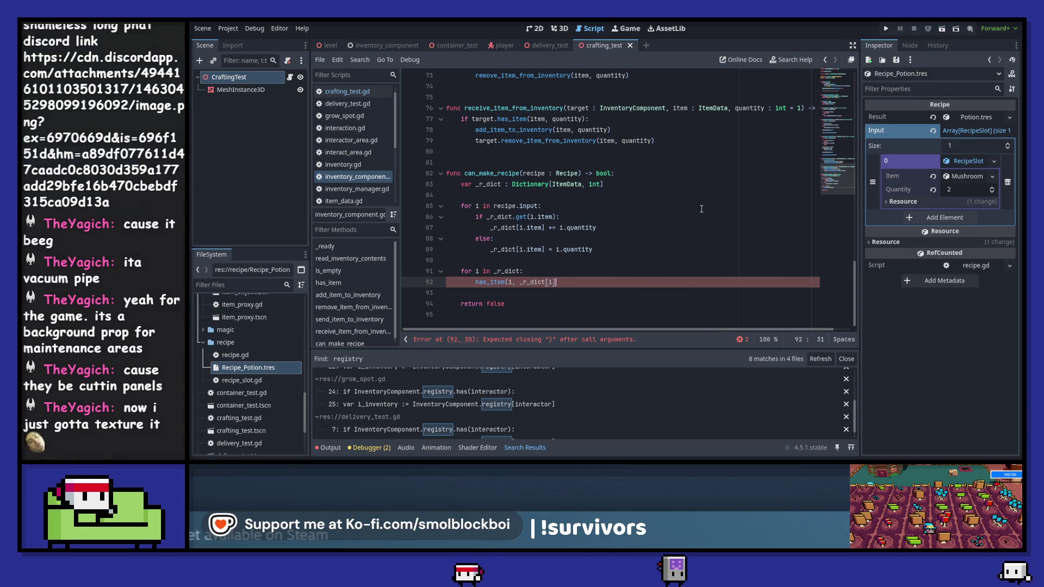
{"action": "type", "text": ")"}
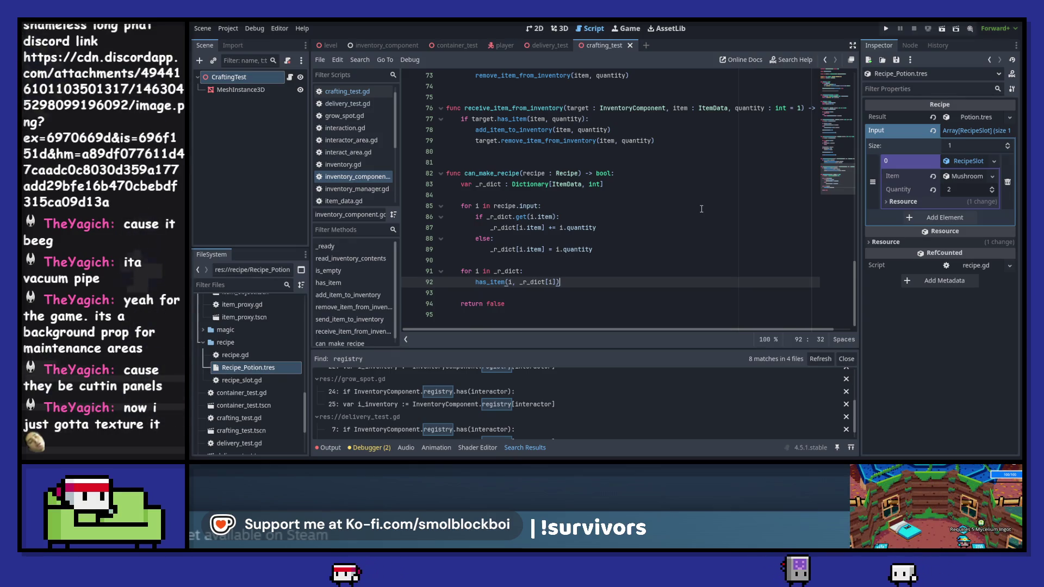
Step: Make it if not has_item(i, _r_dict[i]): with return false indented beneath
{"action": "key", "text": "Home"}
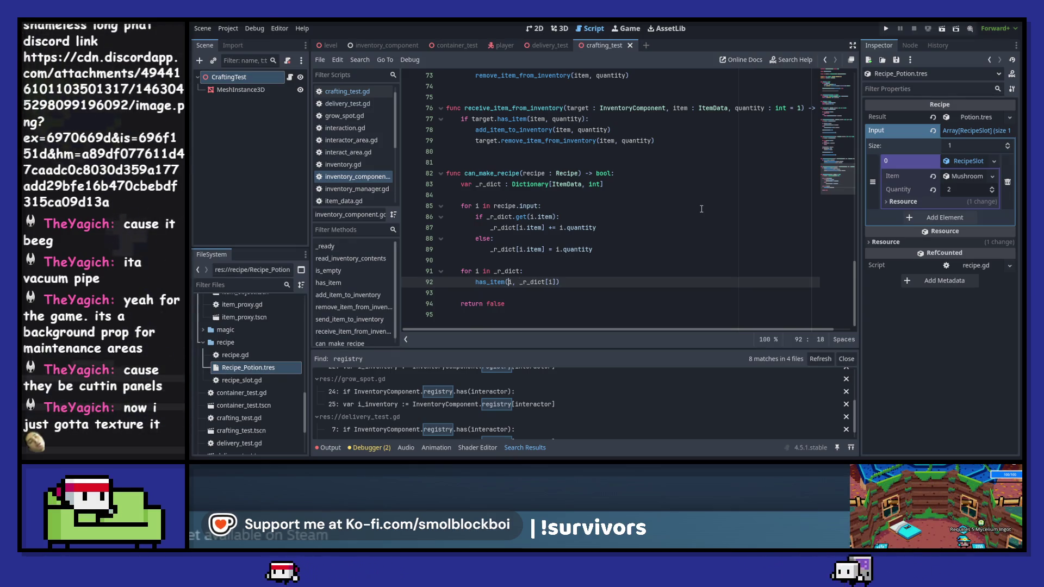
{"action": "type", "text": "if not"}
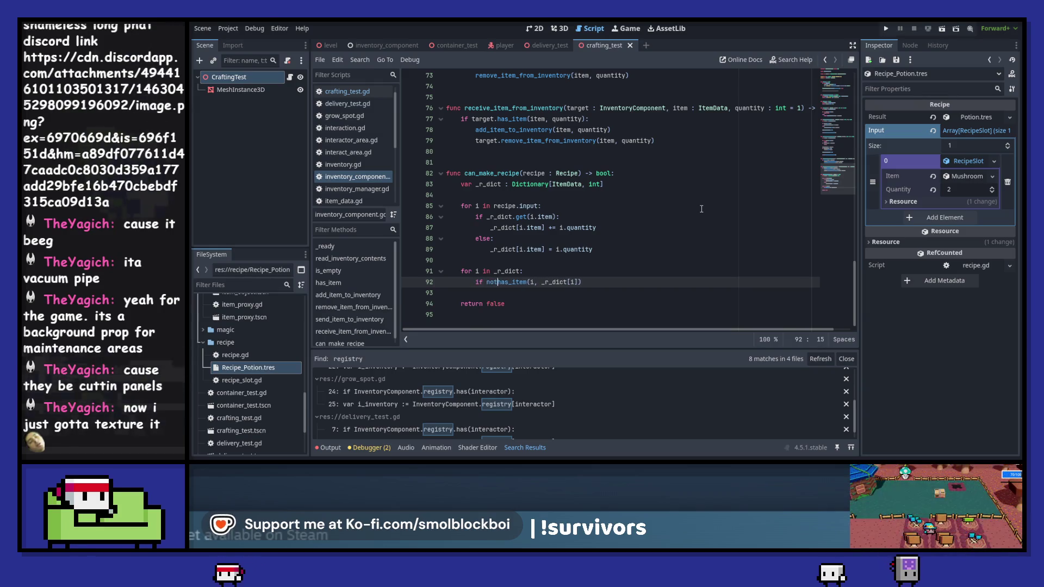
{"action": "key", "text": "End"}
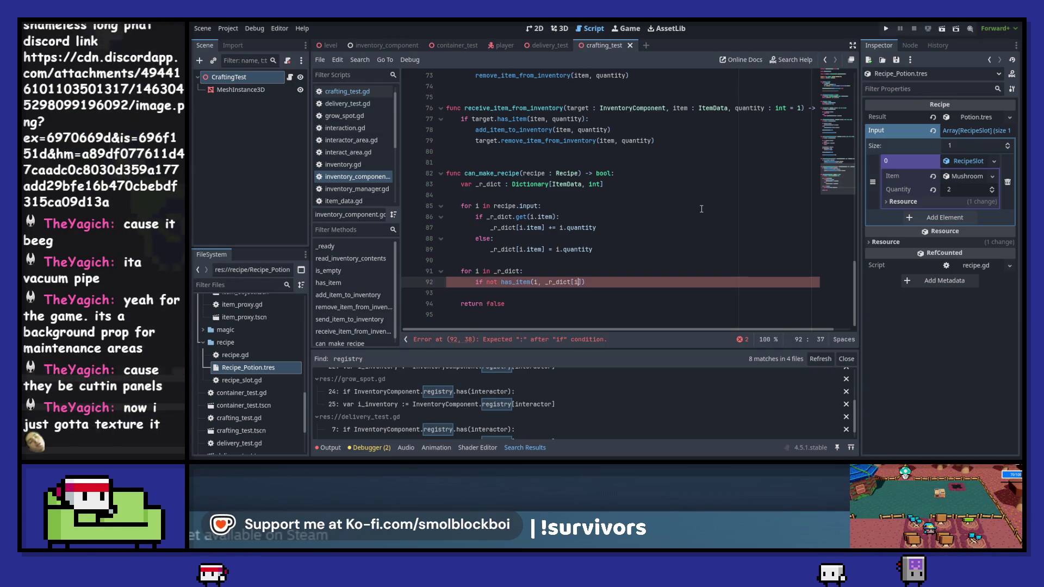
{"action": "type", "text": ":"}
{"action": "key", "text": "Down"}
{"action": "key", "text": "Delete"}
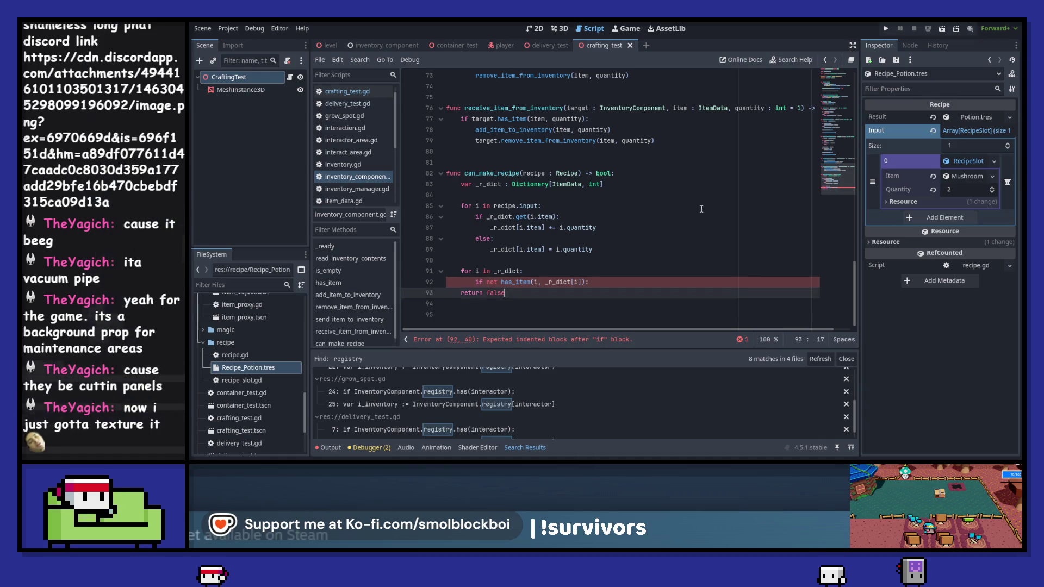
{"action": "key", "text": "Tab"}
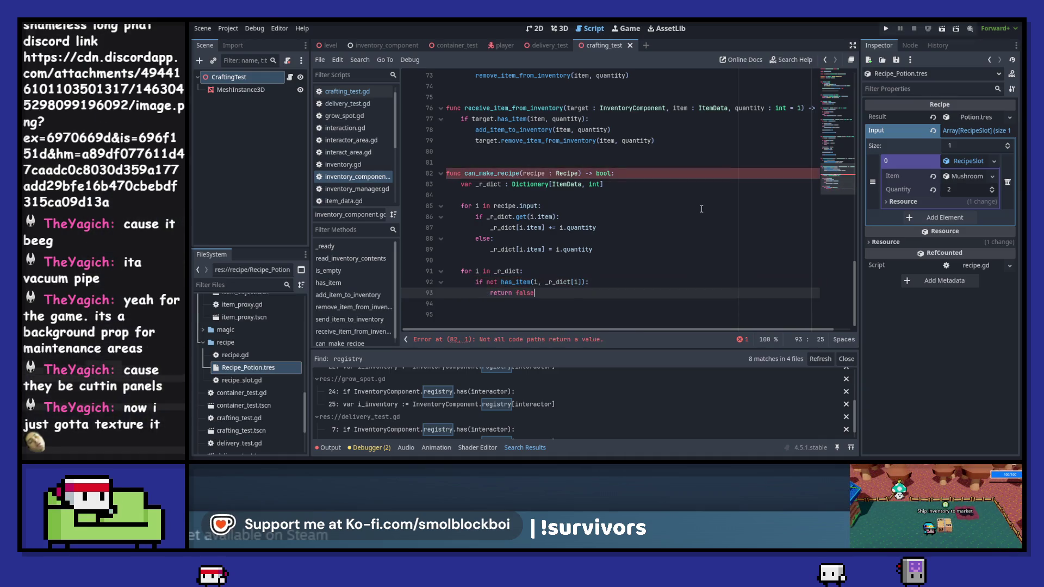
{"action": "key", "text": "Return"}
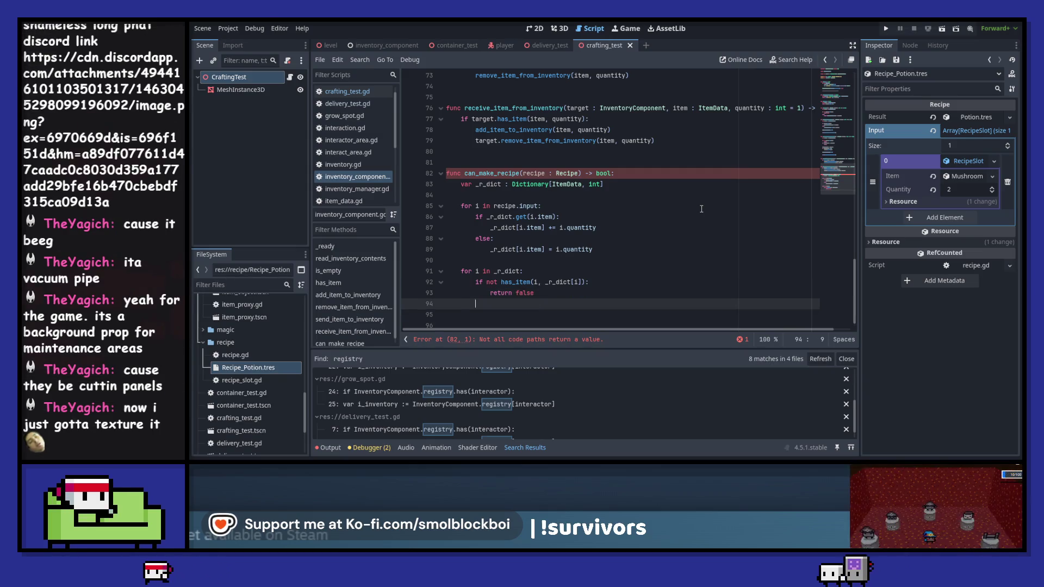
Step: End can_make_recipe with return true and save the script
{"action": "key", "text": "Return"}
{"action": "type", "text": "r"}
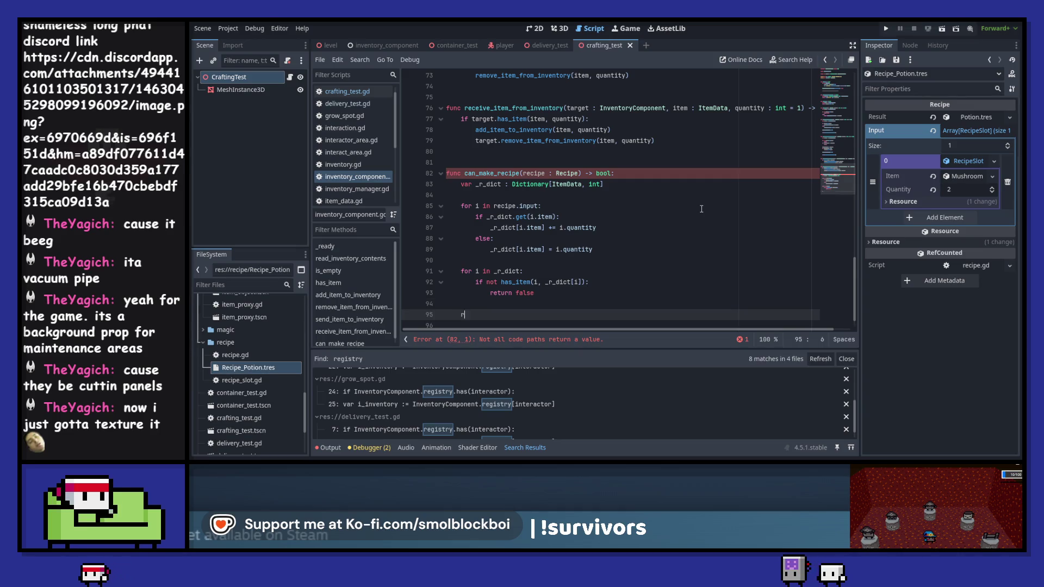
{"action": "type", "text": "n true"}
{"action": "key", "text": "ctrl+s"}
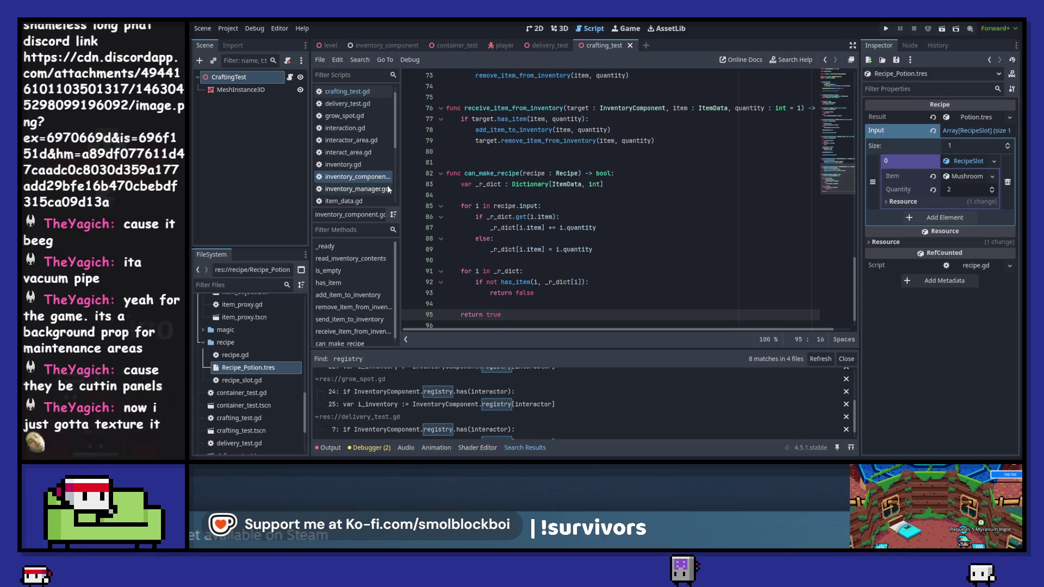
{"action": "left_click", "coordinate": [497, 174]}
Step: In crafting_test.gd, swap pass for _i_inventory.add_item_to_inventory(craft_recipe.result), save, and run with F5
{"action": "double_click", "coordinate": [498, 175]}
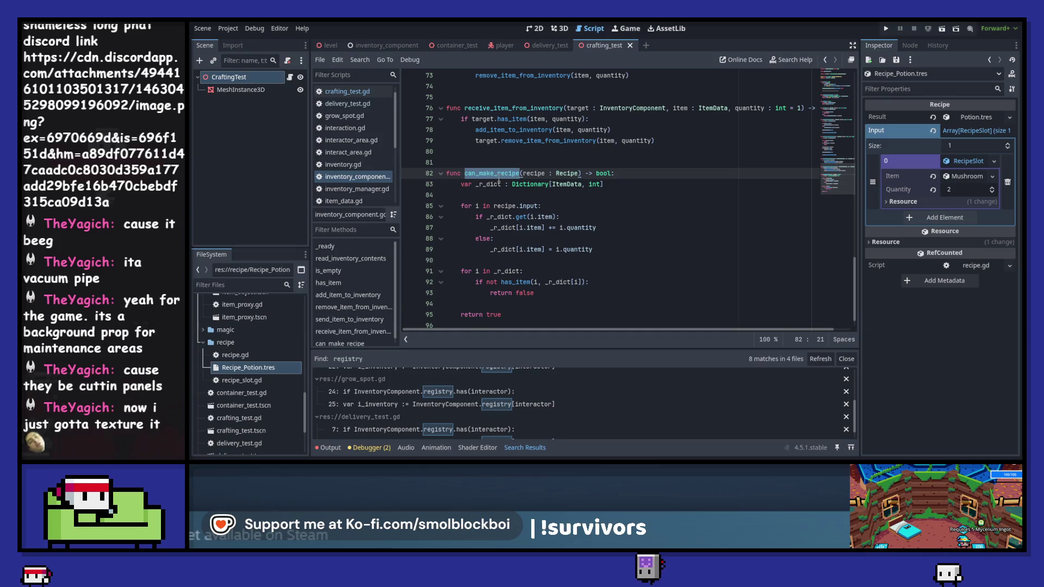
{"action": "left_click", "coordinate": [355, 93]}
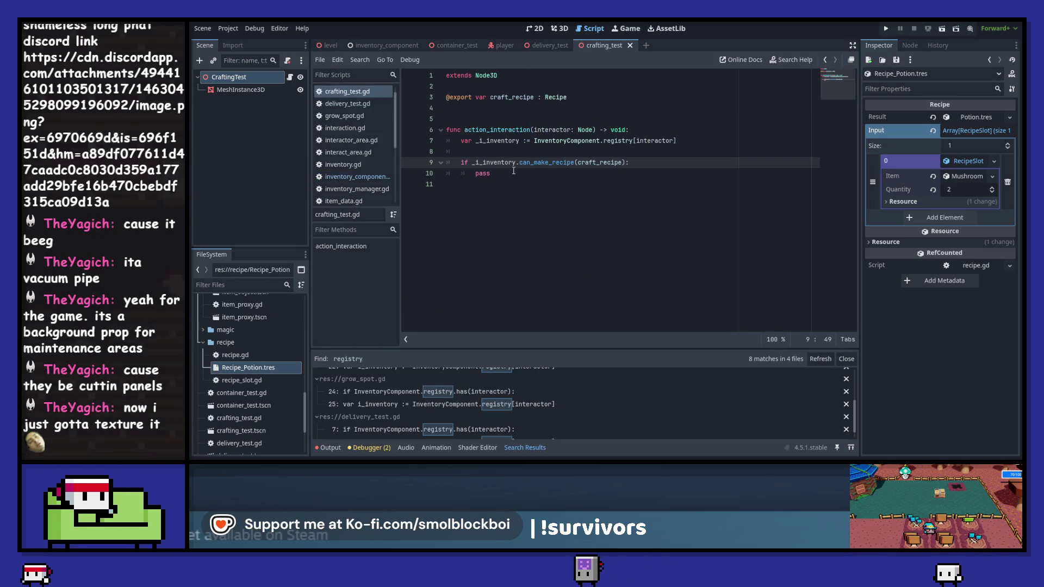
{"action": "mouse_move", "coordinate": [553, 167]}
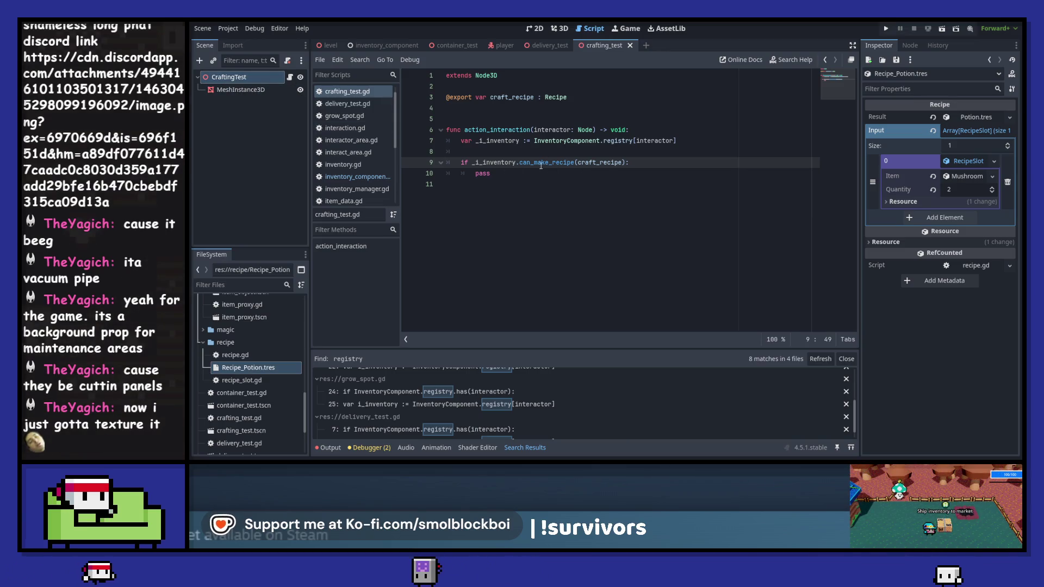
{"action": "left_click", "coordinate": [524, 175]}
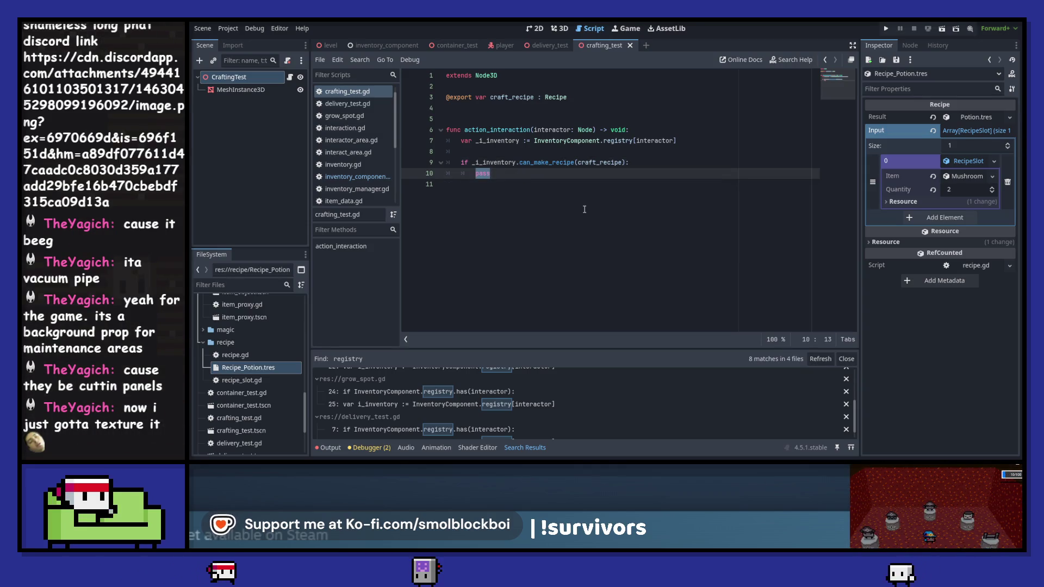
{"action": "type", "text": "i_inventory."}
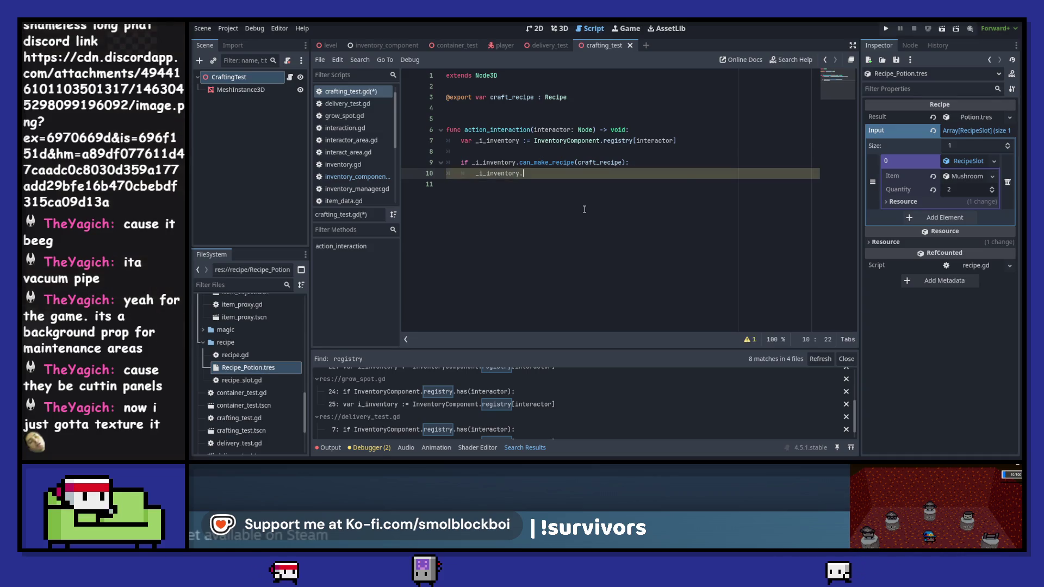
{"action": "type", "text": "ad"}
{"action": "key", "text": "Return"}
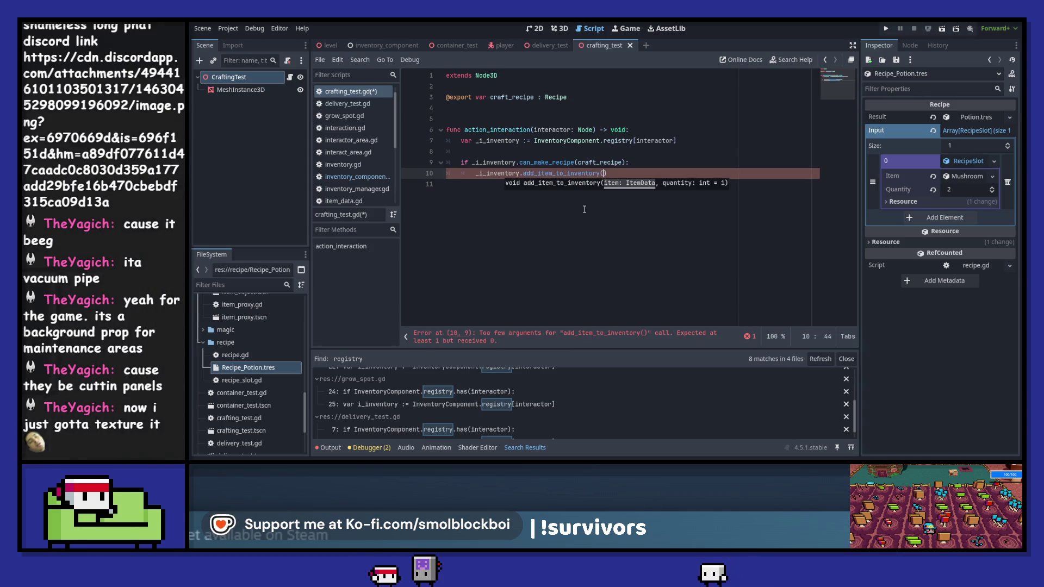
{"action": "type", "text": "t"}
{"action": "key", "text": "Return"}
{"action": "type", "text": ".r"}
{"action": "key", "text": "Return"}
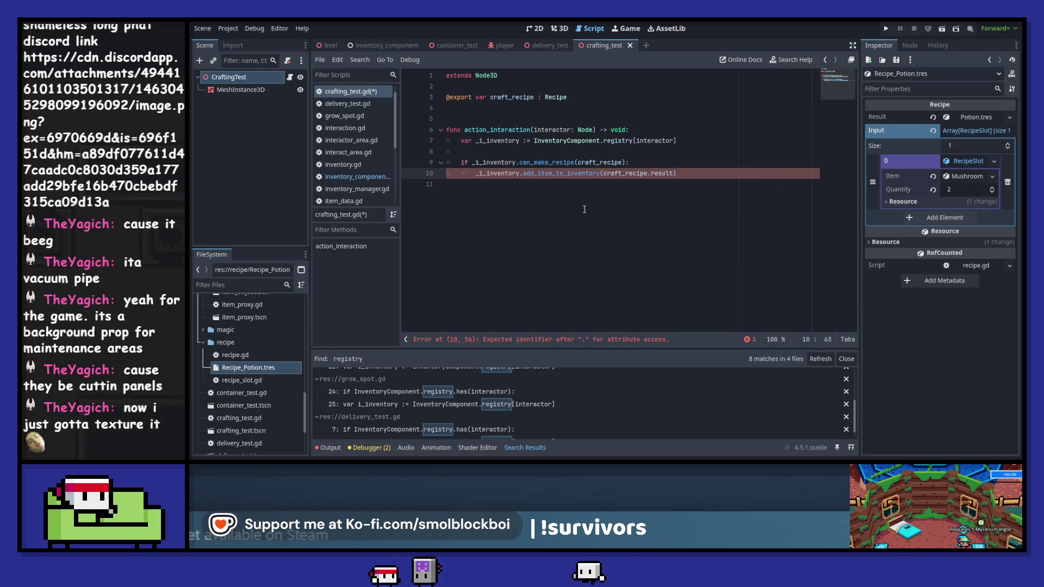
{"action": "key", "text": "ctrl+s"}
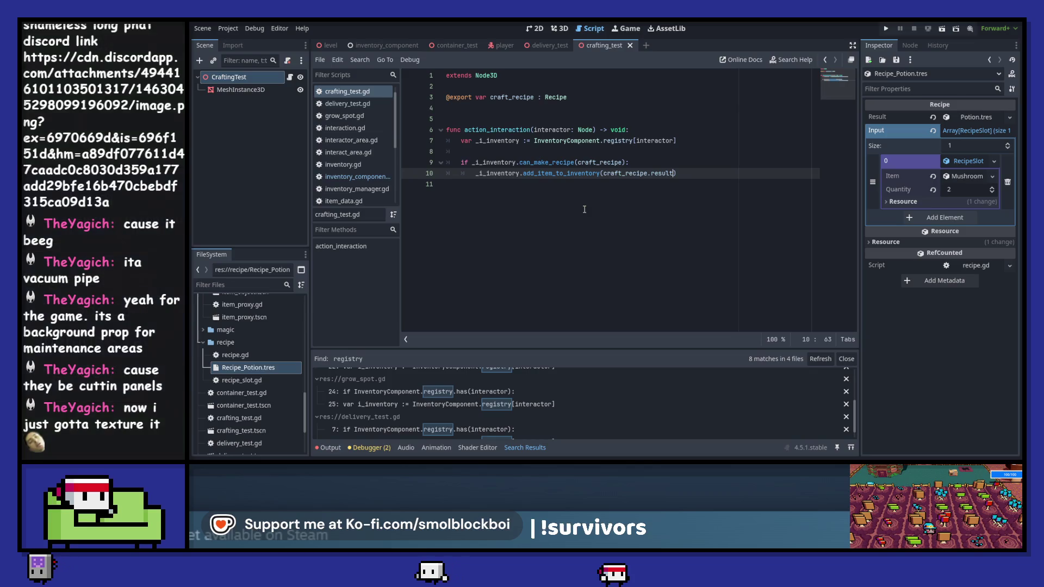
{"action": "key", "text": "F5"}
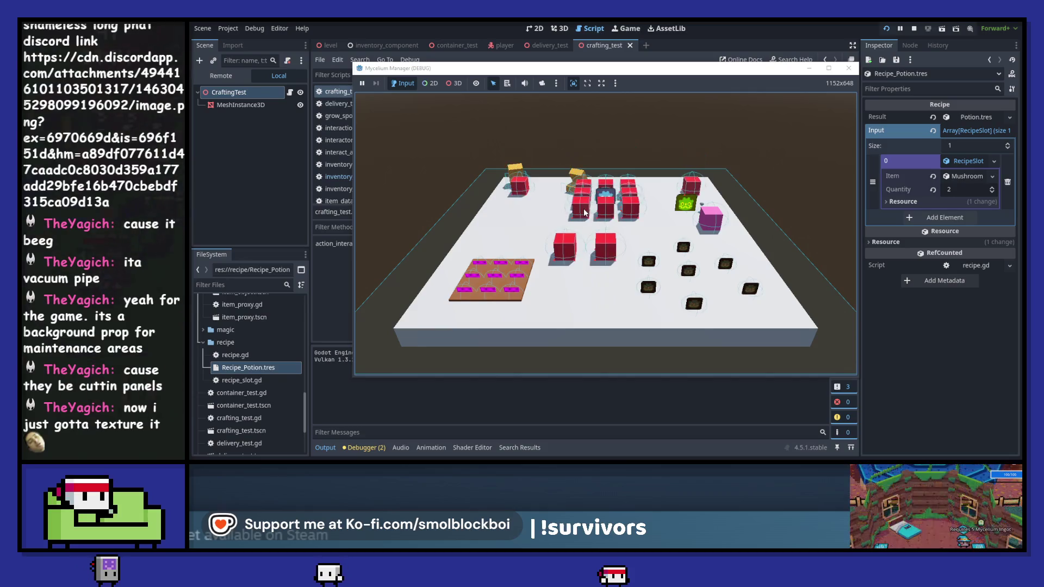
Step: Stop the game, drop a crafting_test.tscn instance into the level's 3D view, save, and rerun
{"action": "left_click", "coordinate": [848, 68]}
{"action": "left_click", "coordinate": [559, 28]}
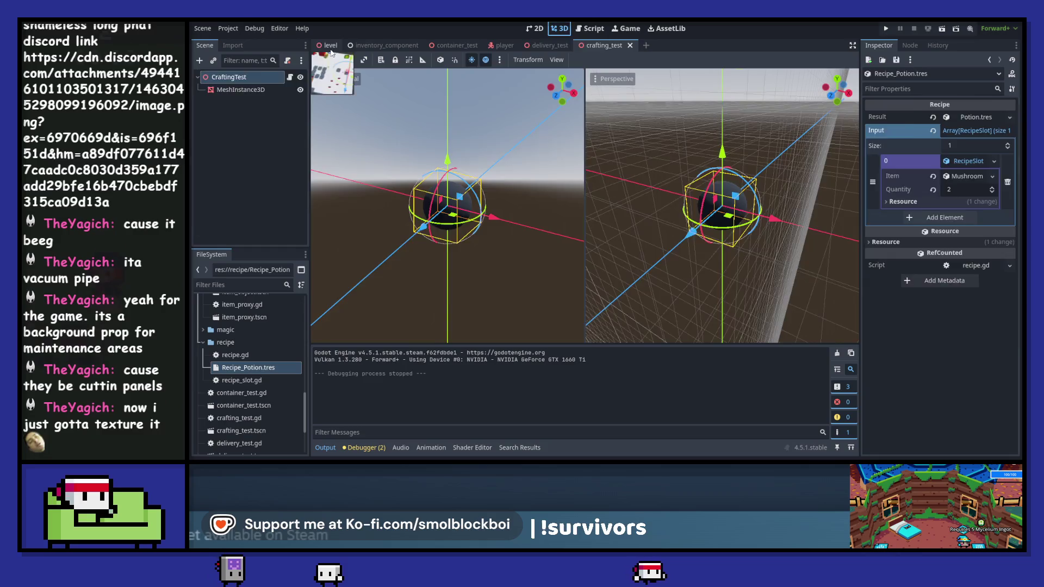
{"action": "left_click", "coordinate": [329, 45]}
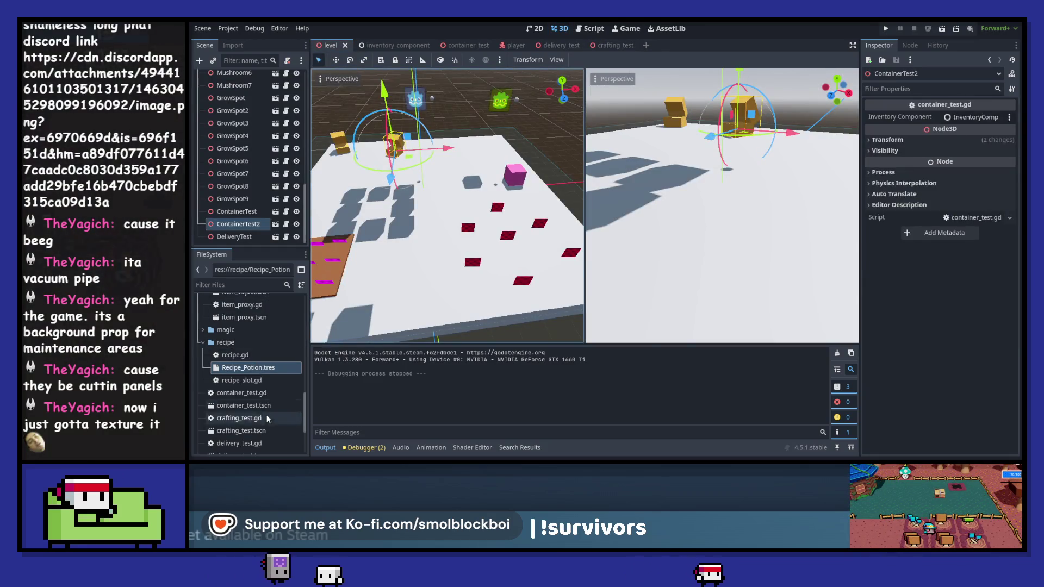
{"action": "mouse_move", "coordinate": [240, 431]}
{"action": "left_mouse_down"}
{"action": "mouse_move", "coordinate": [690, 228]}
{"action": "mouse_move", "coordinate": [469, 149]}
{"action": "left_mouse_up"}
{"action": "key", "text": "ctrl+s"}
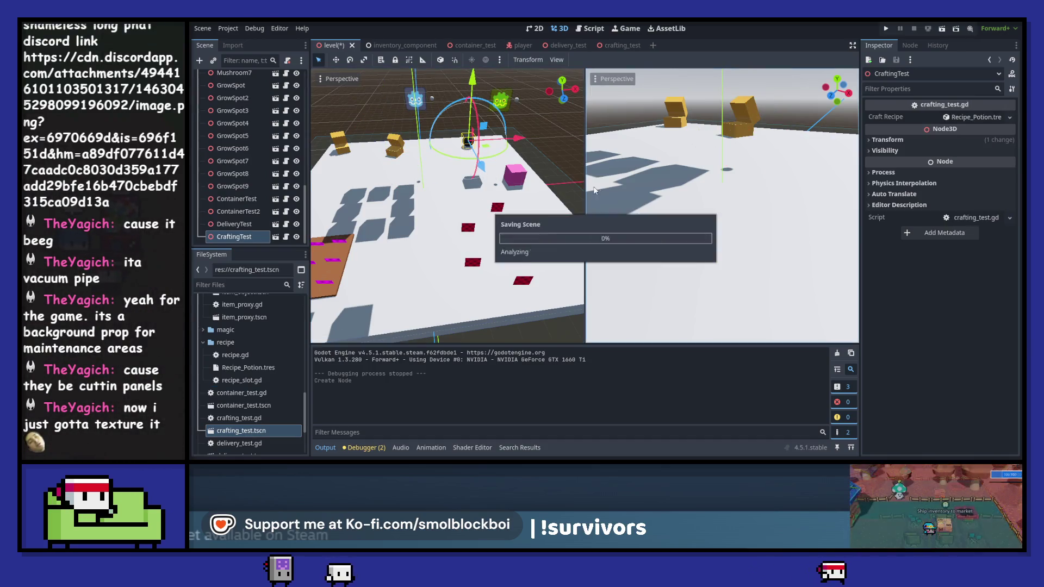
{"action": "left_click", "coordinate": [888, 32]}
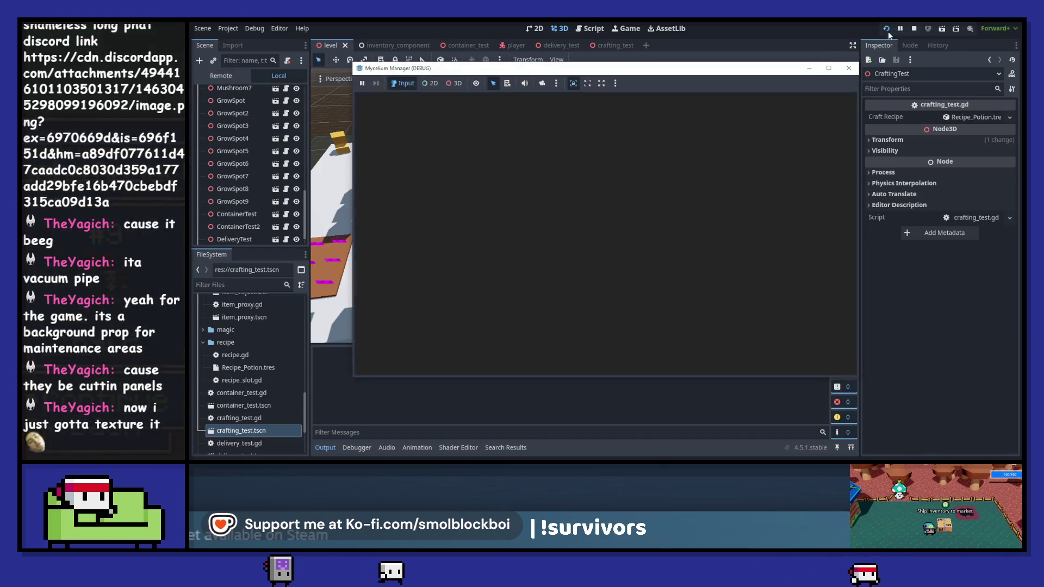
Step: In crafting_test, instance interact_area.tscn and set its Interactee Node to CraftingTest
{"action": "left_click", "coordinate": [848, 67]}
{"action": "left_click", "coordinate": [612, 45]}
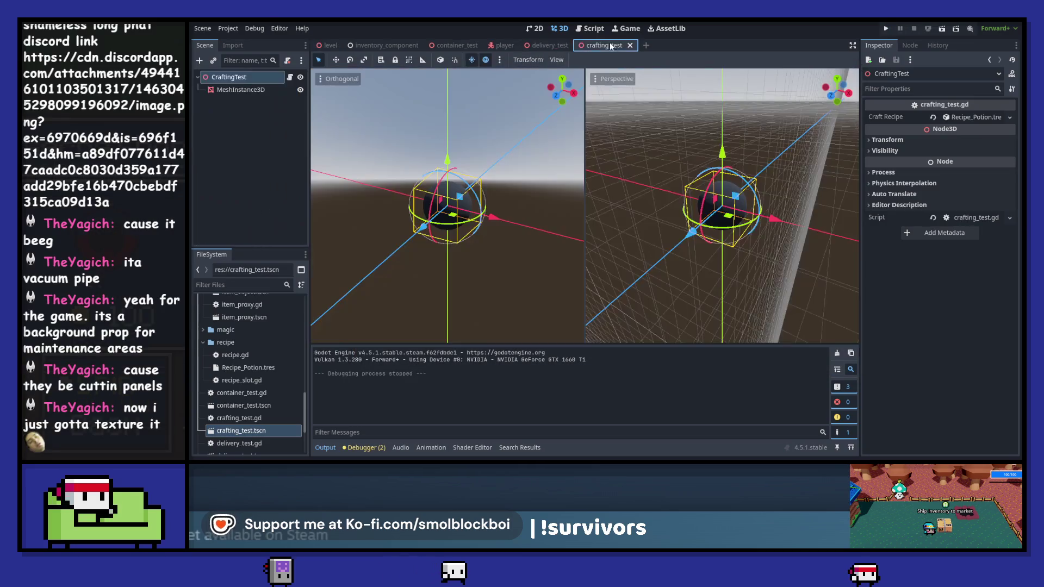
{"action": "left_click", "coordinate": [218, 61]}
{"action": "type", "text": "int"}
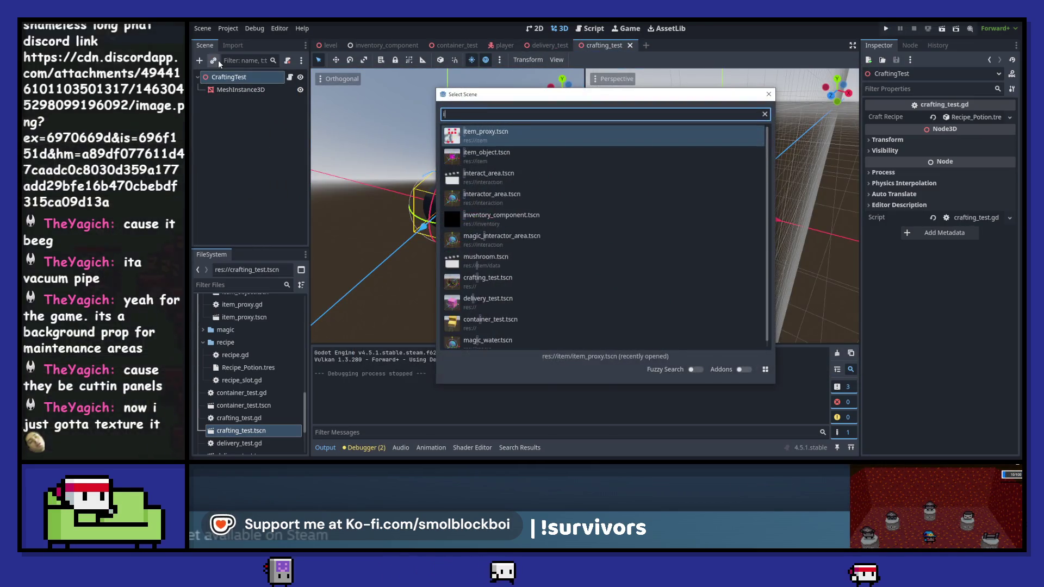
{"action": "type", "text": "er"}
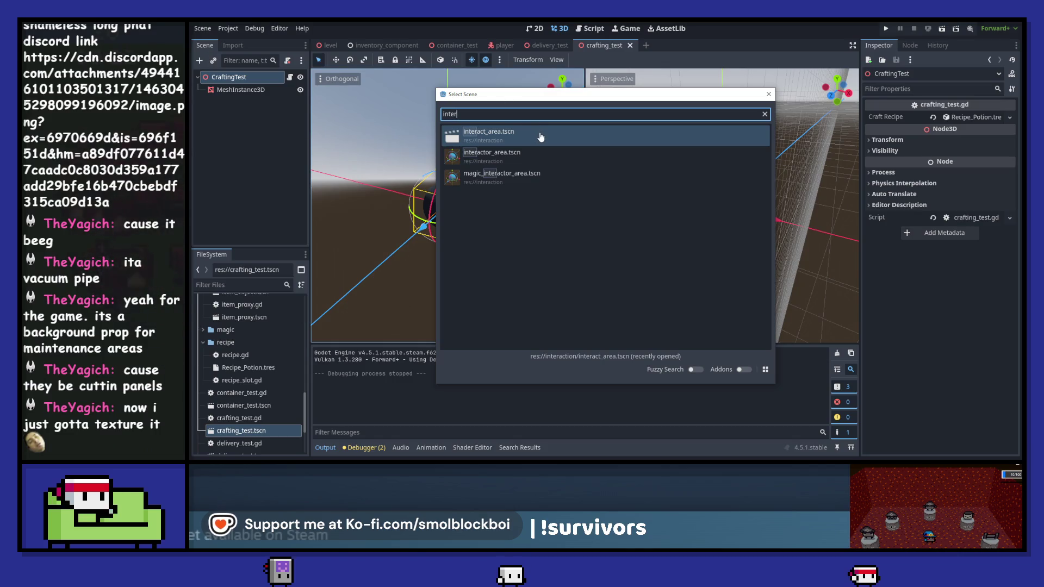
{"action": "double_click", "coordinate": [540, 136]}
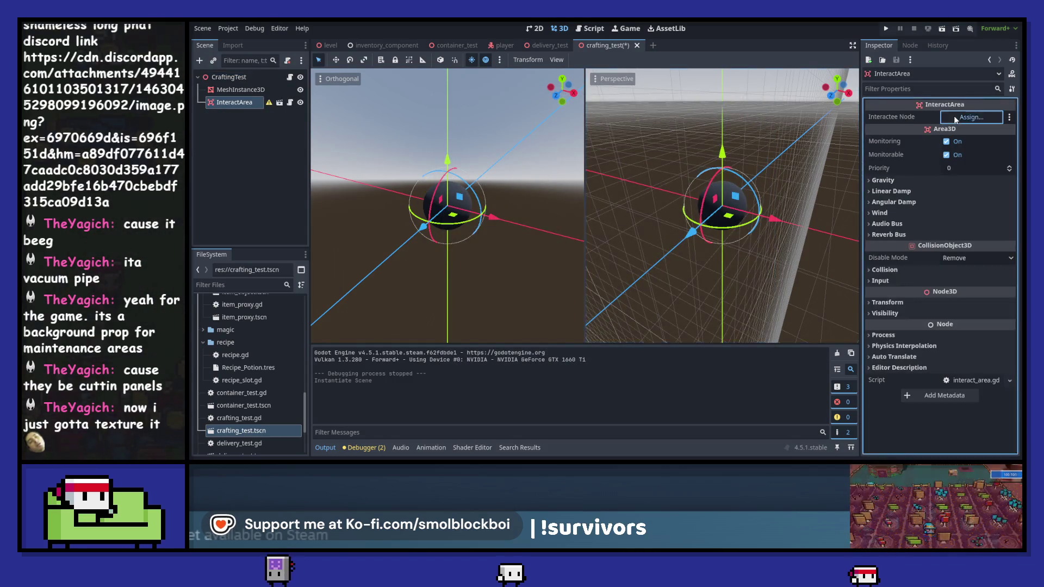
{"action": "left_click", "coordinate": [955, 118]}
{"action": "left_click", "coordinate": [565, 382]}
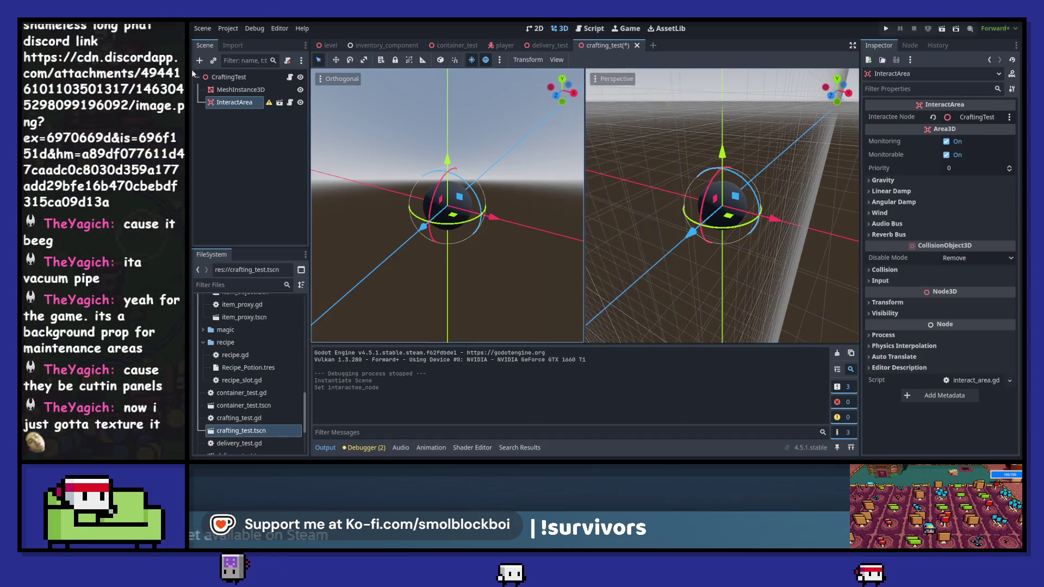
Step: Add a CollisionShape3D with an enlarged SphereShape3D under InteractArea, save, and run
{"action": "key", "text": "ctrl+a"}
{"action": "type", "text": "coll"}
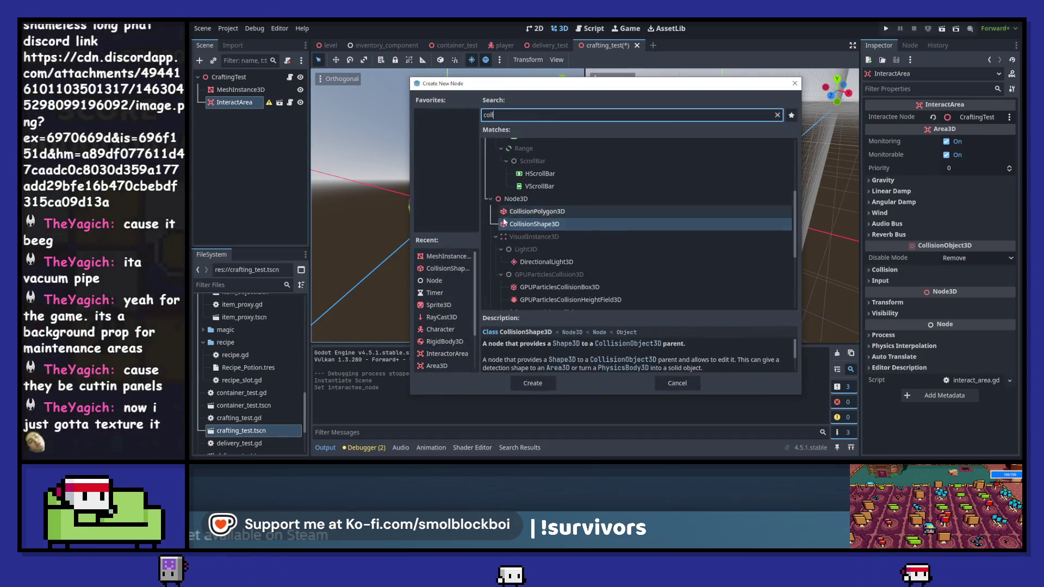
{"action": "double_click", "coordinate": [505, 224]}
{"action": "left_click", "coordinate": [965, 117]}
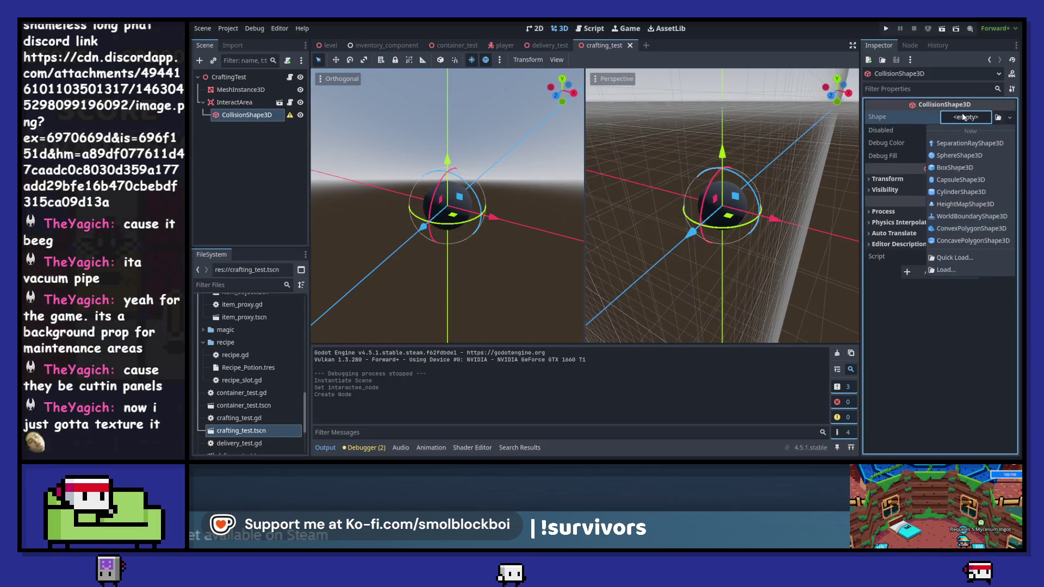
{"action": "left_click", "coordinate": [953, 155]}
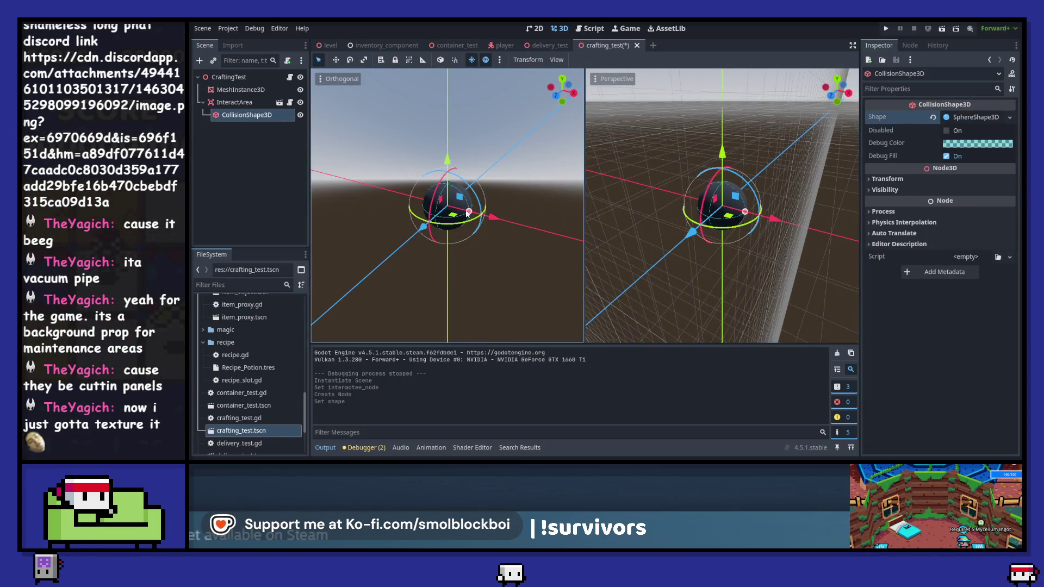
{"action": "left_click_drag", "start_coordinate": [474, 213], "coordinate": [473, 213]}
{"action": "key", "text": "ctrl+s"}
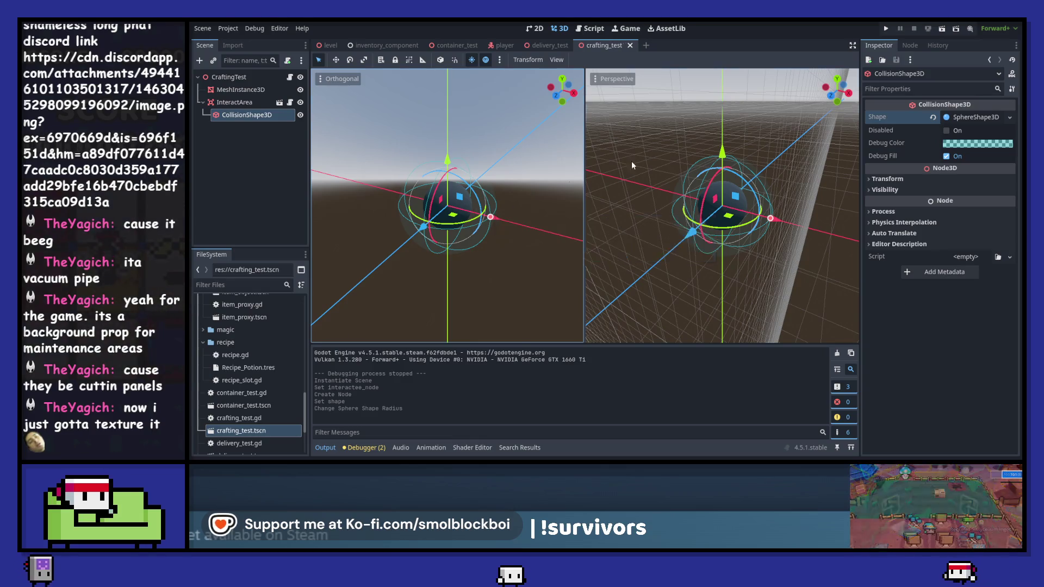
{"action": "left_click", "coordinate": [886, 29]}
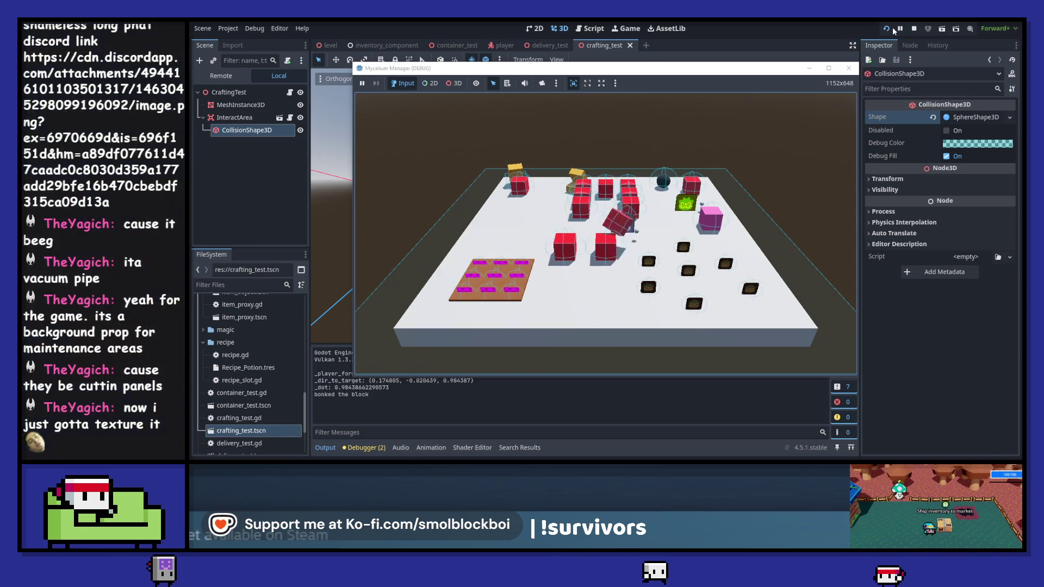
Step: Walk around picking up mushrooms, deliver them at the pink cube, then stop the game
{"action": "key", "text": "d"}
{"action": "key", "text": "s"}
{"action": "key", "text": "w"}
{"action": "key", "text": "w"}
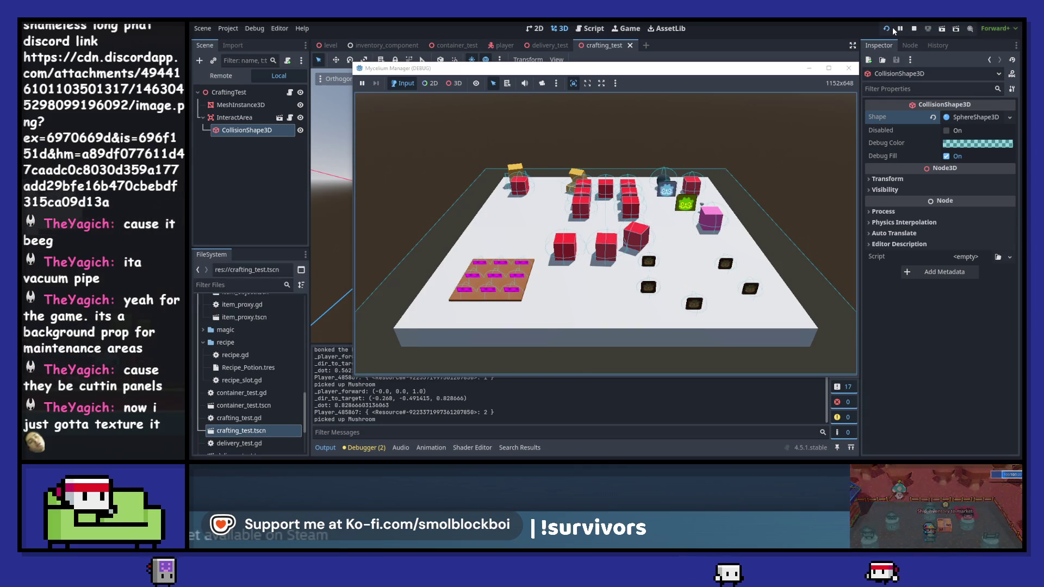
{"action": "key", "text": "e"}
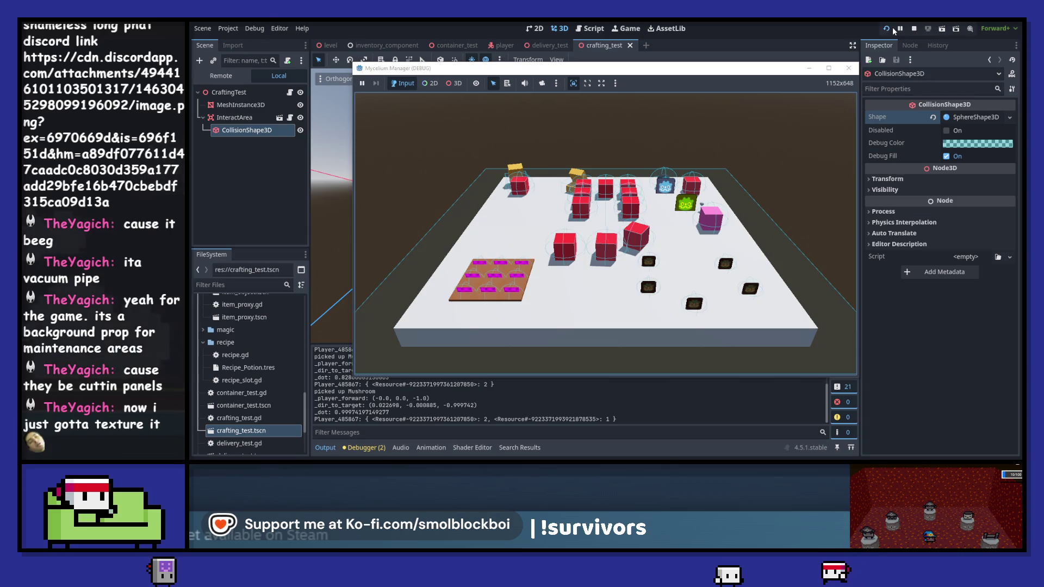
{"action": "key", "text": "e"}
{"action": "key", "text": "e"}
{"action": "key", "text": "s"}
{"action": "key", "text": "d"}
{"action": "key", "text": "e"}
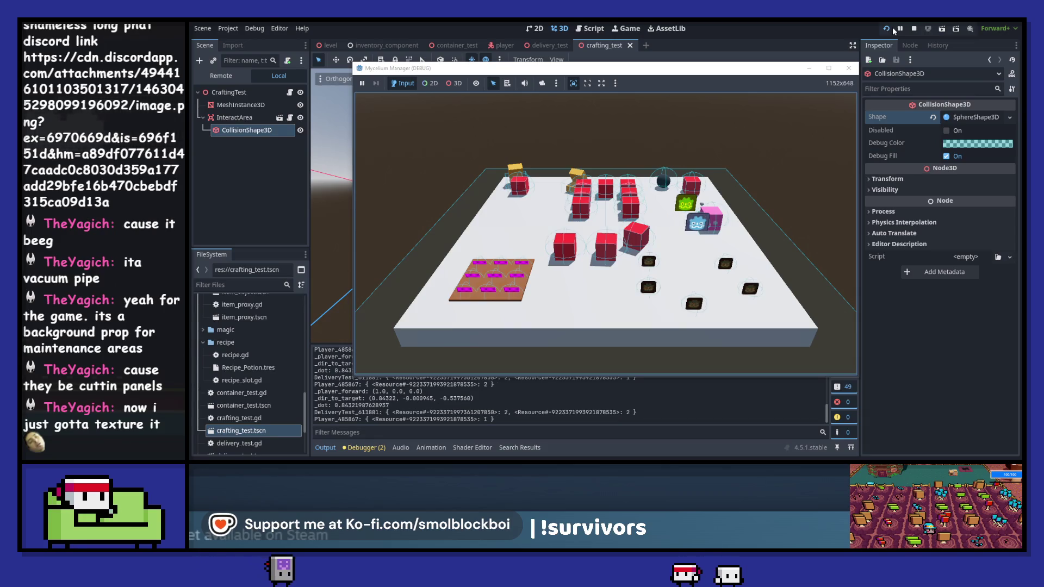
{"action": "key", "text": "e"}
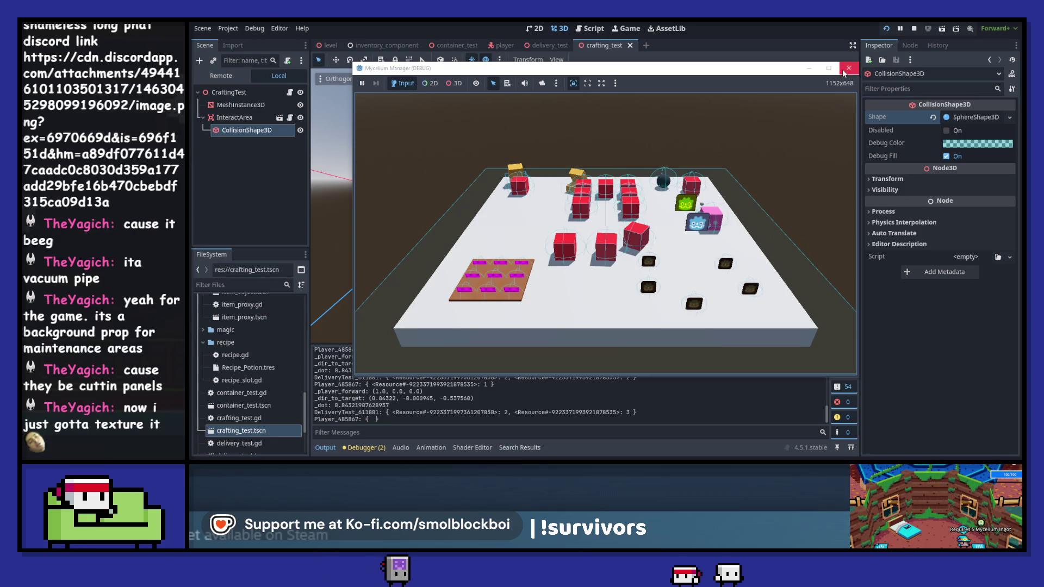
{"action": "left_click", "coordinate": [849, 72]}
Step: Jump to read_inventory_contents in inventory_component.gd and clear the Output log
{"action": "left_click", "coordinate": [590, 28]}
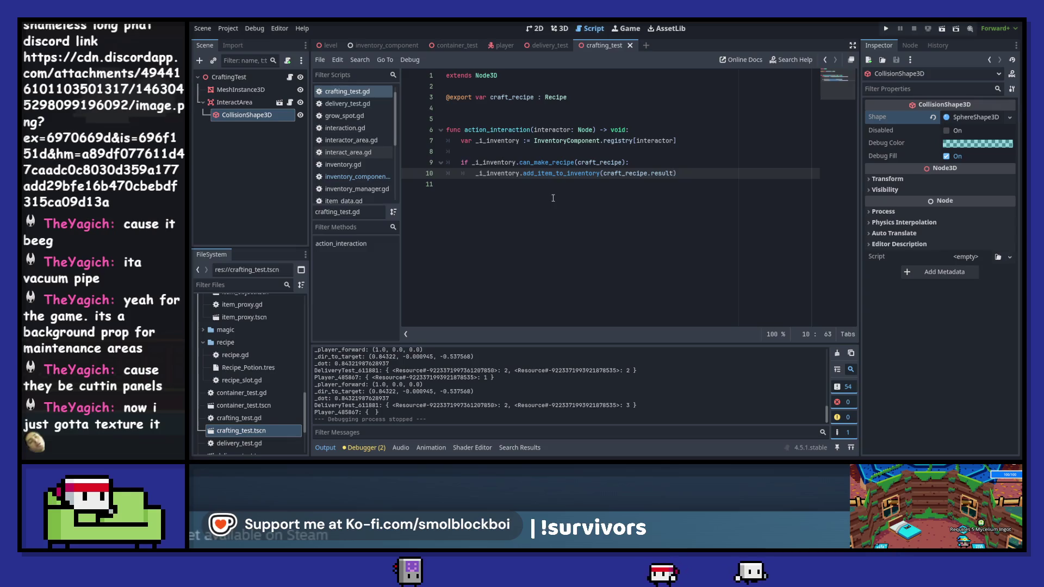
{"action": "left_click", "coordinate": [357, 176]}
{"action": "scroll", "coordinate": [624, 236], "scroll_direction": "up", "scroll_amount": 4}
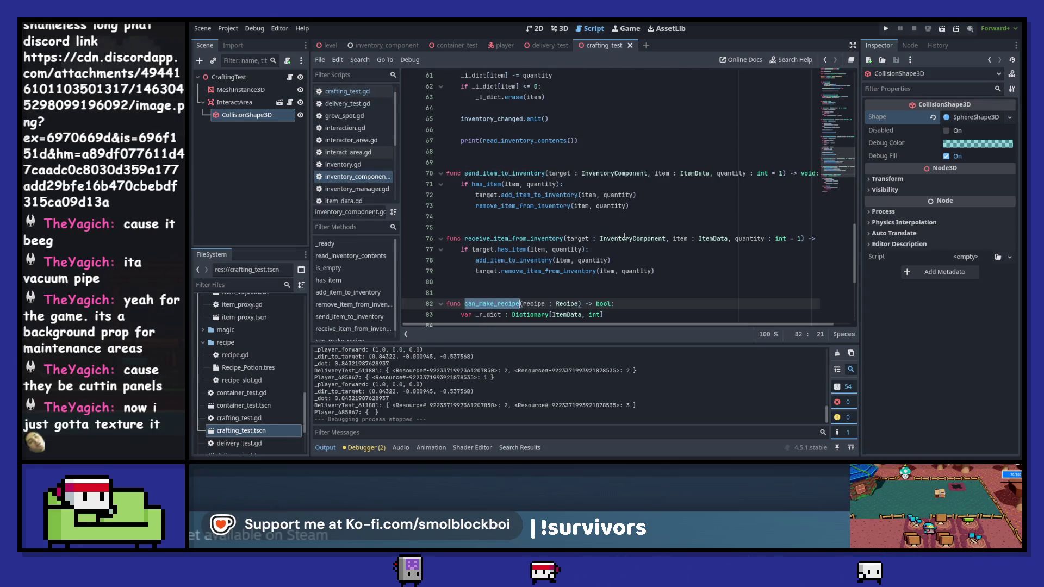
{"action": "scroll", "coordinate": [624, 235], "scroll_direction": "up", "scroll_amount": 5}
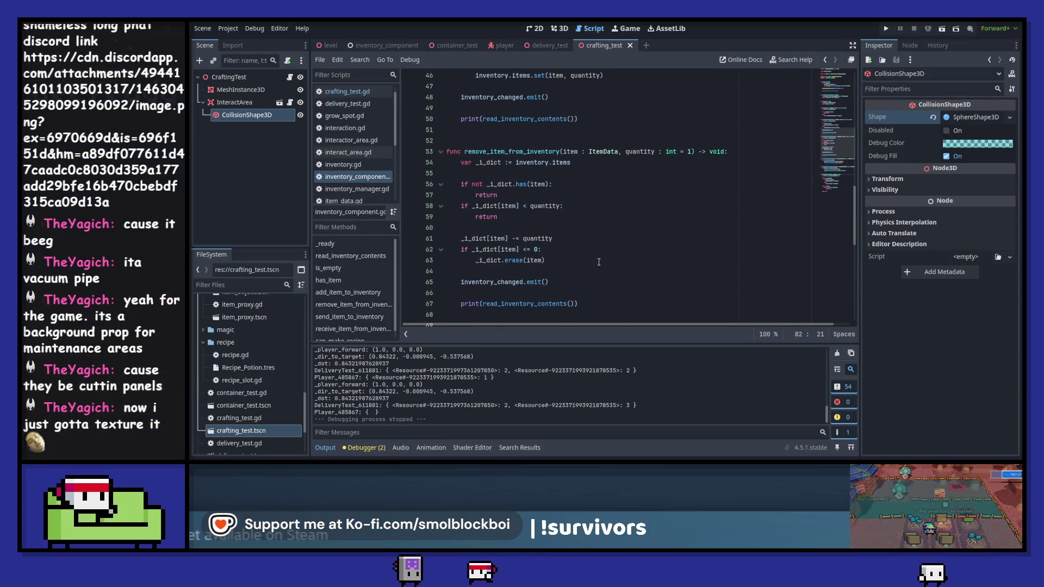
{"action": "left_click", "coordinate": [529, 304], "text": "ctrl"}
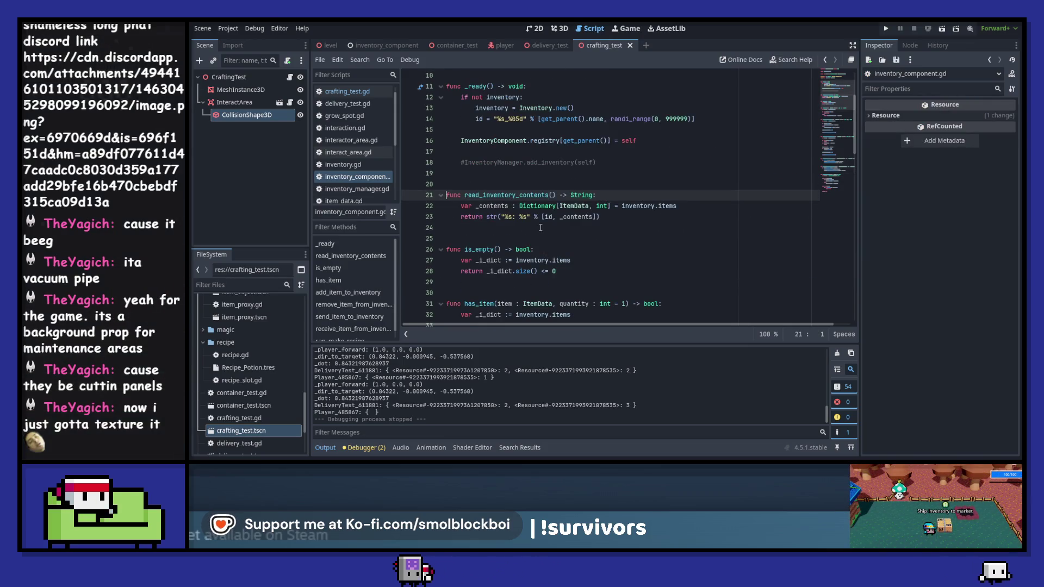
{"action": "mouse_move", "coordinate": [550, 219]}
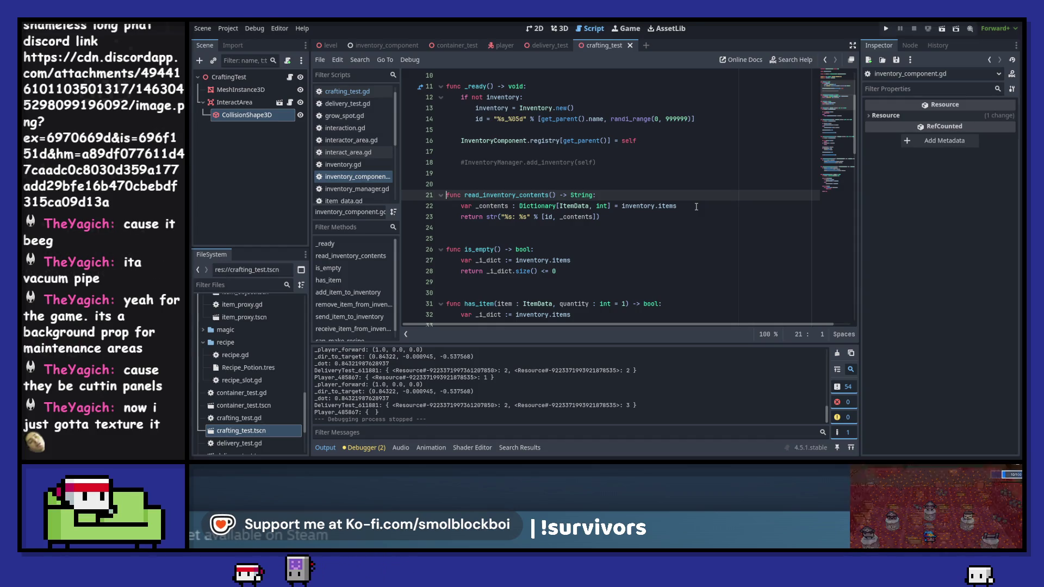
{"action": "left_click", "coordinate": [838, 353]}
{"action": "left_click", "coordinate": [725, 207]}
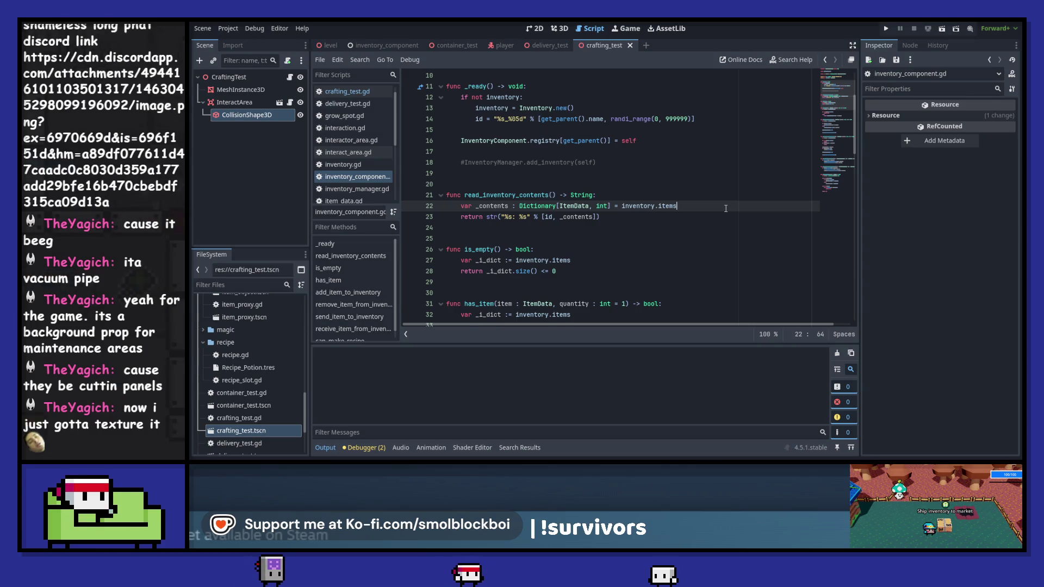
Step: Declare a new variable _content_string of type String in read_inventory_contents
{"action": "key", "text": "Return"}
{"action": "key", "text": "Return"}
{"action": "key", "text": "Up"}
{"action": "key", "text": "Return"}
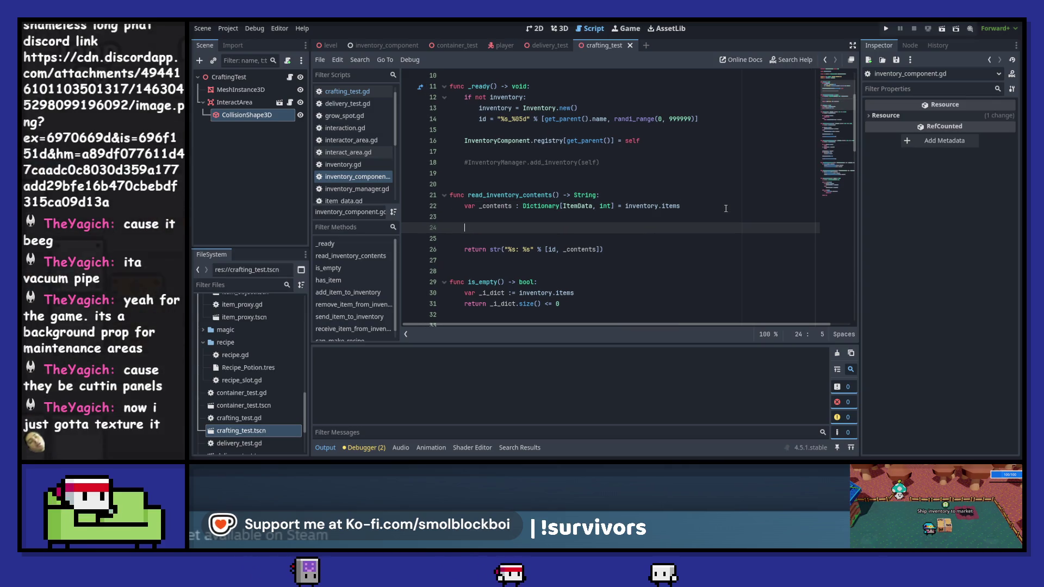
{"action": "type", "text": "var _"}
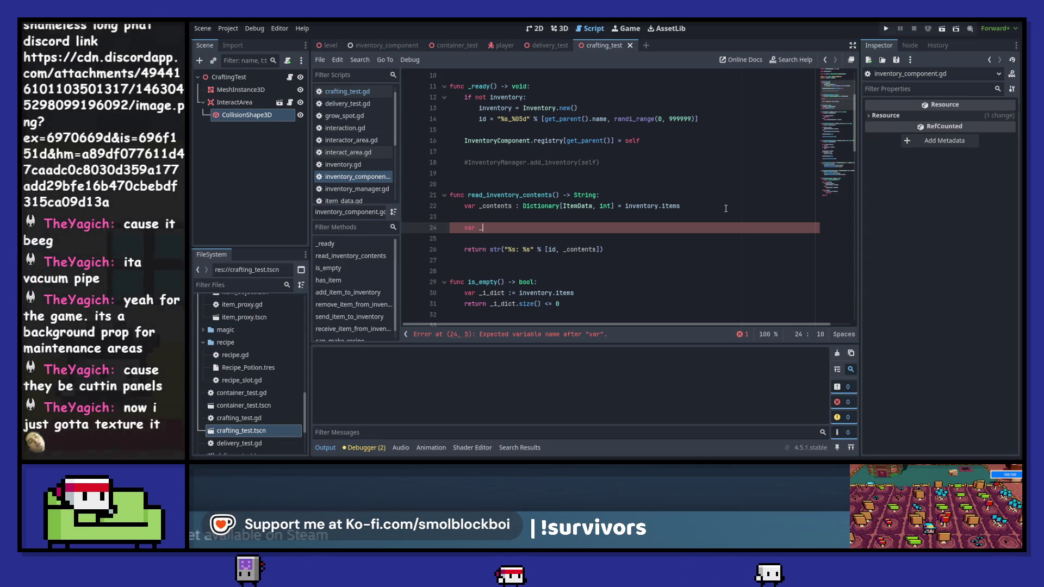
{"action": "type", "text": "conte"}
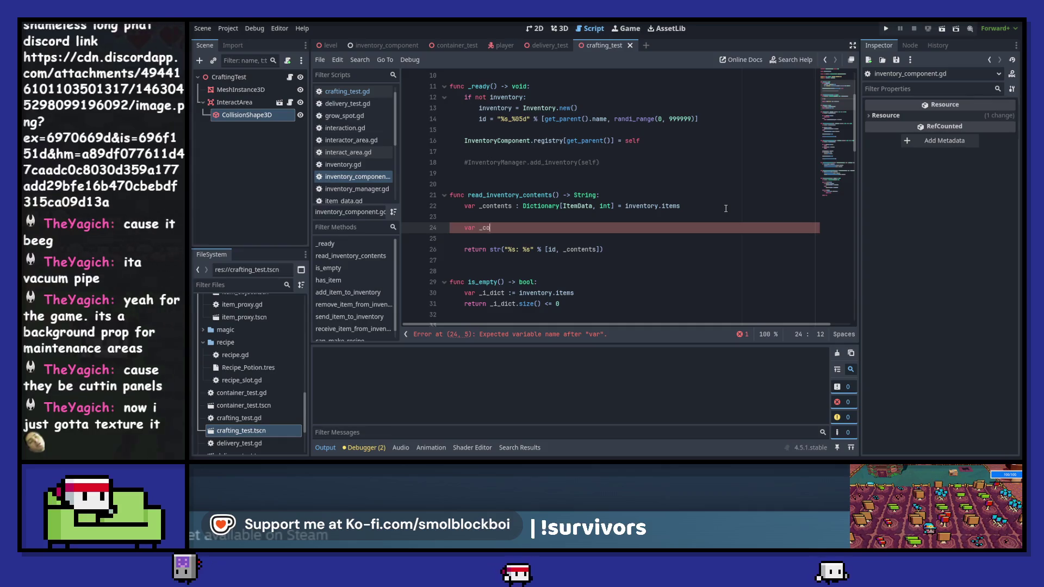
{"action": "type", "text": "nt_string"}
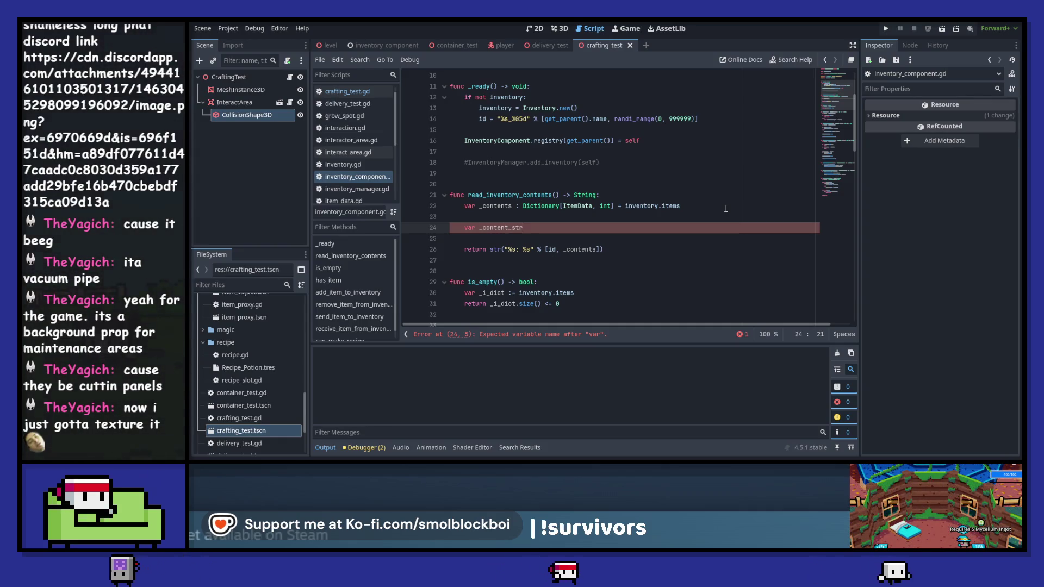
{"action": "type", "text": " : String"}
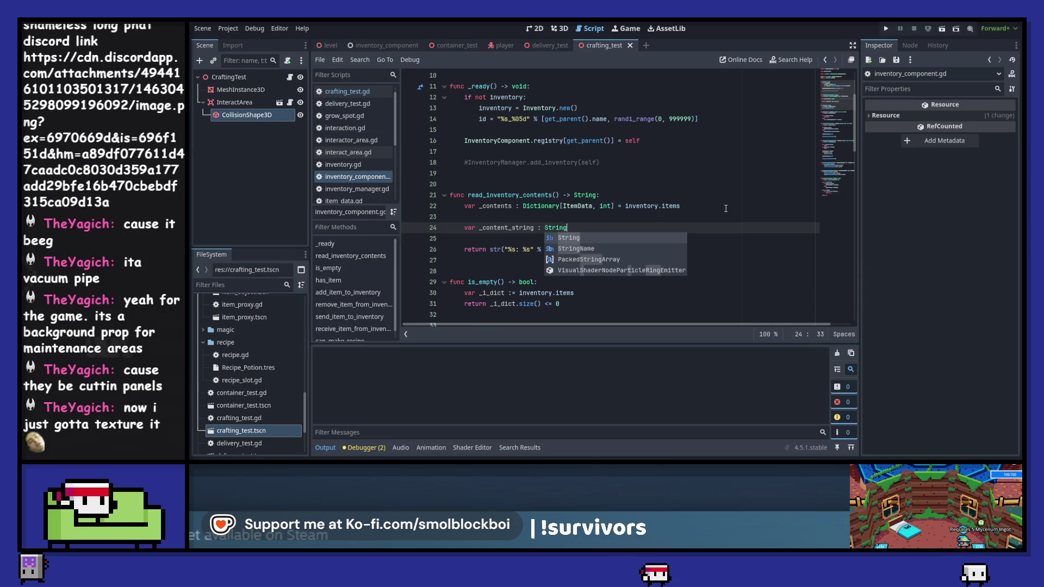
{"action": "key", "text": "Return"}
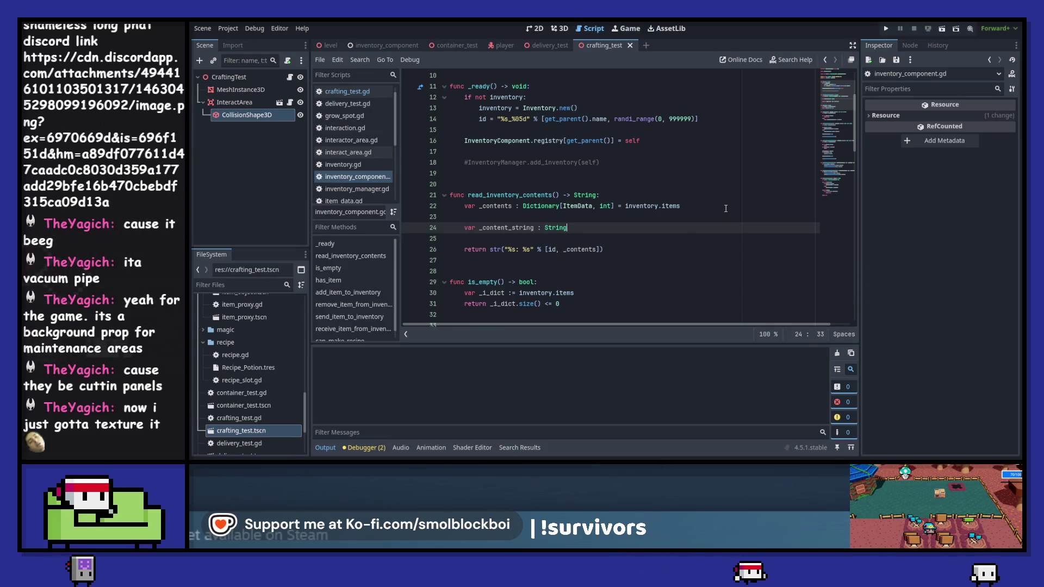
Step: Add a 'for i in _contents:' loop that appends i.name to _content_string
{"action": "key", "text": "Return"}
{"action": "key", "text": "Return"}
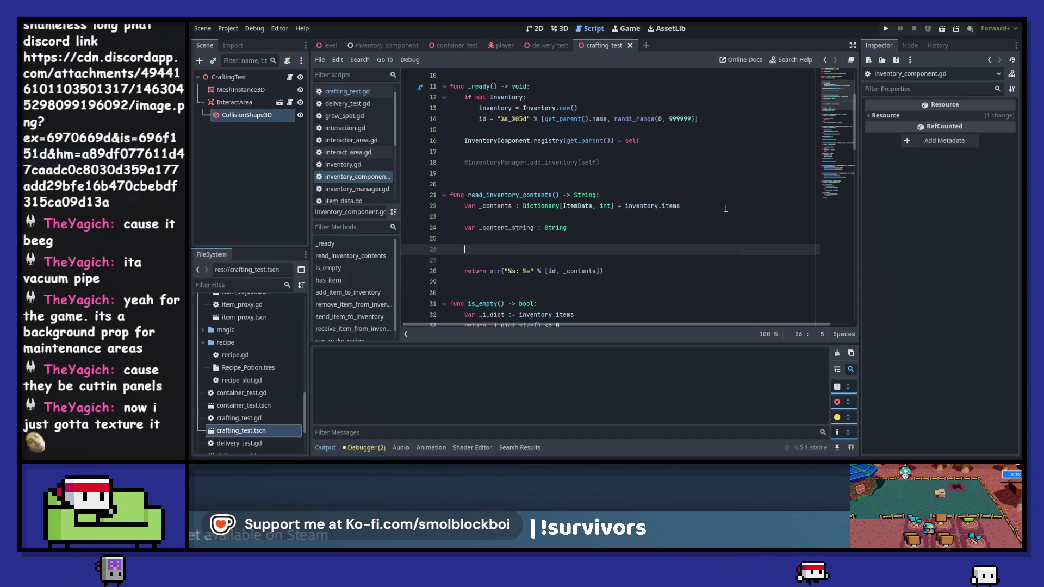
{"action": "type", "text": "for i in"}
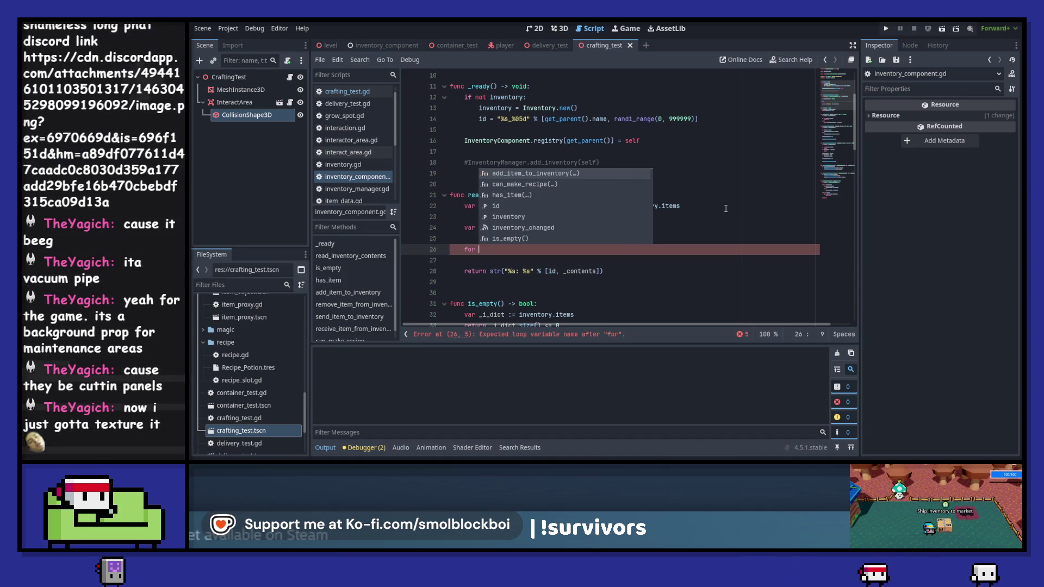
{"action": "type", "text": " _c"}
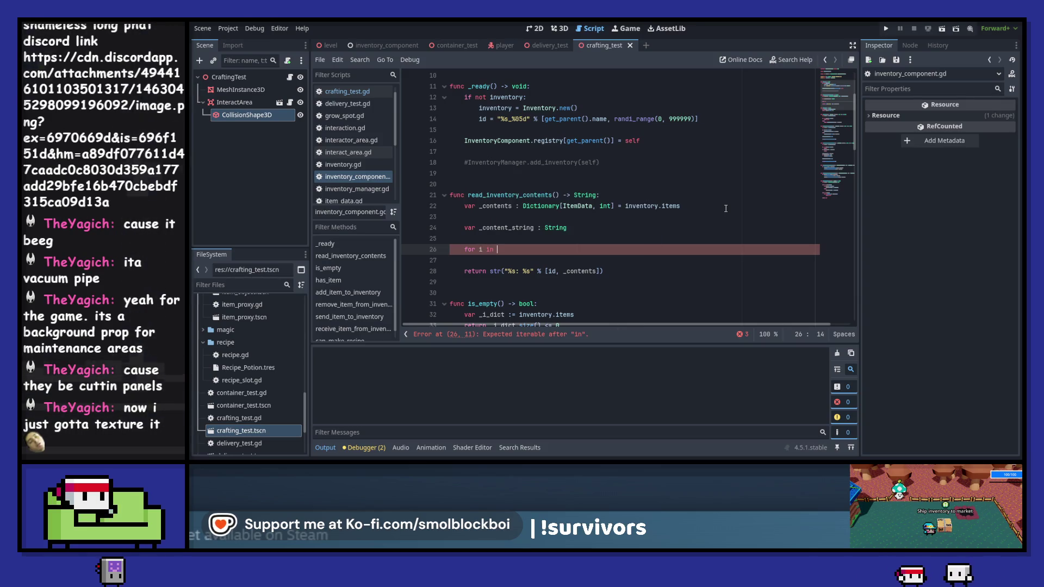
{"action": "type", "text": "ontents:"}
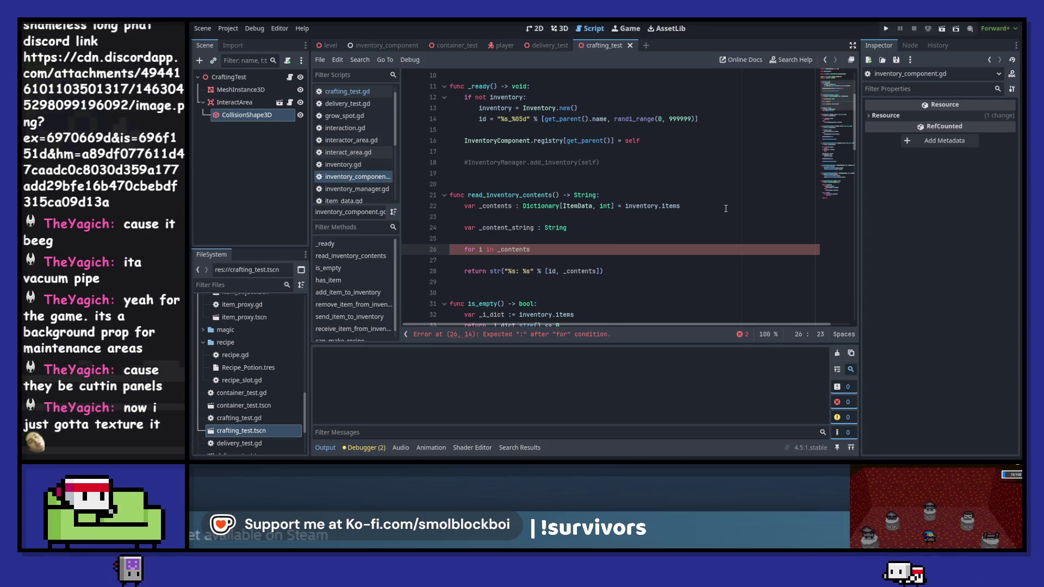
{"action": "key", "text": "Return"}
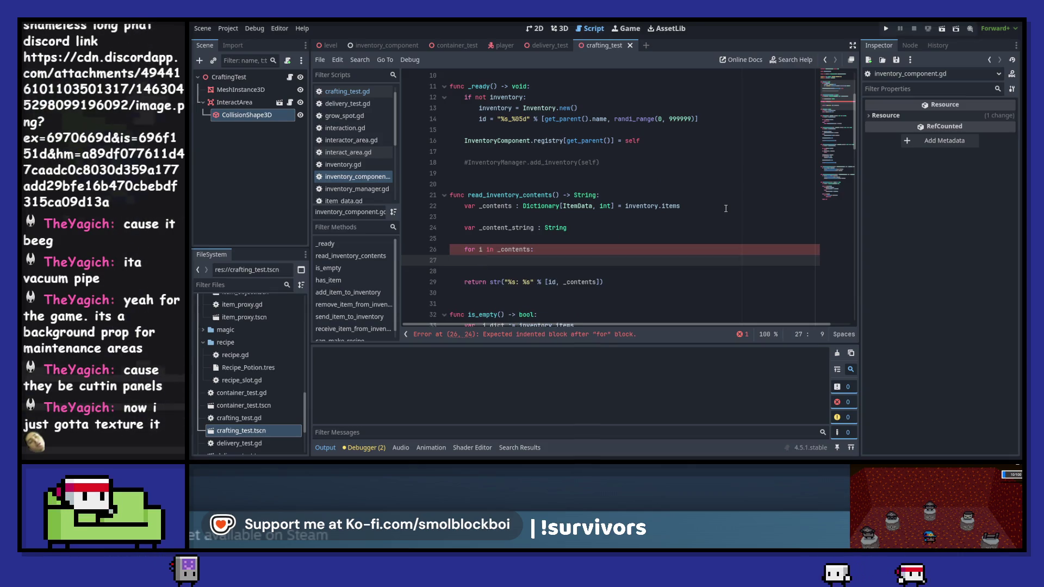
{"action": "type", "text": "_con"}
{"action": "key", "text": "Down"}
{"action": "key", "text": "Return"}
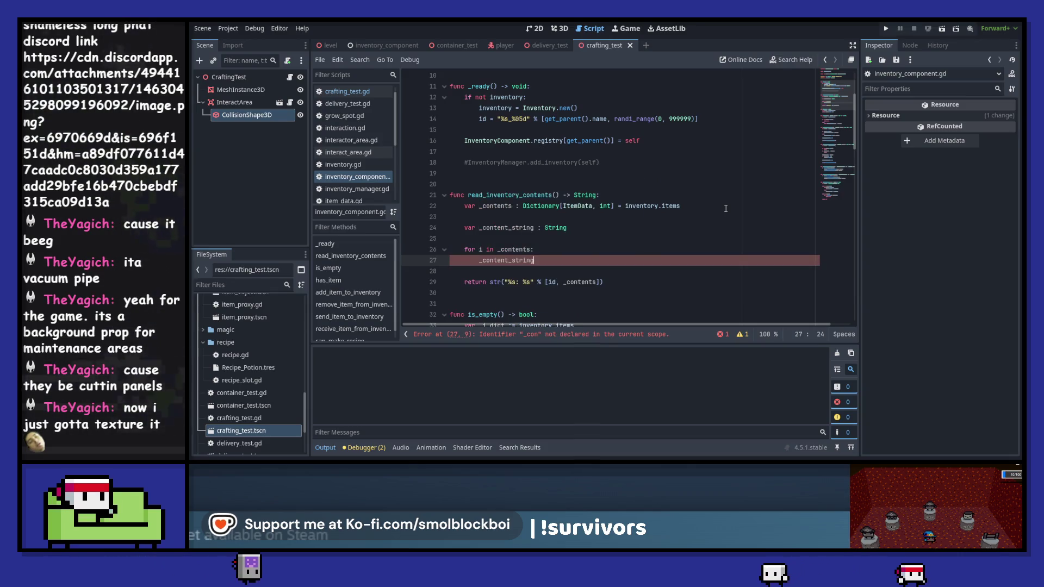
{"action": "type", "text": "."}
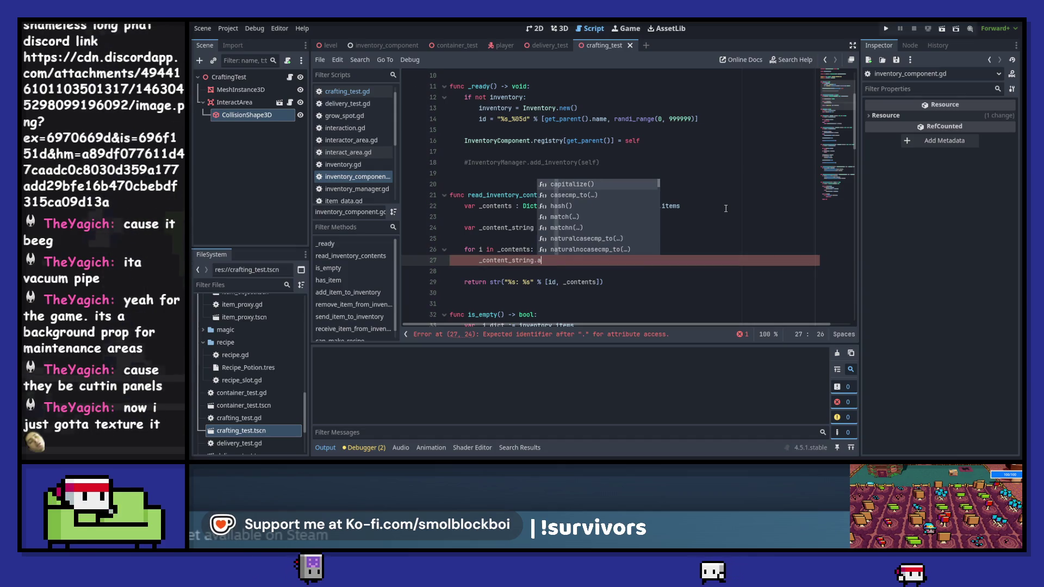
{"action": "key", "text": "Escape"}
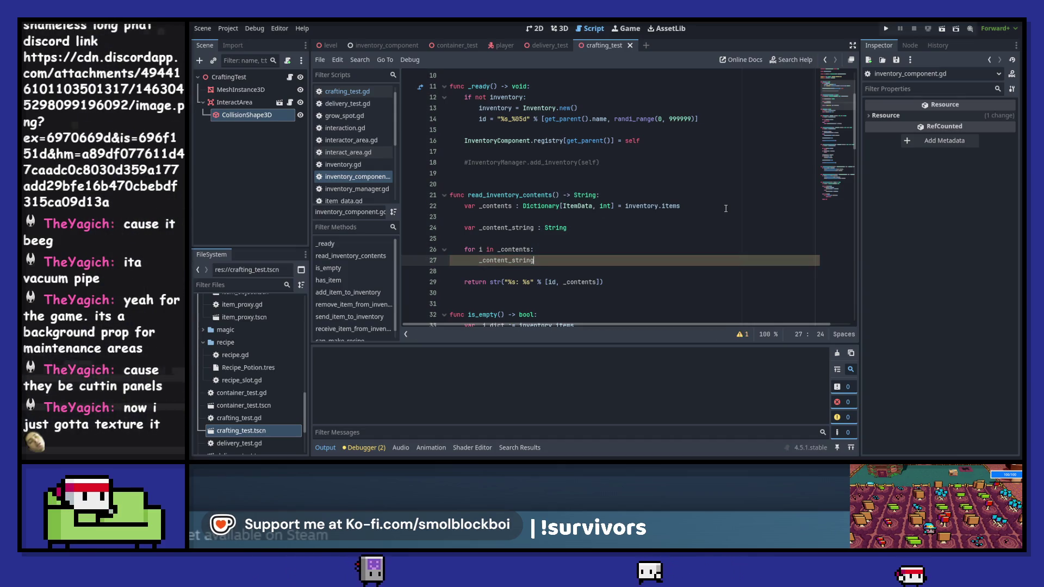
{"action": "type", "text": "app"}
{"action": "key", "text": "BackSpace"}
{"action": "key", "text": "BackSpace"}
{"action": "key", "text": "BackSpace"}
{"action": "type", "text": "+="}
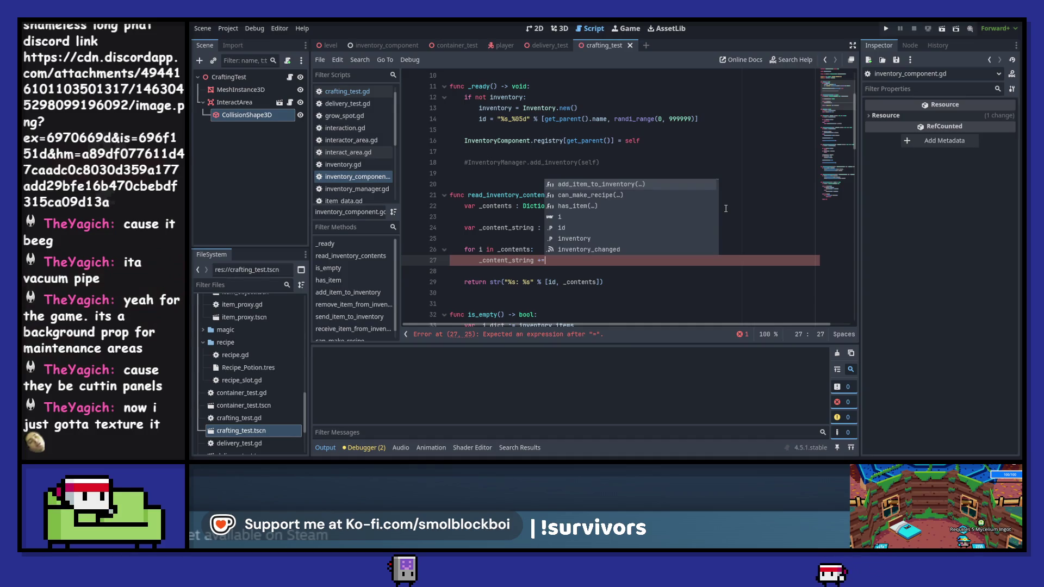
{"action": "type", "text": " i.name"}
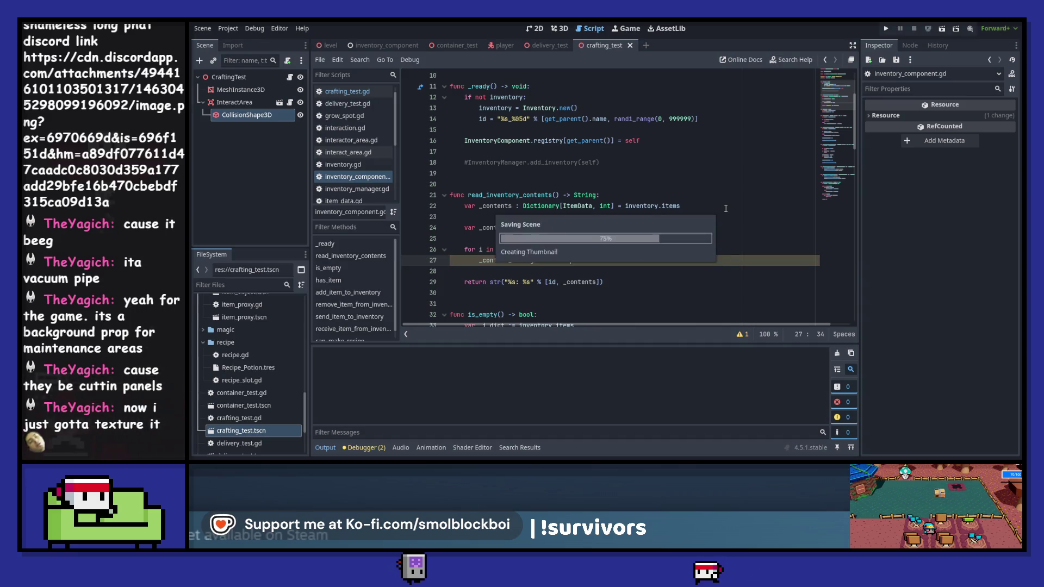
Step: Make the loop append the formatted entry "%s: x%d" % [i.name, i]
{"action": "key", "text": "Home"}
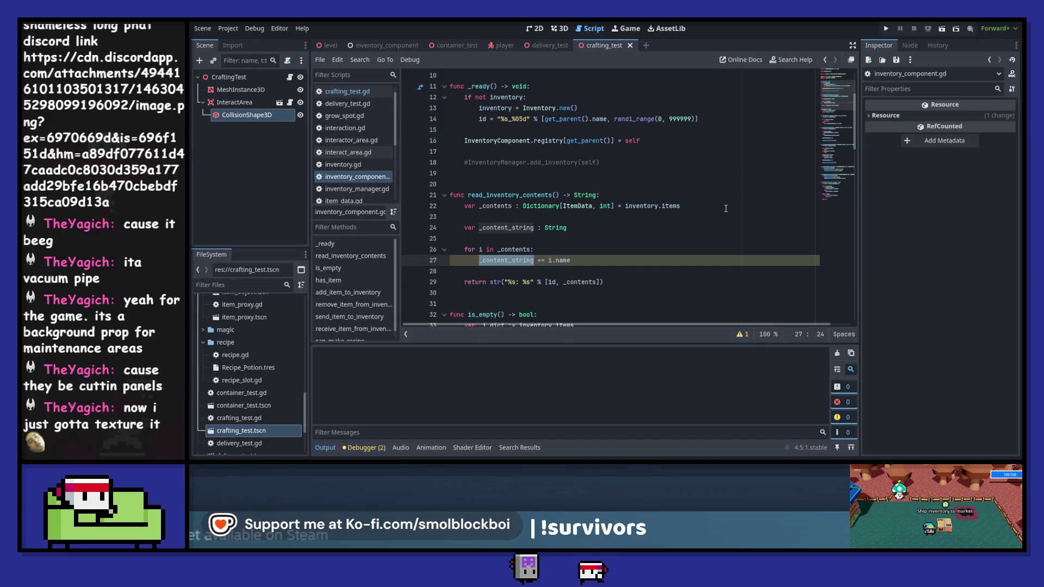
{"action": "key", "text": "Down"}
{"action": "key", "text": "Down"}
{"action": "key", "text": "ctrl+Right"}
{"action": "key", "text": "ctrl+Right"}
{"action": "key", "text": "ctrl+Right"}
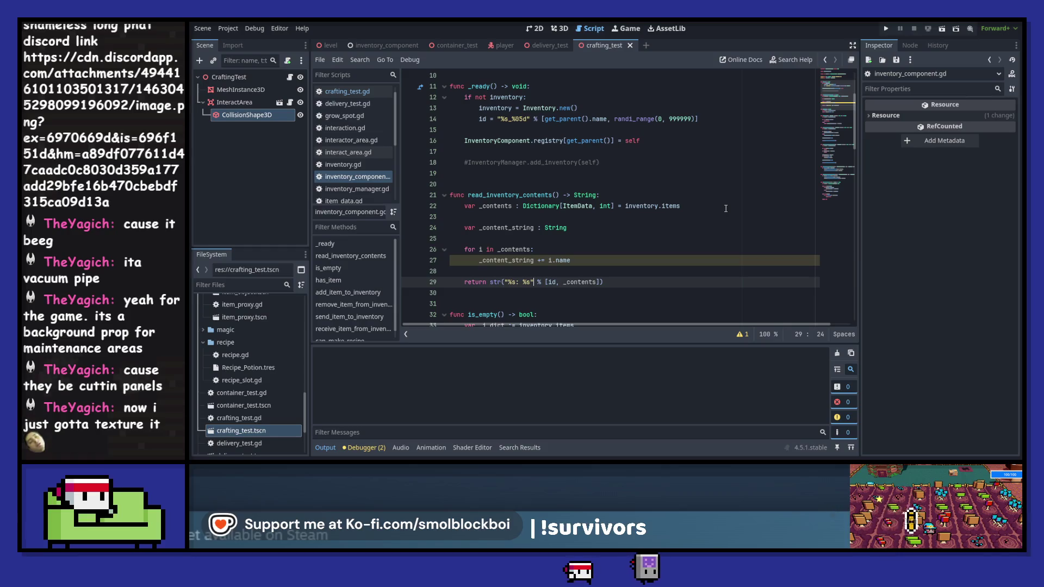
{"action": "key", "text": "Up"}
{"action": "key", "text": "Up"}
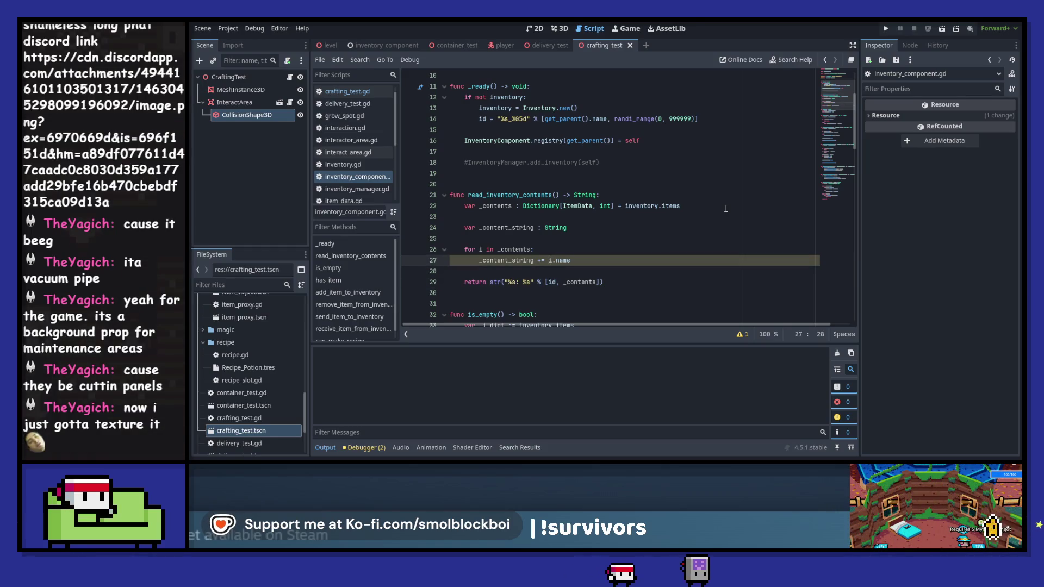
{"action": "key", "text": "Left"}
{"action": "key", "text": "shift+End"}
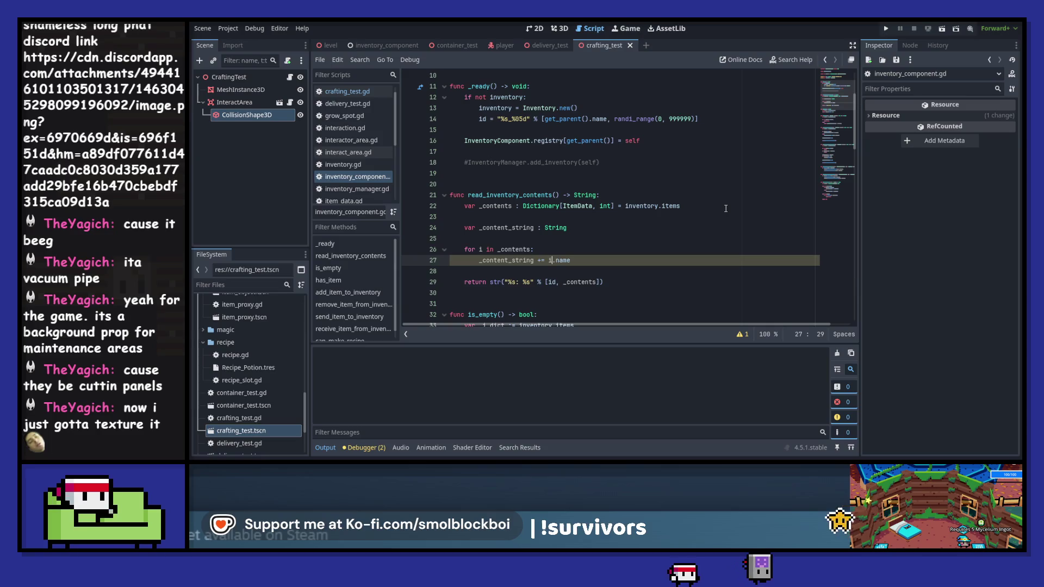
{"action": "key", "text": "Left"}
{"action": "key", "text": "ctrl+space"}
{"action": "type", "text": "\"[]\""}
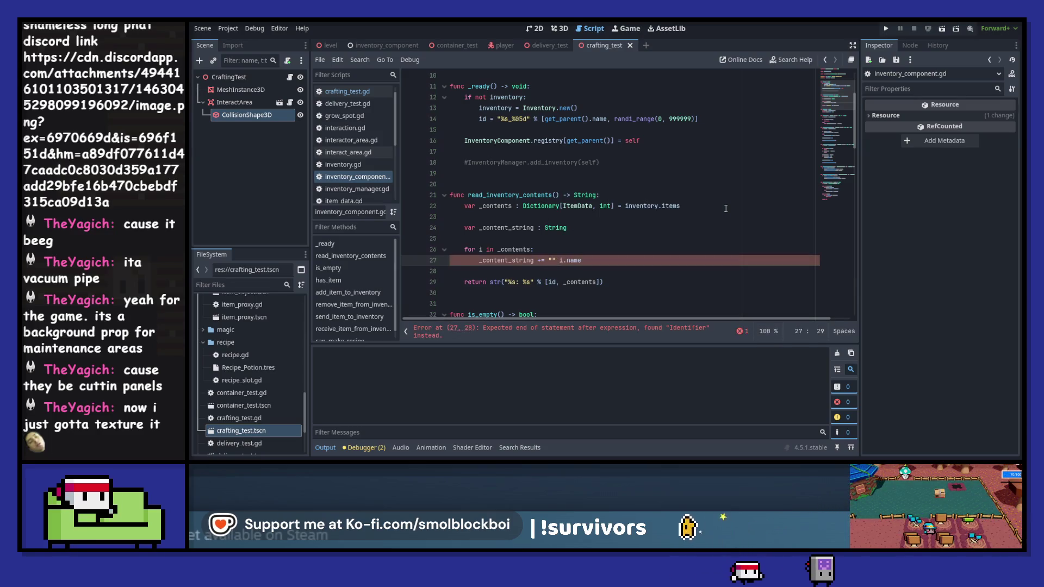
{"action": "key", "text": "Left"}
{"action": "key", "text": "Left"}
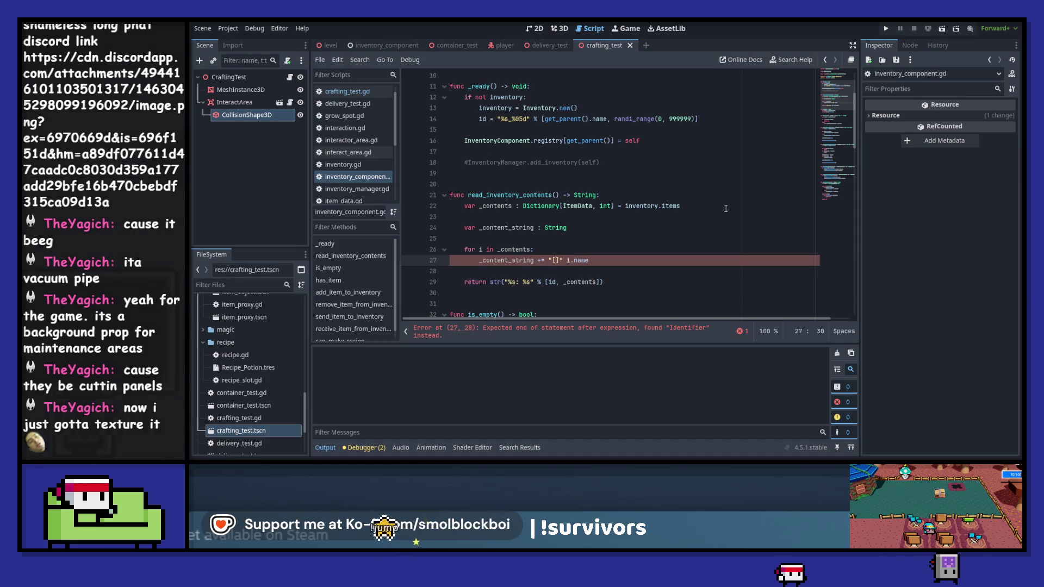
{"action": "type", "text": "%s"}
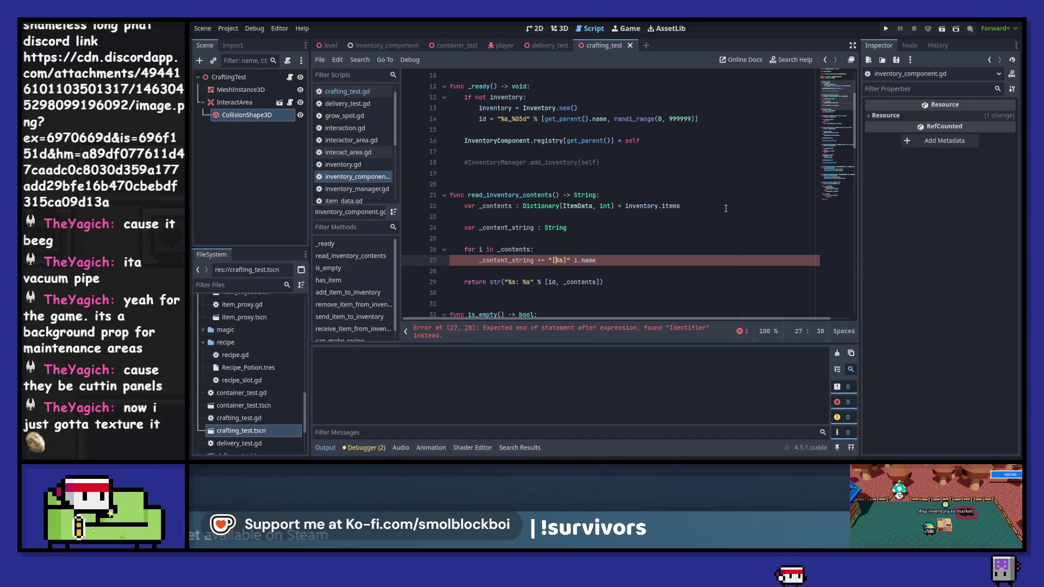
{"action": "key", "text": "Right"}
{"action": "key", "text": "Right"}
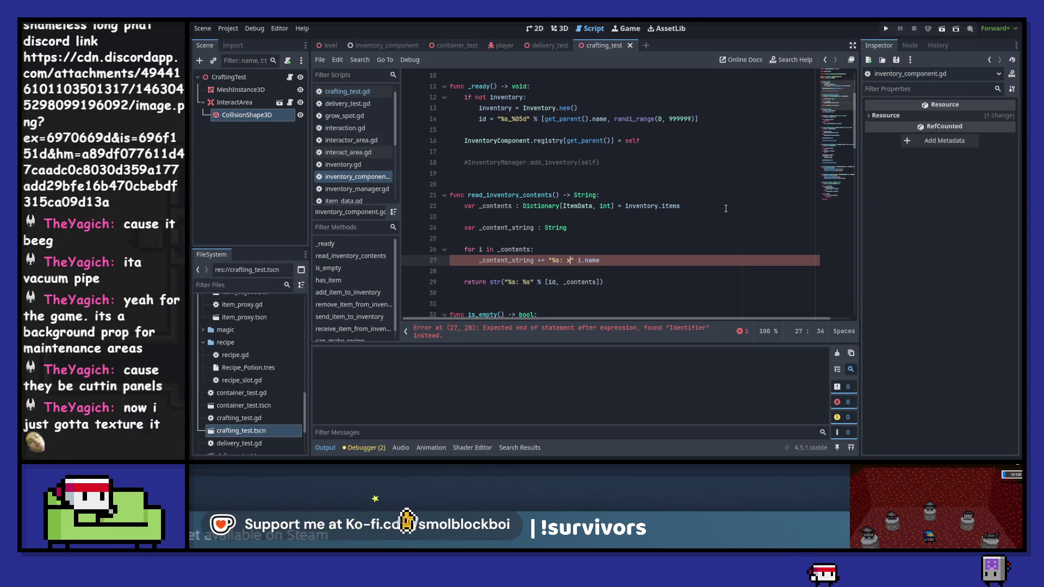
{"action": "type", "text": "d"}
{"action": "key", "text": "Right"}
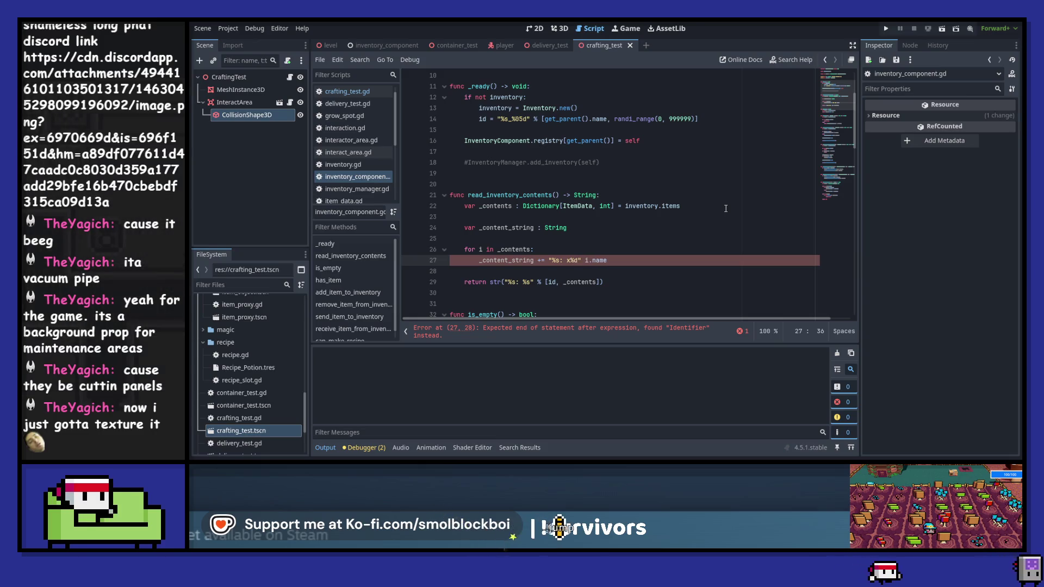
{"action": "type", "text": "%"}
{"action": "key", "text": "Right"}
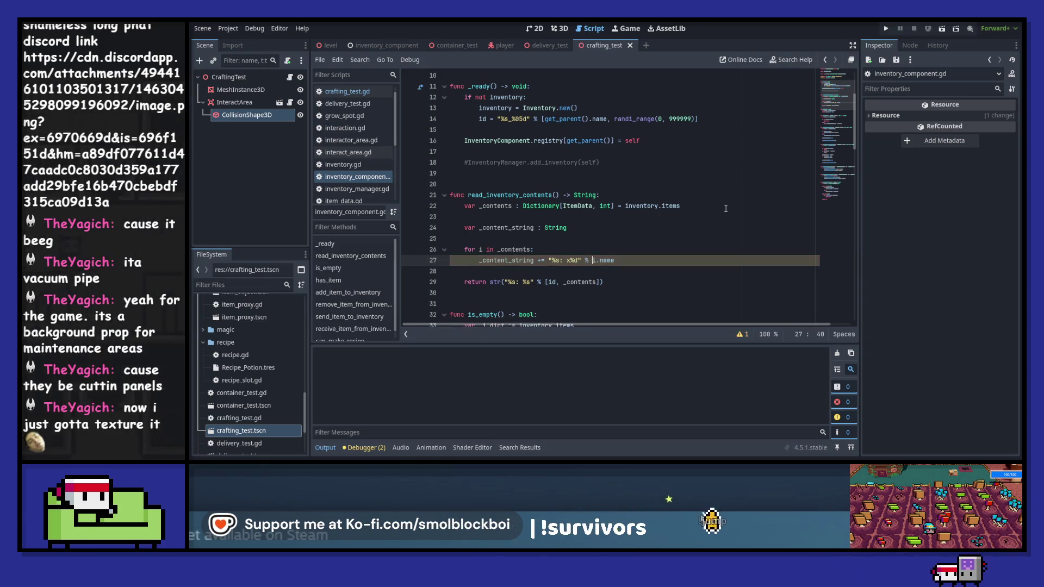
{"action": "type", "text": "["}
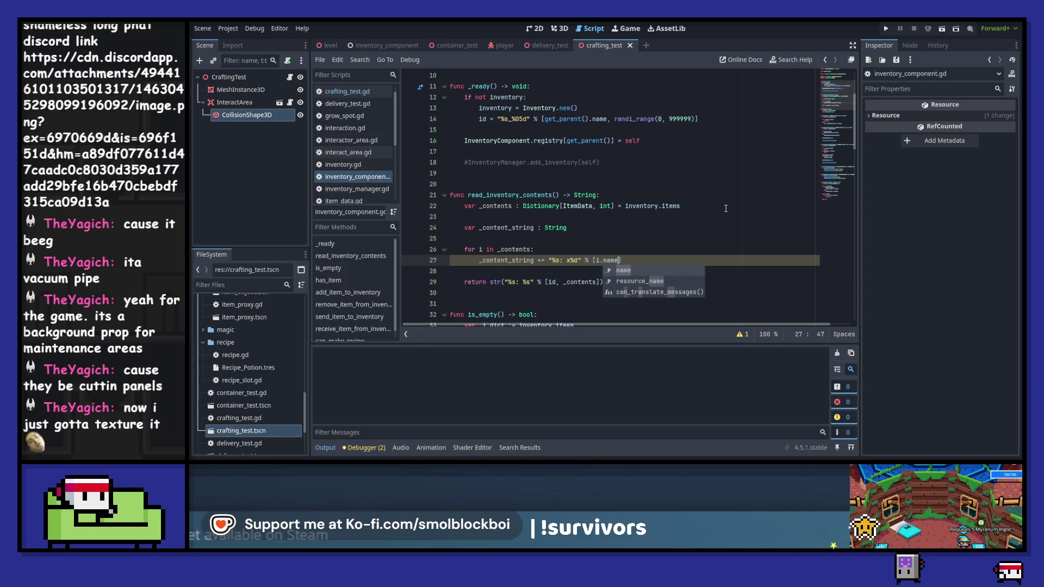
{"action": "type", "text": ","}
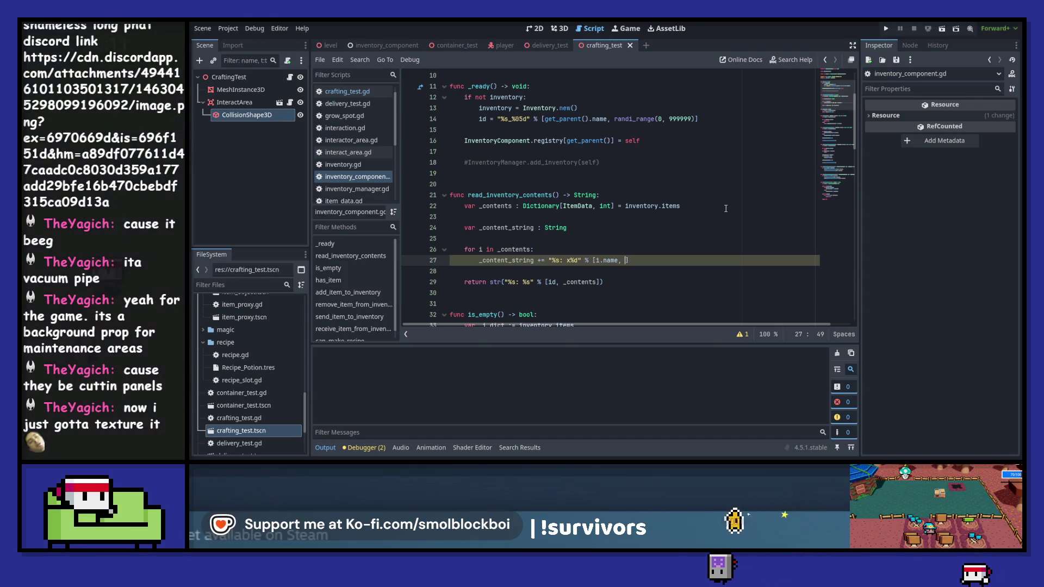
{"action": "type", "text": "i"}
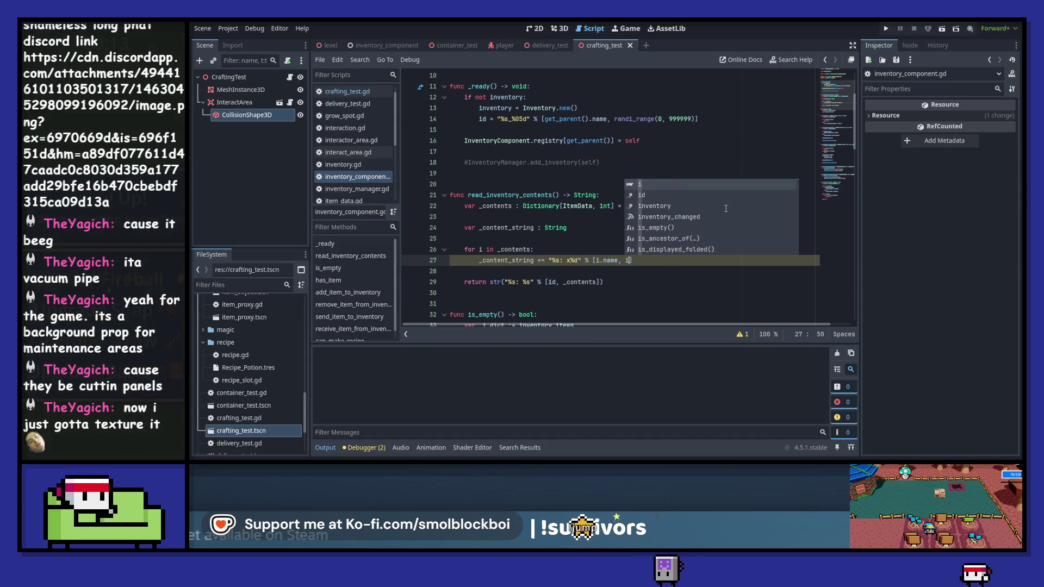
{"action": "key", "text": "Escape"}
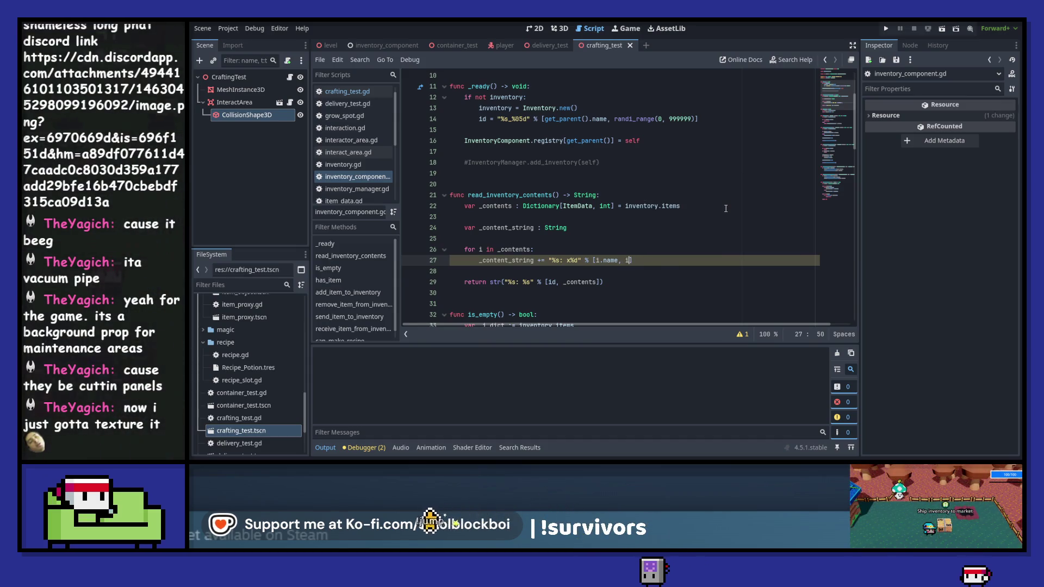
Step: Return _content_string instead of _contents and run the game
{"action": "key", "text": "Down"}
{"action": "key", "text": "Down"}
{"action": "key", "text": "Left"}
{"action": "key", "text": "Left"}
{"action": "key", "text": "Left"}
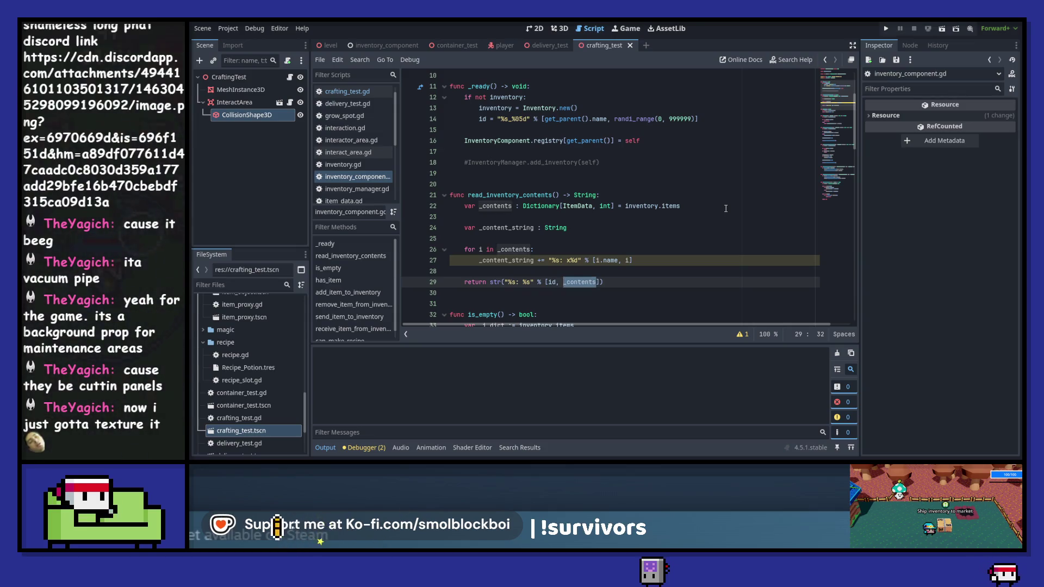
{"action": "type", "text": "n"}
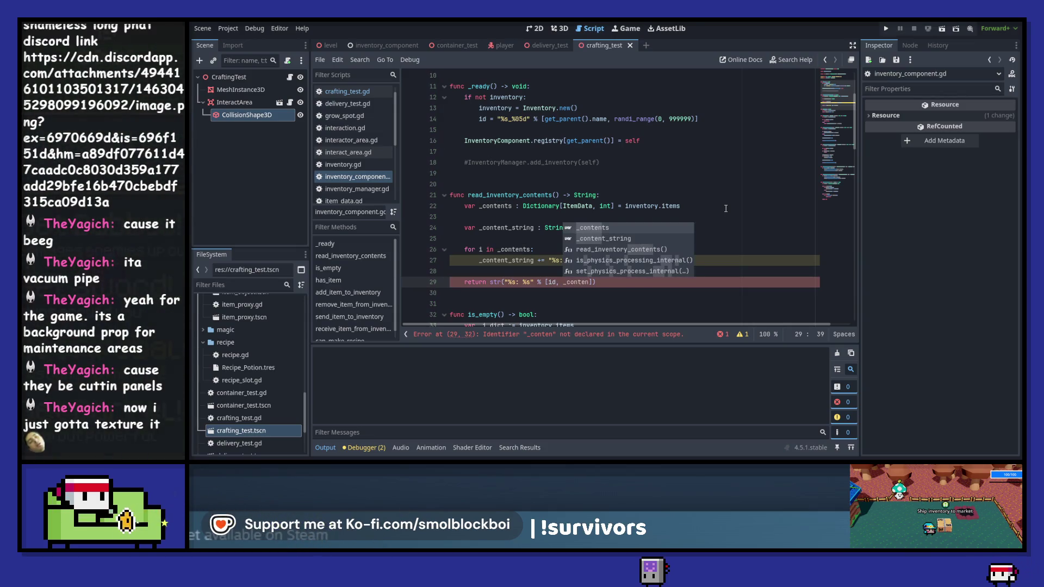
{"action": "key", "text": "Return"}
{"action": "key", "text": "Up"}
{"action": "key", "text": "Up"}
{"action": "key", "text": "Up"}
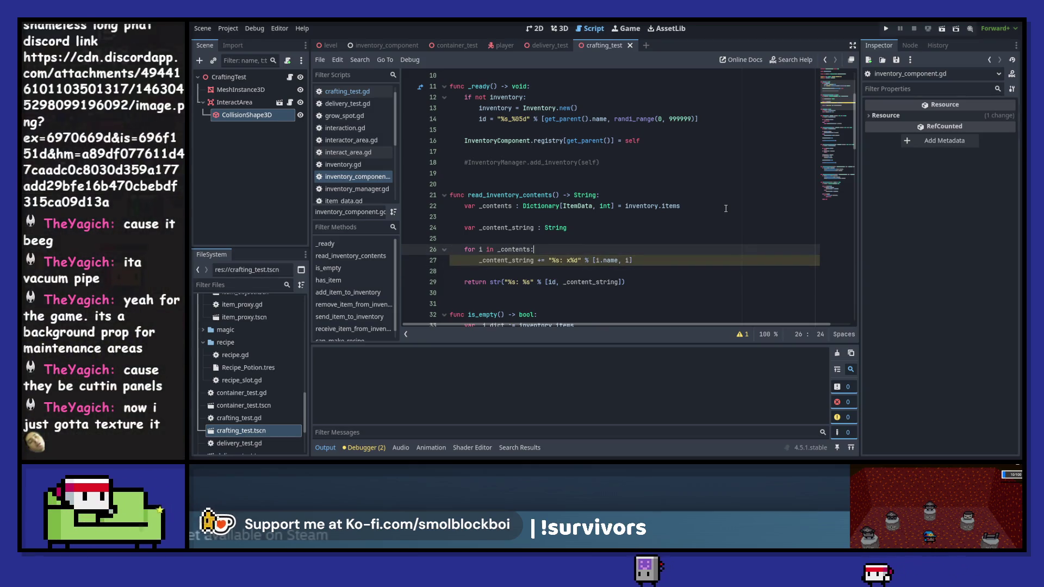
{"action": "key", "text": "F6"}
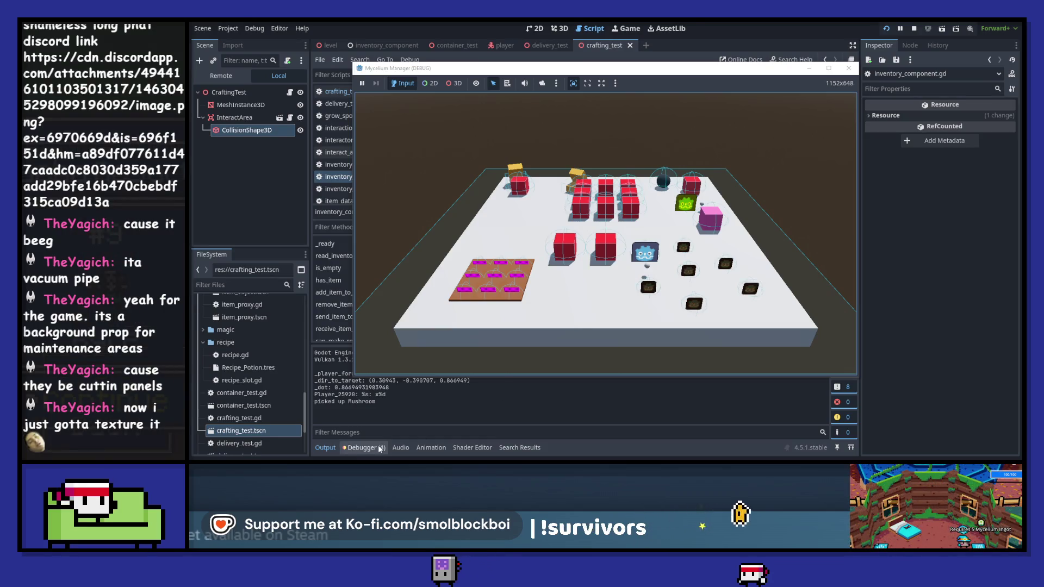
Step: Stop the game and change line 27's count argument to _contents[i]
{"action": "left_click", "coordinate": [377, 445]}
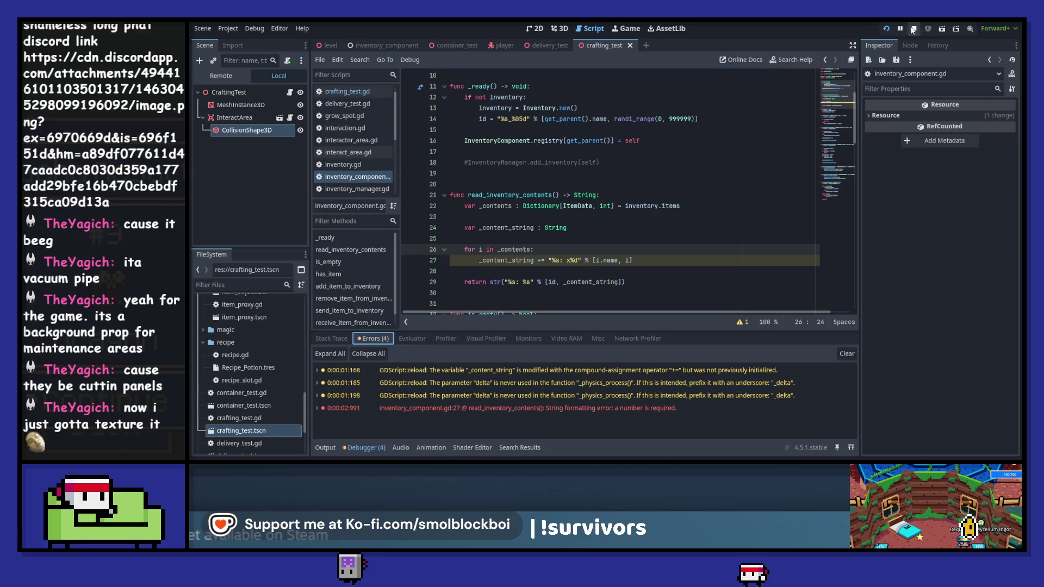
{"action": "key", "text": "F8"}
{"action": "key", "text": "Left"}
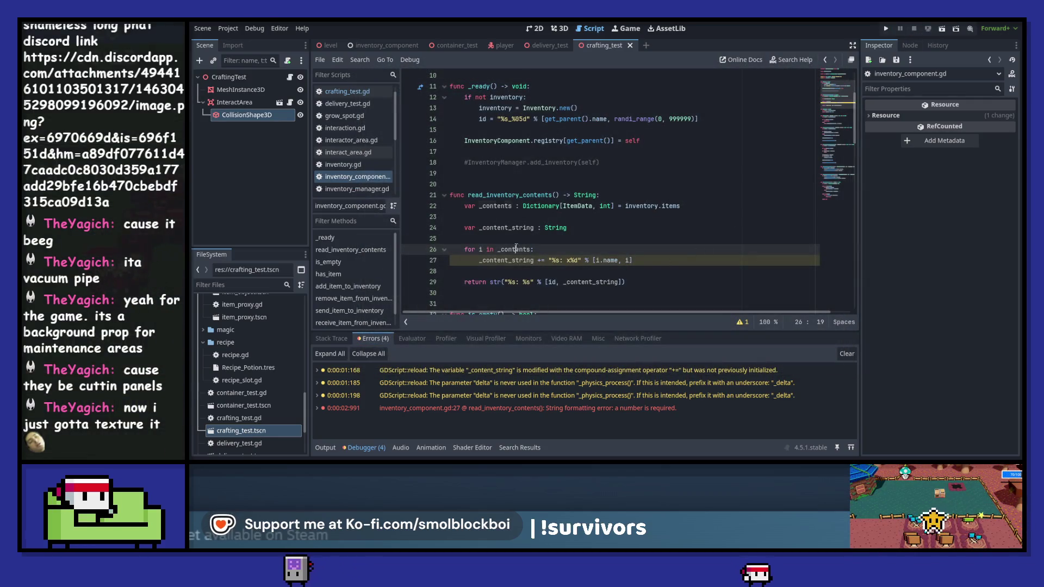
{"action": "left_click", "coordinate": [643, 260]}
{"action": "key", "text": "Left"}
{"action": "key", "text": "Left"}
{"action": "type", "text": "_contents"}
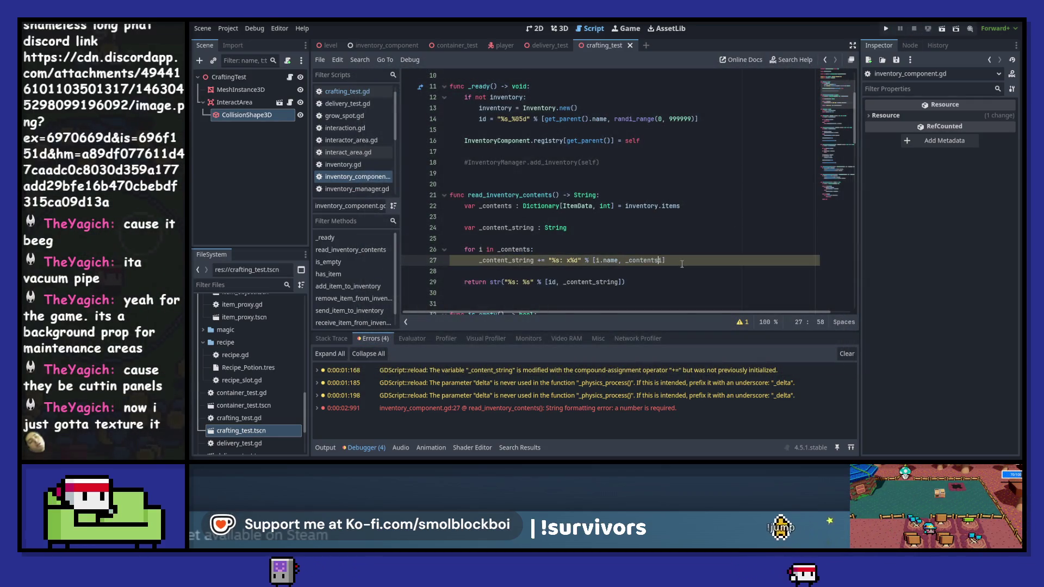
{"action": "key", "text": "Delete"}
{"action": "type", "text": "[i"}
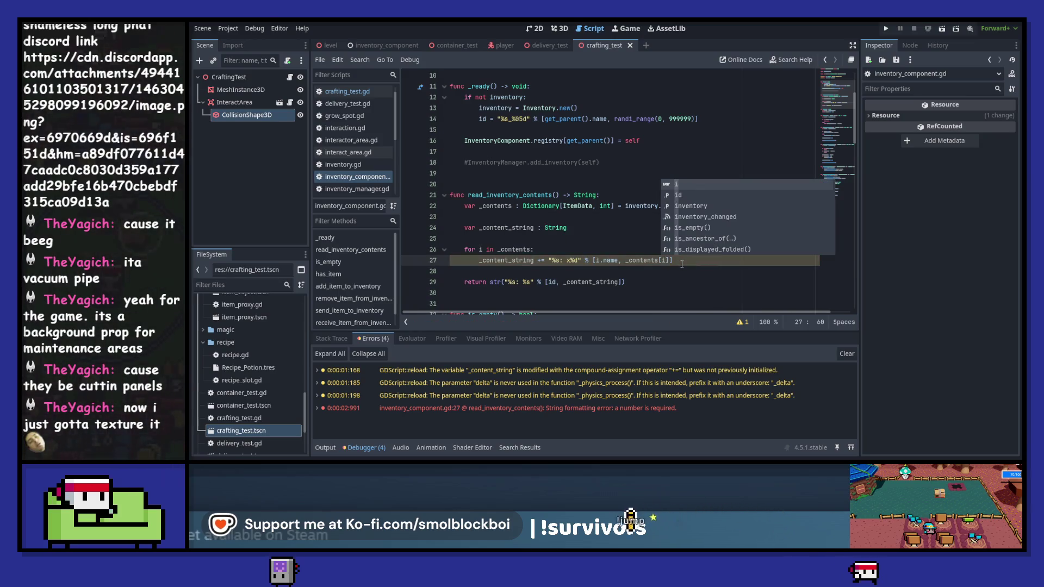
Step: Run the crafting test scene and pick up three mushrooms
{"action": "key", "text": "F5"}
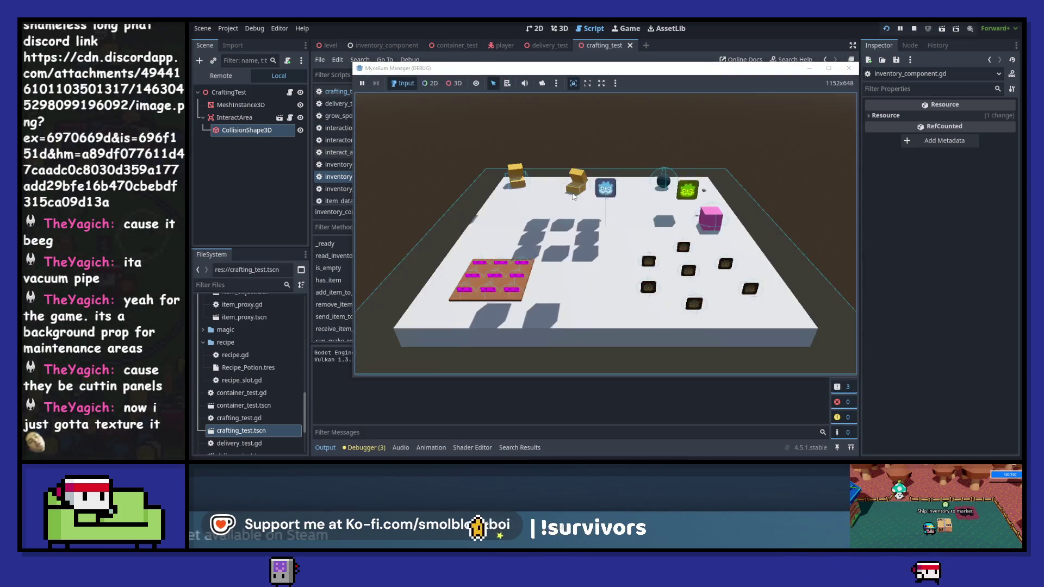
{"action": "key", "text": "s"}
{"action": "key", "text": "d"}
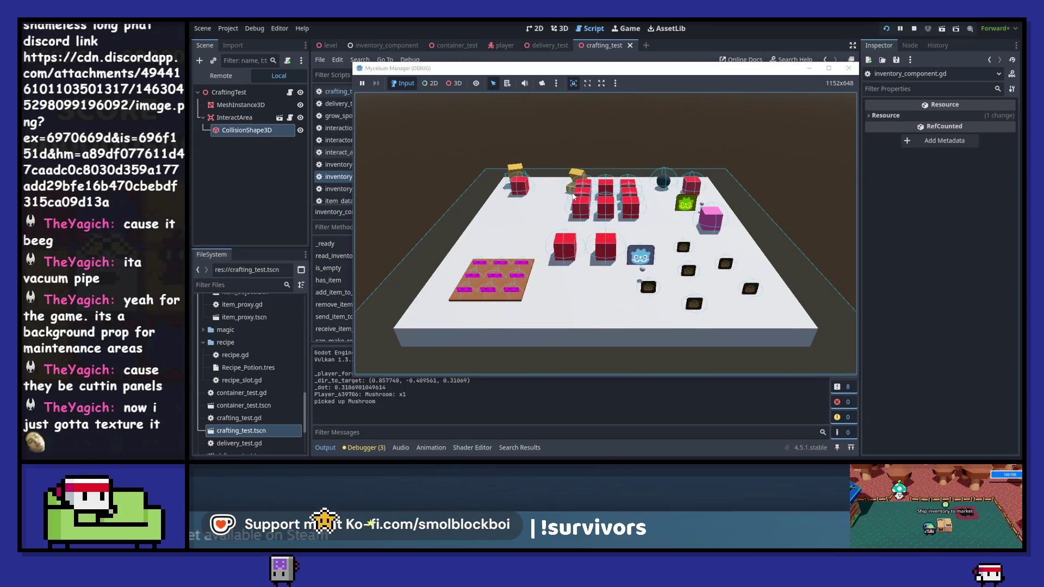
{"action": "key", "text": "s"}
{"action": "right_click", "coordinate": [573, 197]}
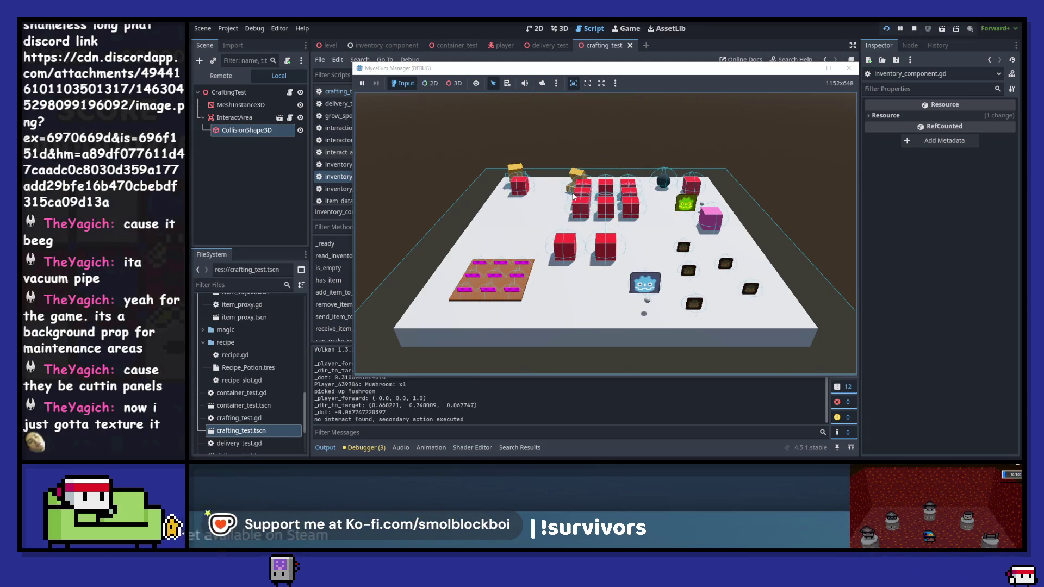
{"action": "key", "text": "w"}
{"action": "left_click", "coordinate": [574, 197]}
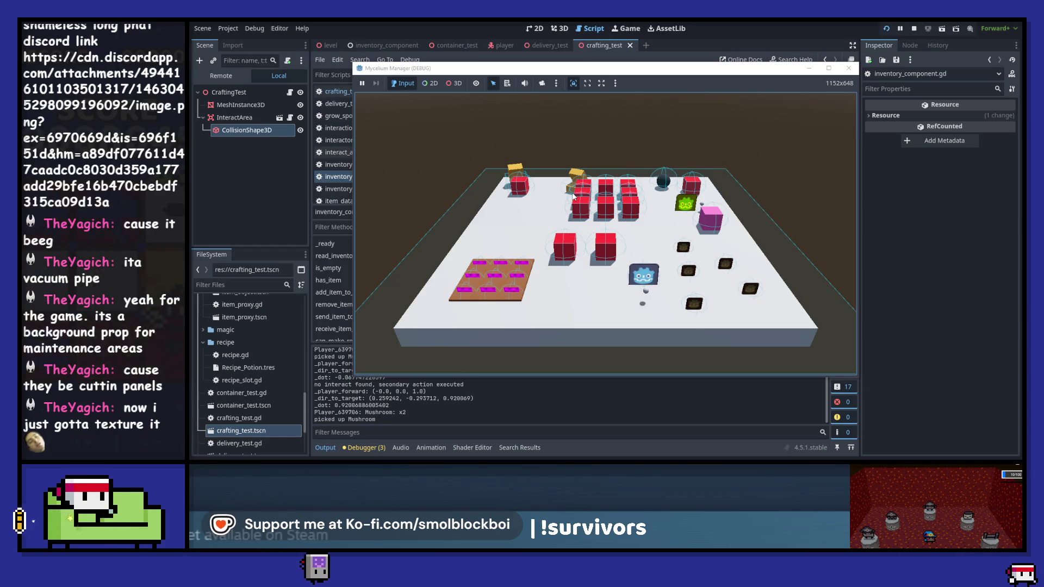
{"action": "key", "text": "w"}
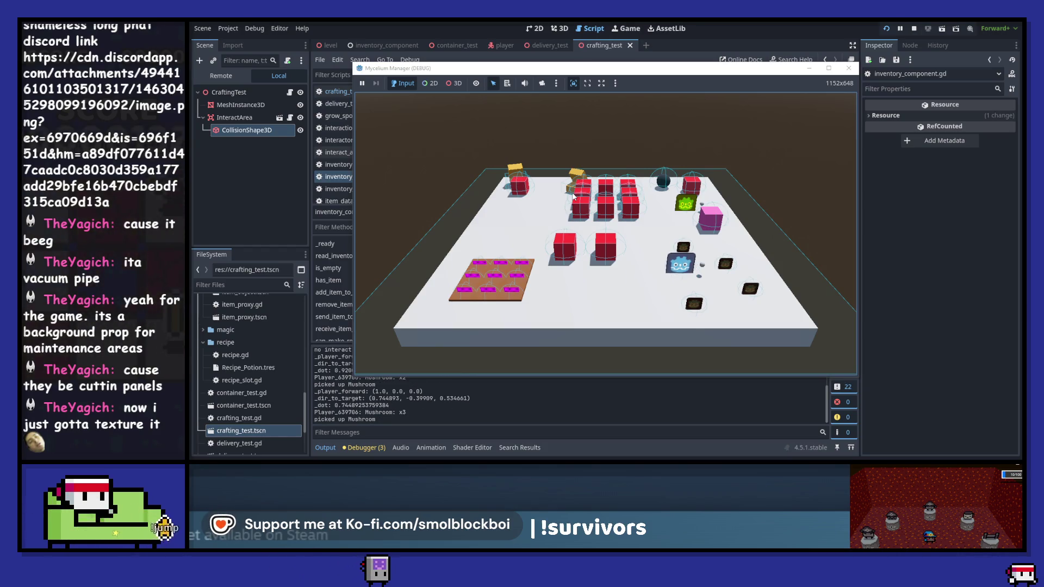
{"action": "left_click", "coordinate": [574, 197]}
Step: Craft a potion at the station, logging Mushroom: x3Potion: x1, then stop the game
{"action": "key", "text": "d"}
{"action": "key", "text": "w"}
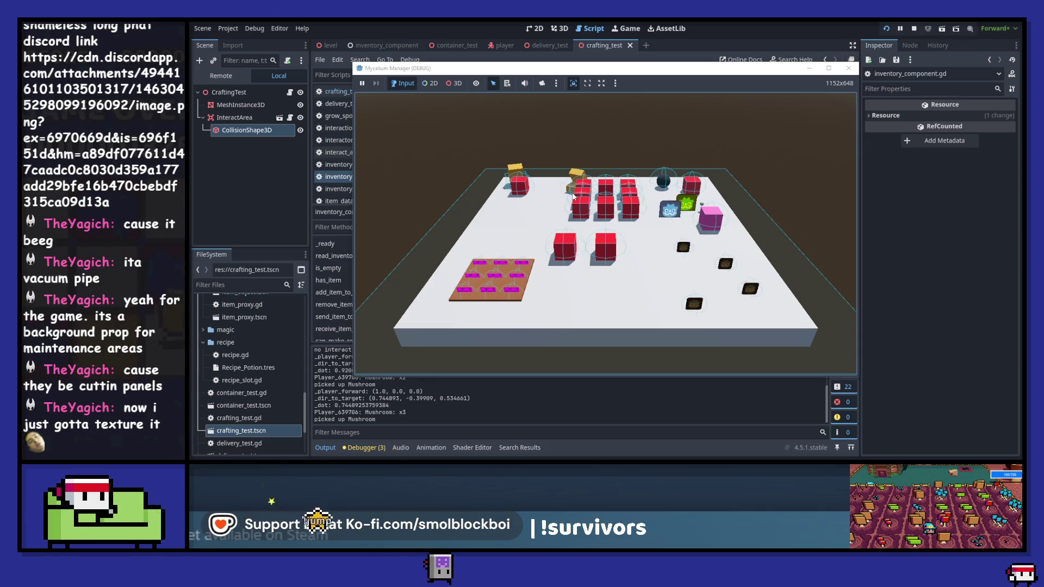
{"action": "key", "text": "w"}
{"action": "key", "text": "e"}
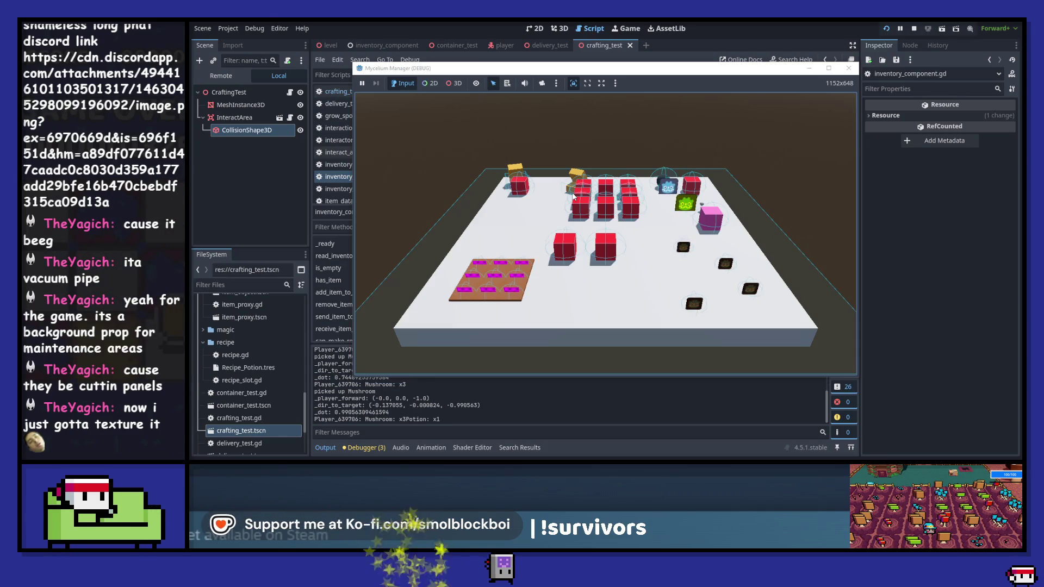
{"action": "left_click", "coordinate": [854, 69]}
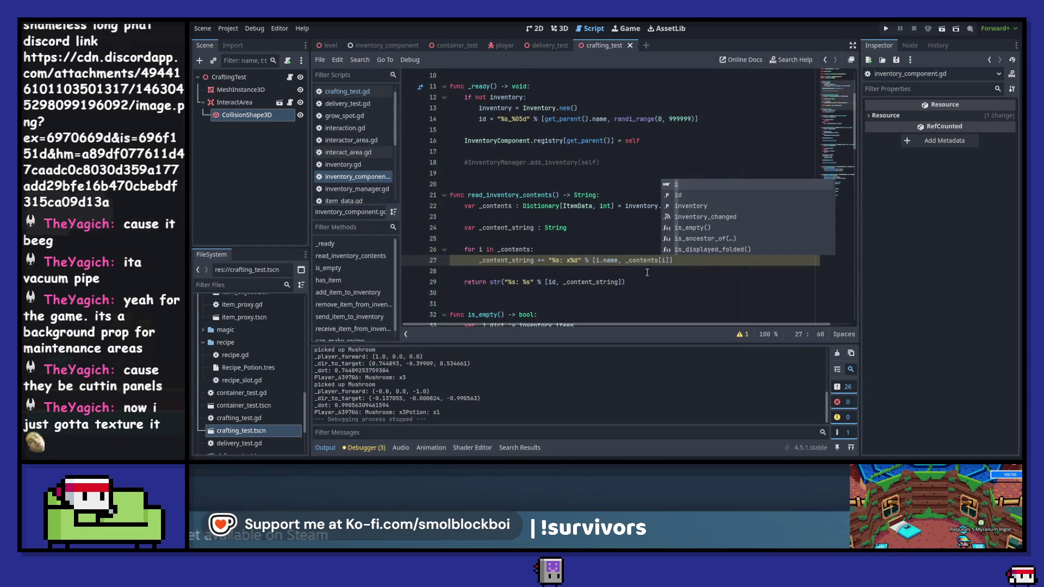
Step: Wrap line 27's format string in underscores, before %s and after x%d
{"action": "left_click", "coordinate": [552, 261]}
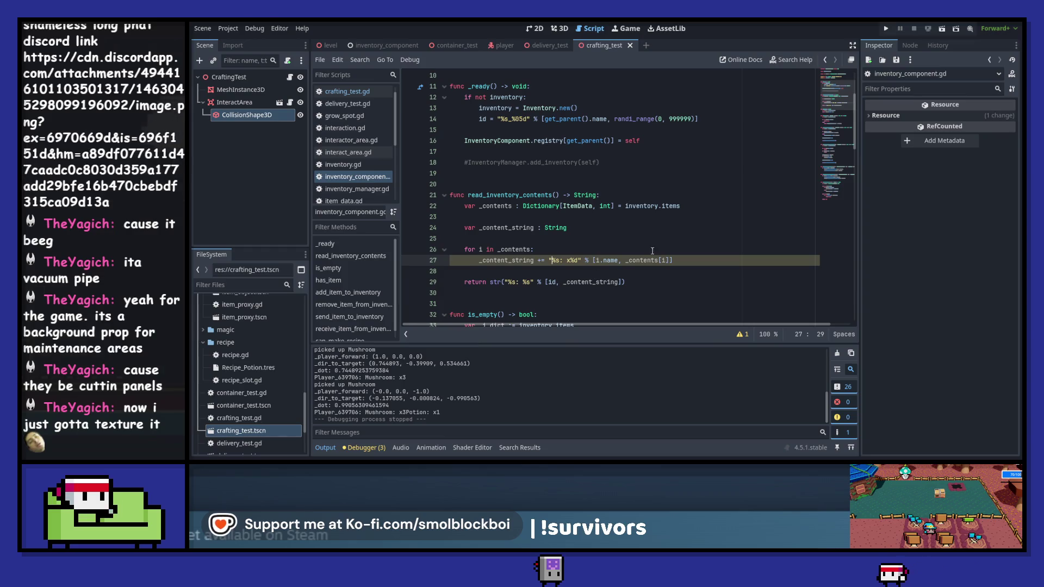
{"action": "type", "text": "_"}
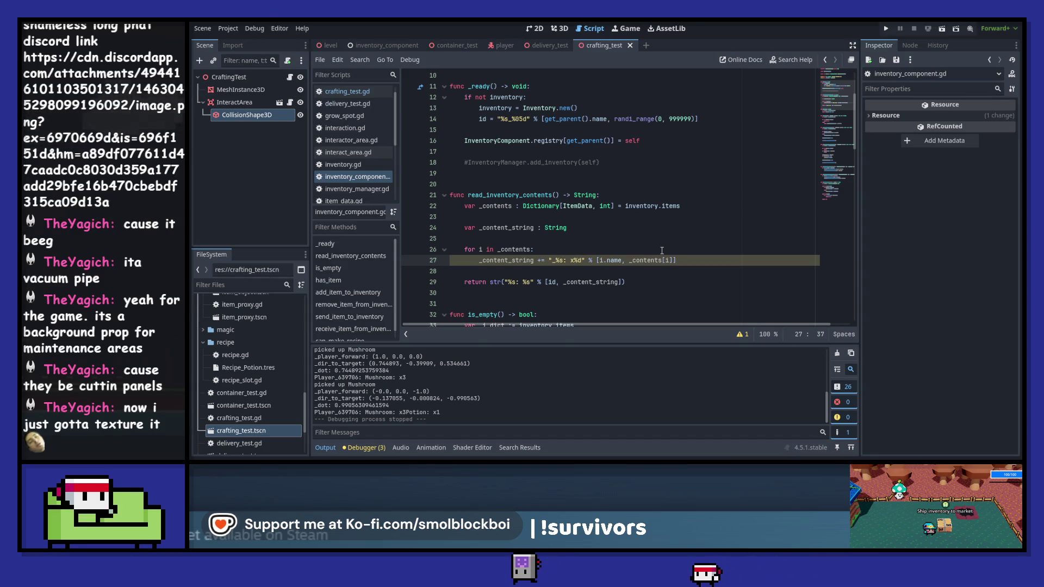
{"action": "type", "text": "_"}
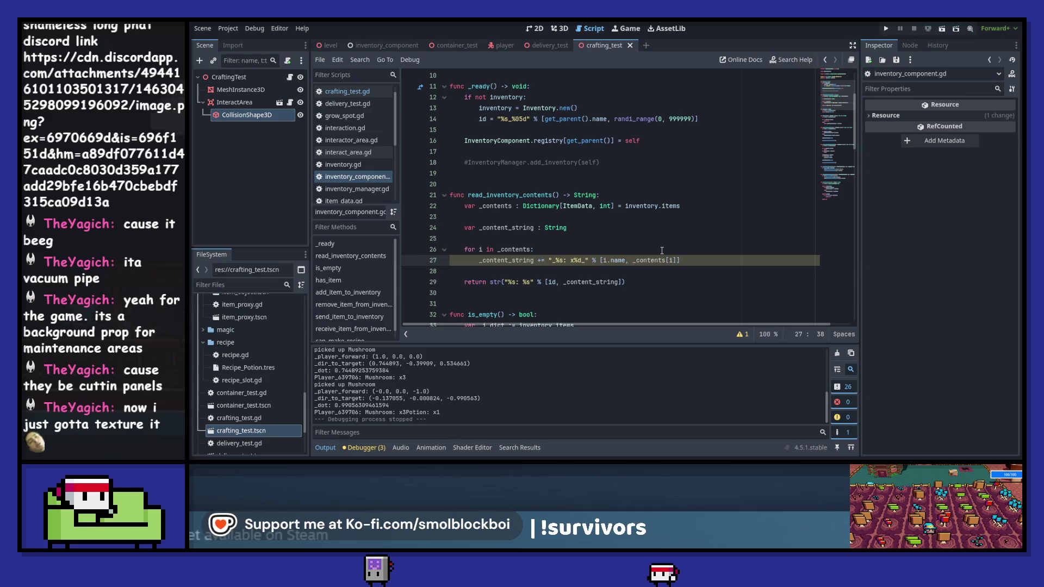
Step: Run the scene, pick up a mushroom to check the output, and stop
{"action": "key", "text": "F5"}
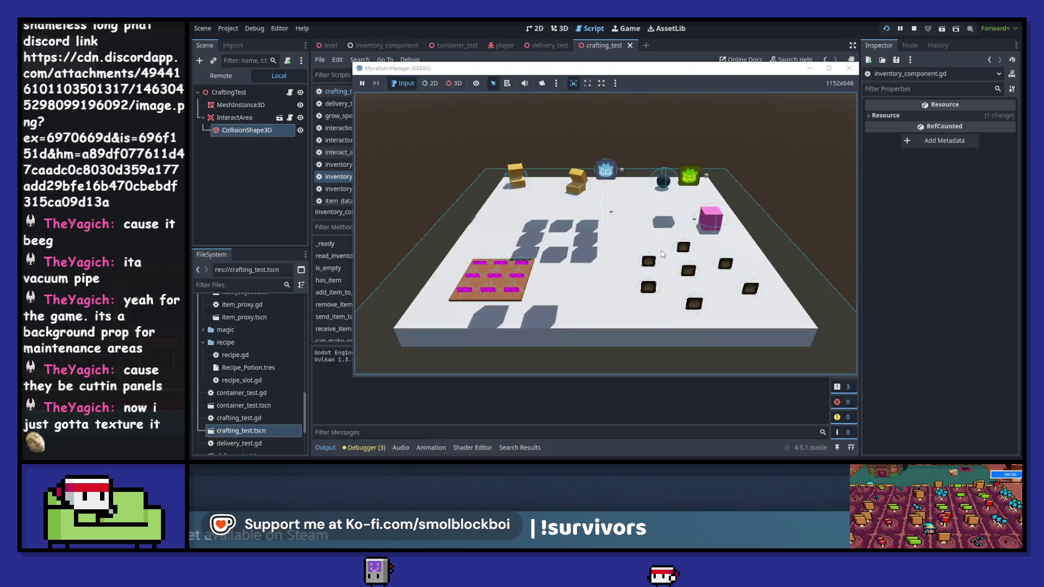
{"action": "key", "text": "s"}
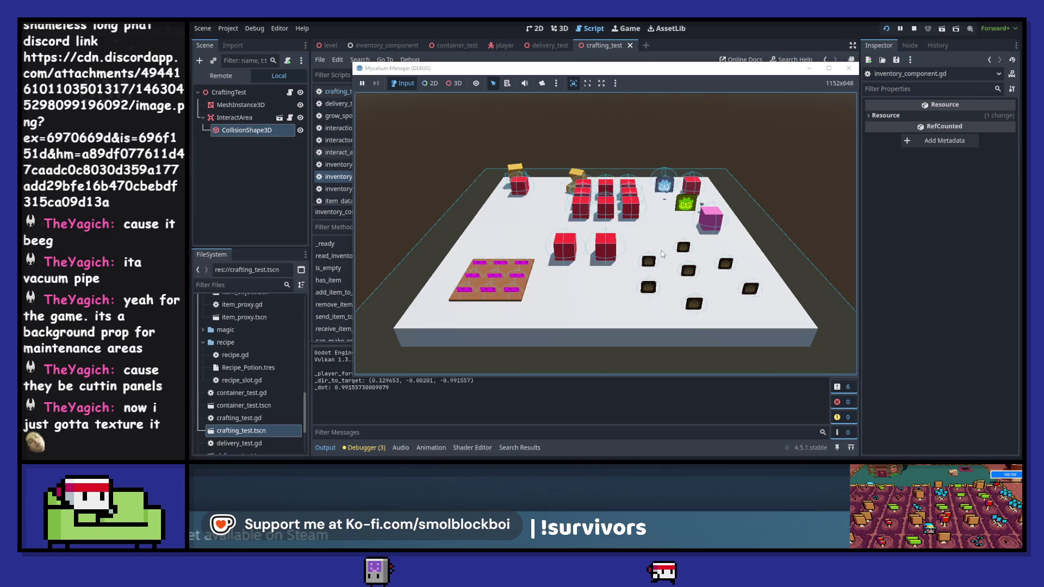
{"action": "key", "text": "e"}
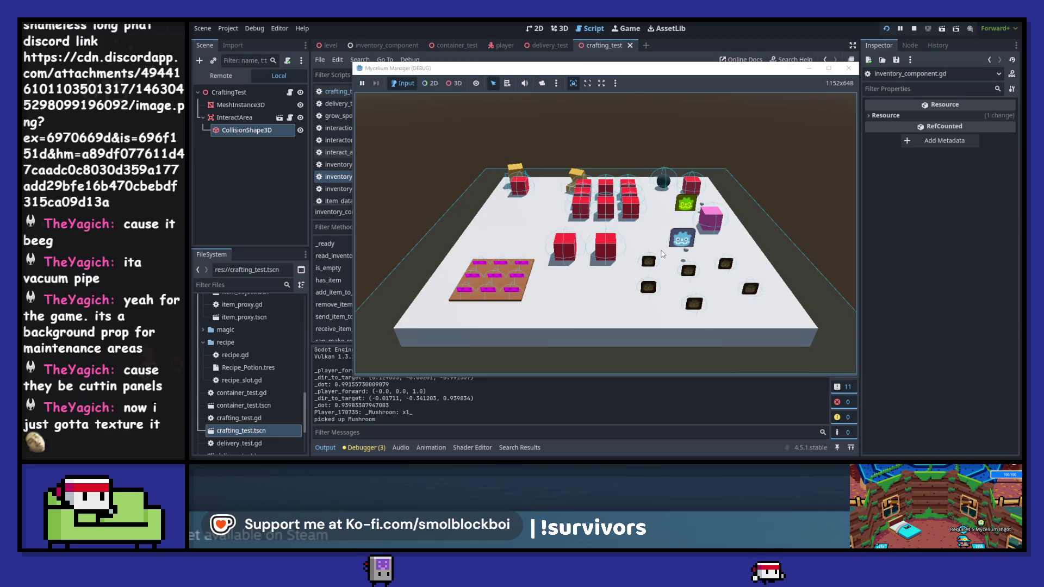
{"action": "left_click", "coordinate": [849, 67]}
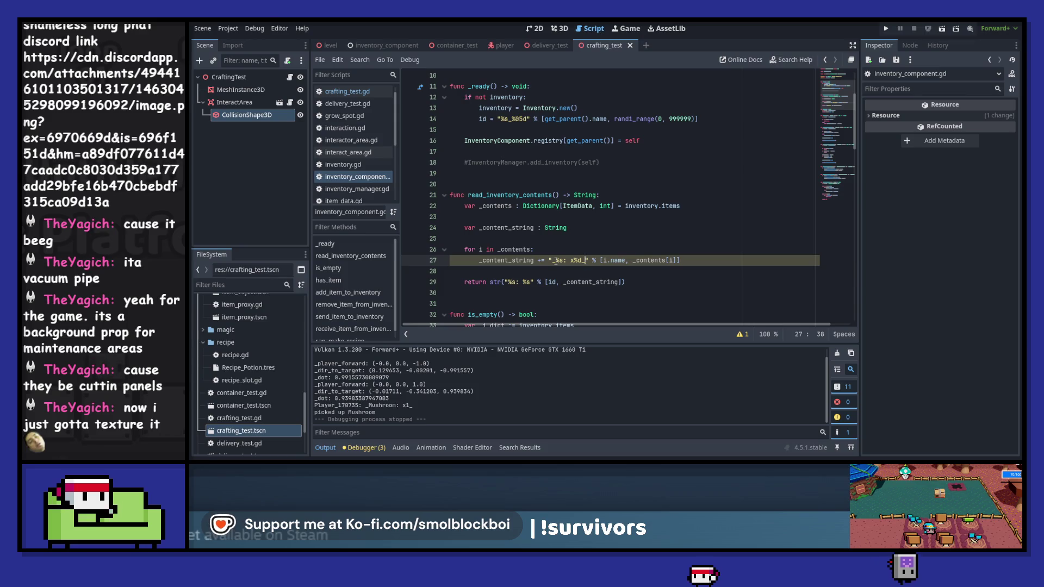
Step: Remove both underscores from line 27's format string
{"action": "key", "text": "BackSpace"}
{"action": "left_click", "coordinate": [585, 261]}
{"action": "key", "text": "BackSpace"}
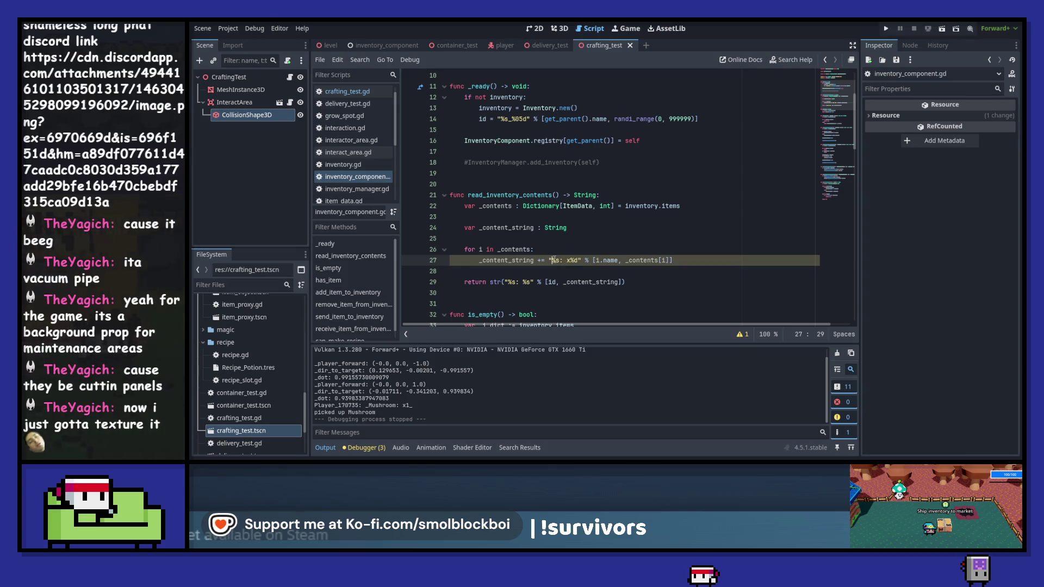
Step: Playtest harvesting and crafting until output shows Mushroom: x3 Potion: x3, then stop and reopen crafting_test.gd
{"action": "key", "text": "F6"}
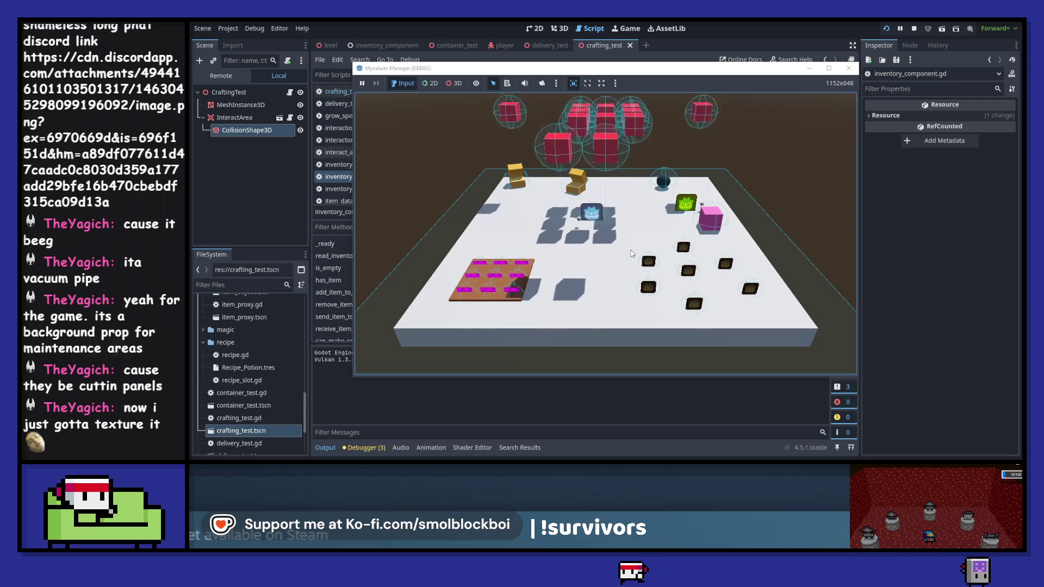
{"action": "key", "text": "s"}
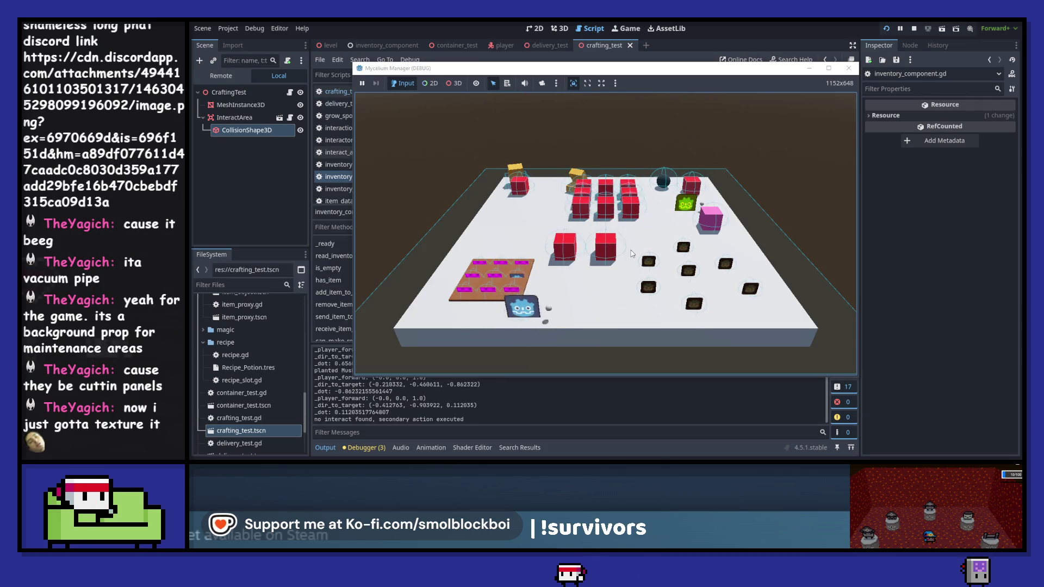
{"action": "right_click", "coordinate": [632, 253]}
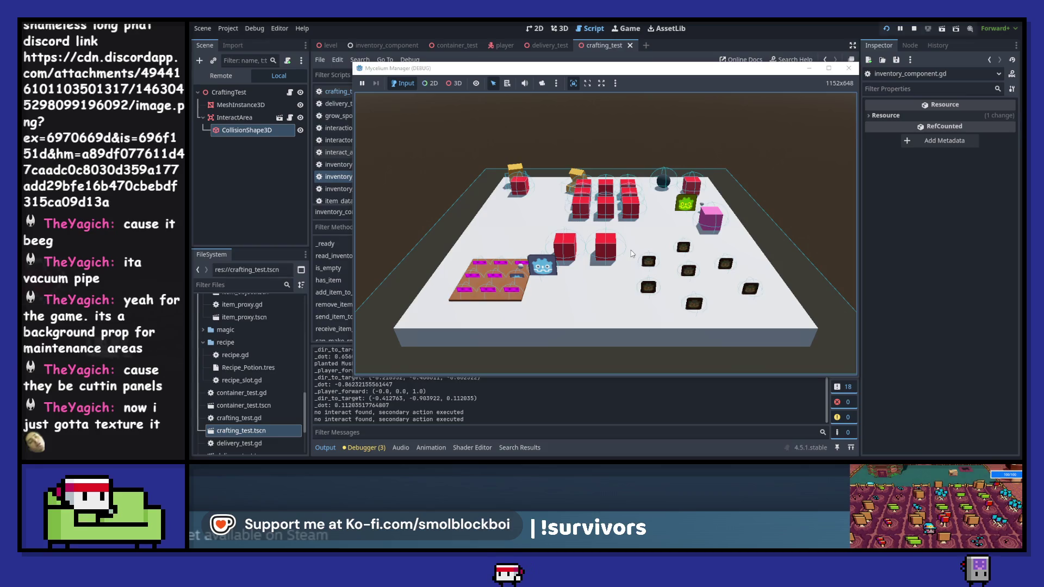
{"action": "key", "text": "a"}
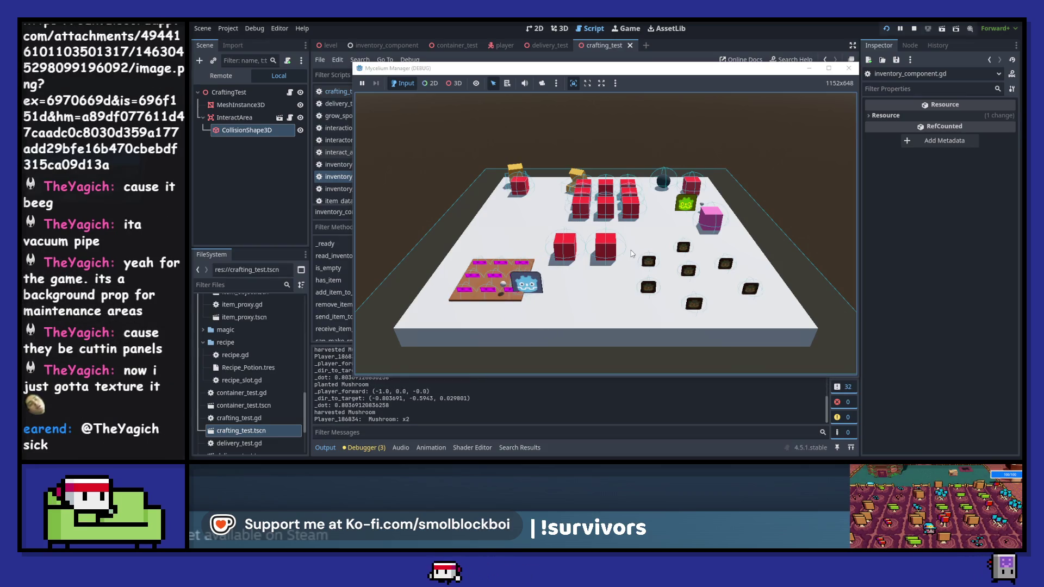
{"action": "key", "text": "d"}
{"action": "right_click", "coordinate": [632, 254]}
{"action": "key", "text": "w"}
{"action": "right_click", "coordinate": [632, 253]}
{"action": "right_click", "coordinate": [632, 253]}
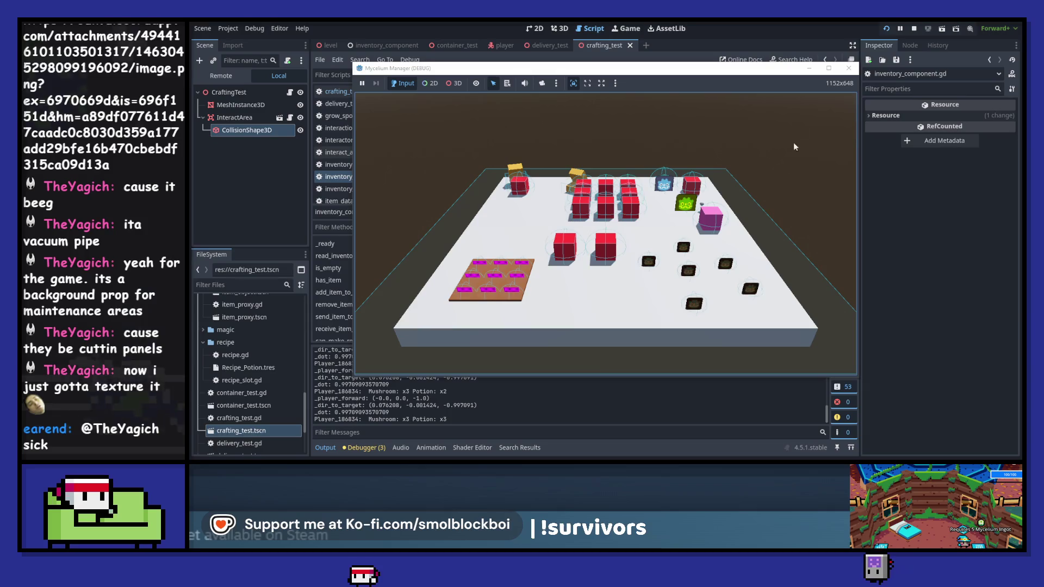
{"action": "left_click", "coordinate": [847, 70]}
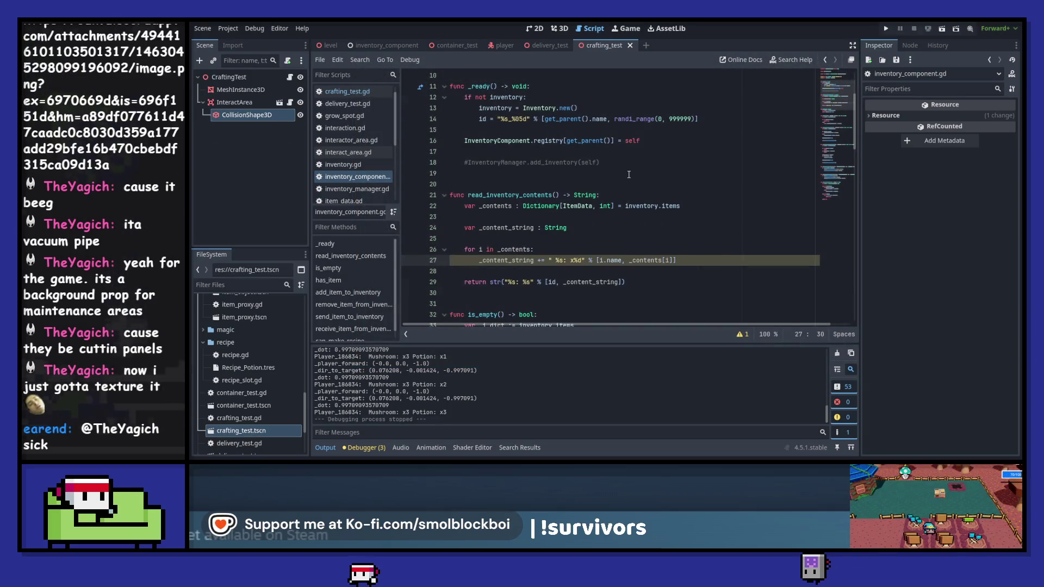
{"action": "left_click", "coordinate": [289, 77]}
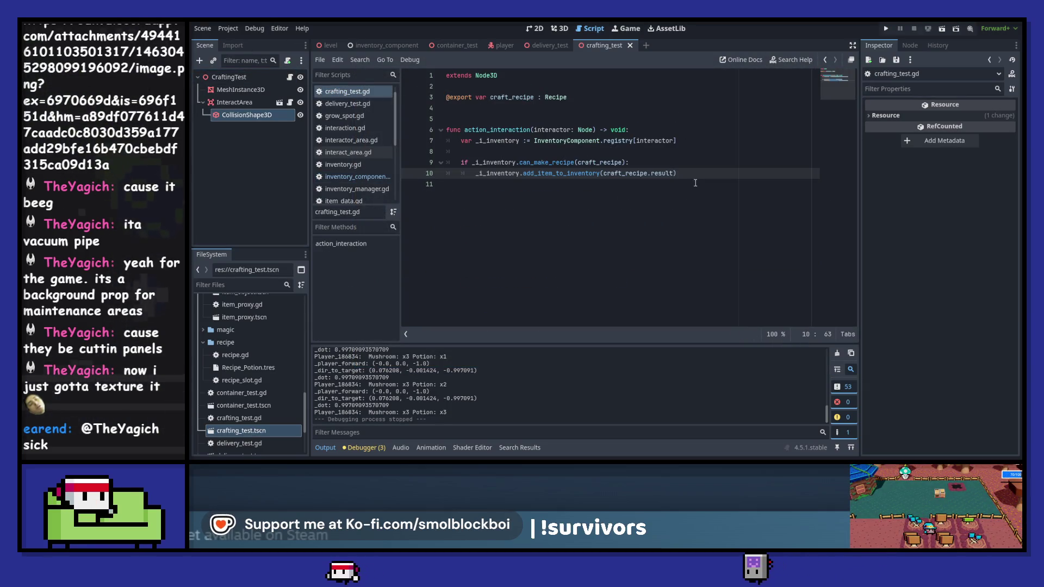